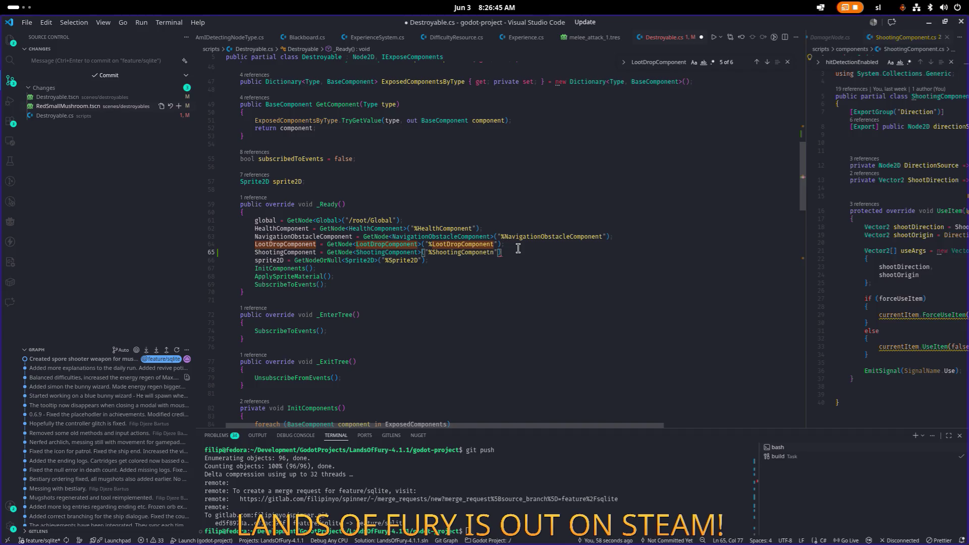
- Fix the misspelled node path on line 65 to %ShootingComponent and save
key("ctrl+s")
left_click(519, 244)
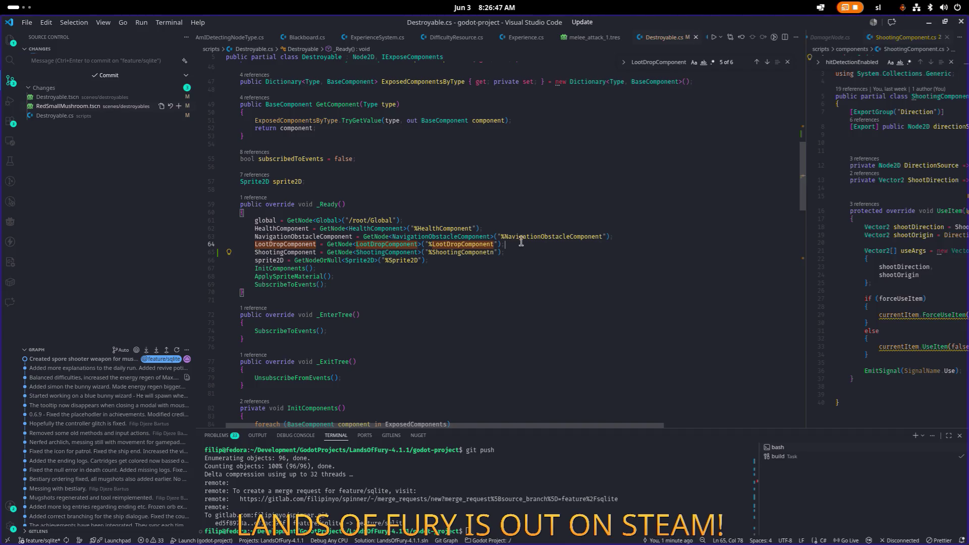
left_click(465, 253)
left_click(563, 250)
mouse_move(562, 249)
type("n")
key("Right")
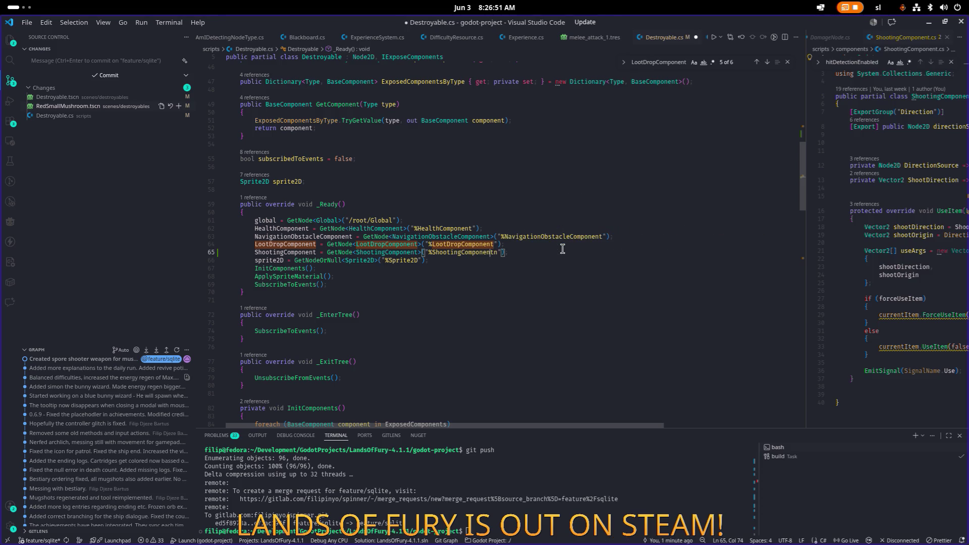
key("End")
key("ctrl+s")
key("shift+Up")
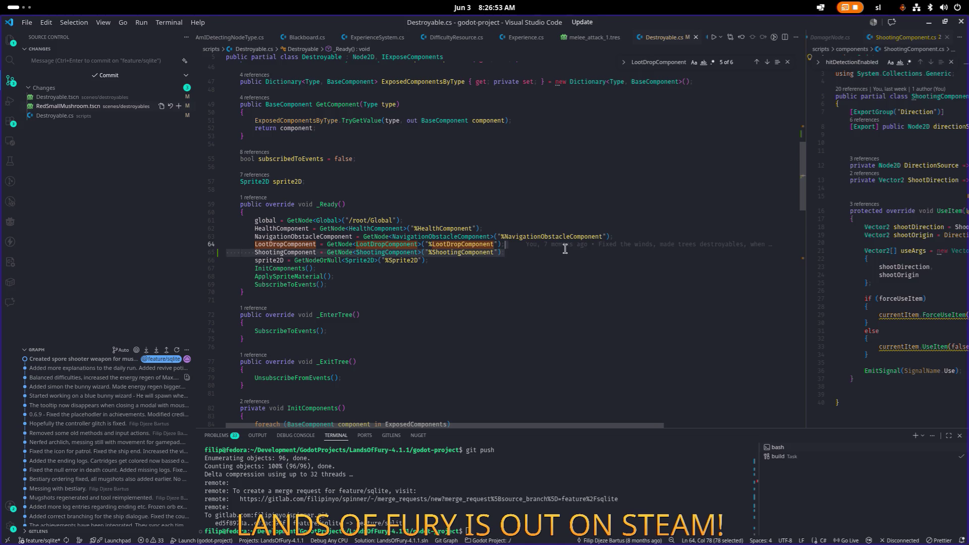
- Change GetNode to GetNodeOrNull for ShootingComponent on line 65 and save
left_click(352, 252)
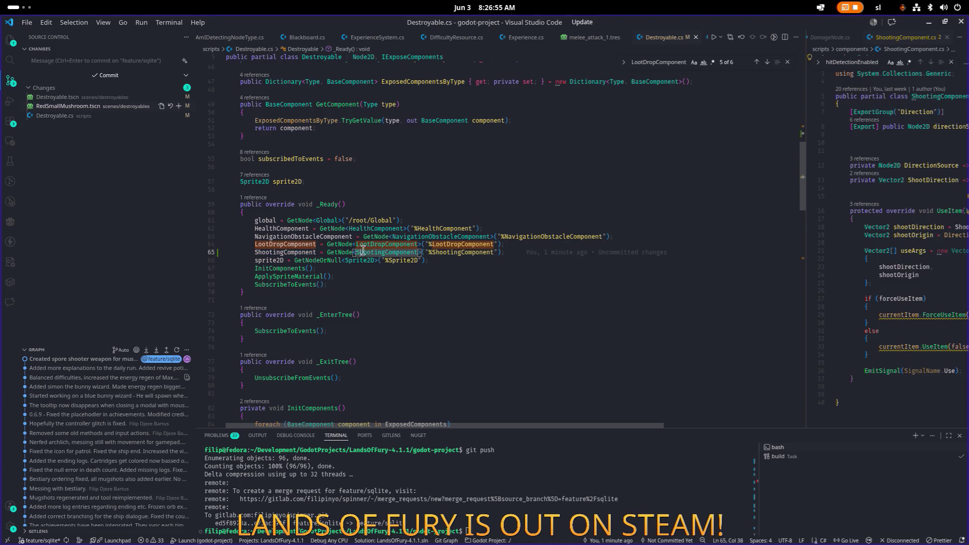
left_click(270, 244)
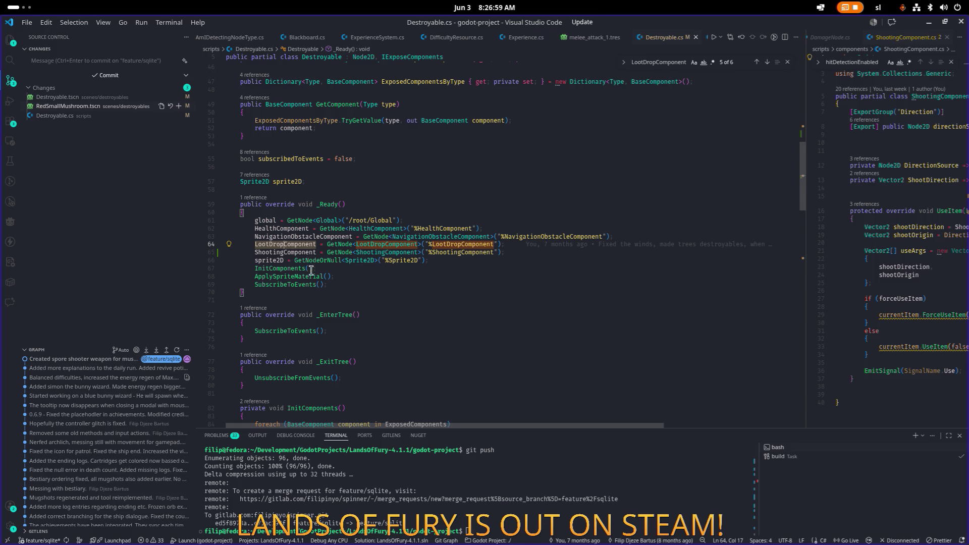
left_click(352, 251)
key("Right")
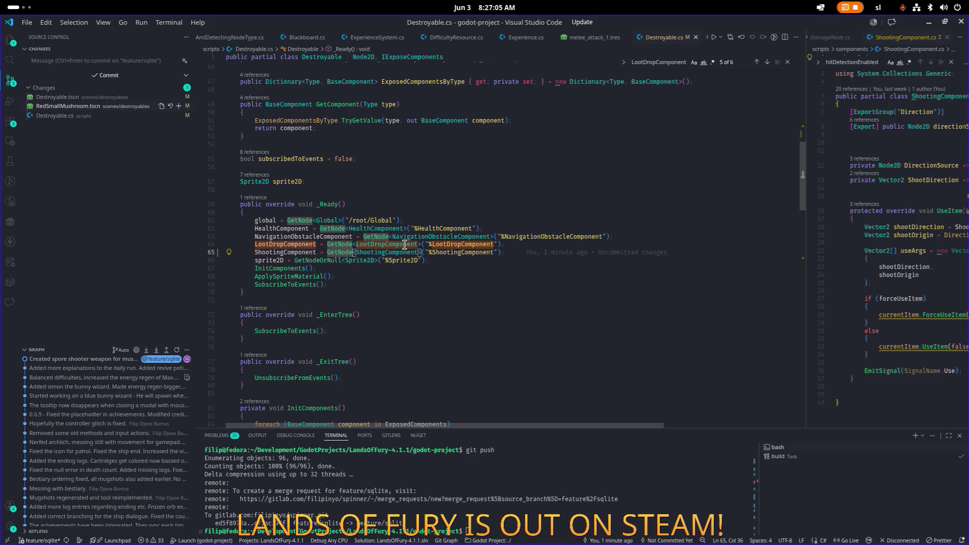
type("OrNull")
key("ctrl+s")
- Compare the LootDropComponent and ShootingComponent names on lines 64 and 65
left_click(288, 245)
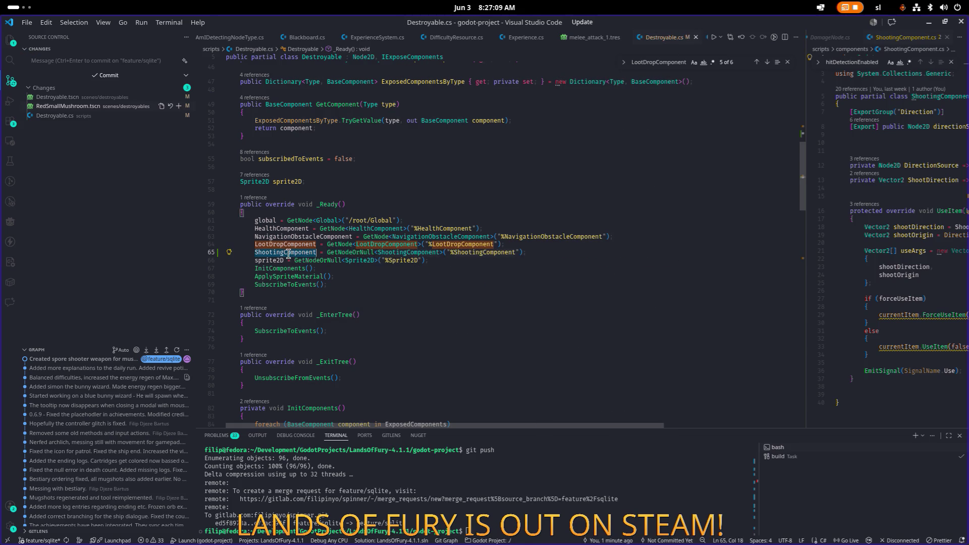
double_click(290, 252)
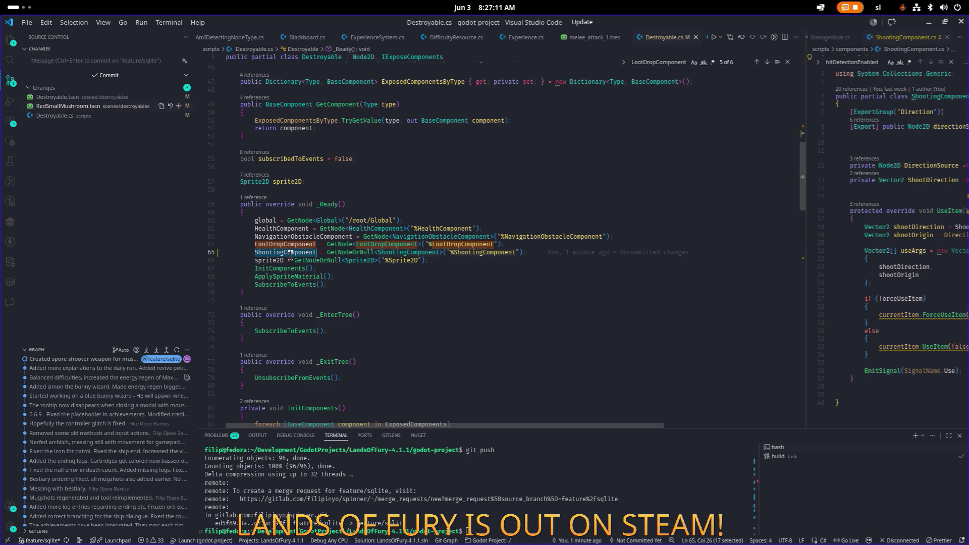
double_click(294, 245)
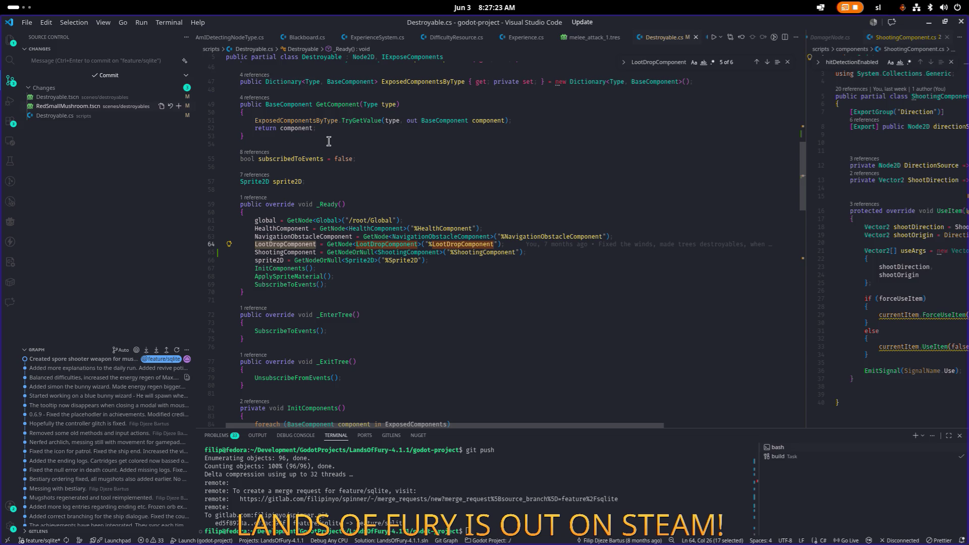
double_click(315, 252)
- Search Destroyable.cs for ShootingComponent and focus the editor beside it
key("ctrl+f")
key("Return")
key("Return")
key("Return")
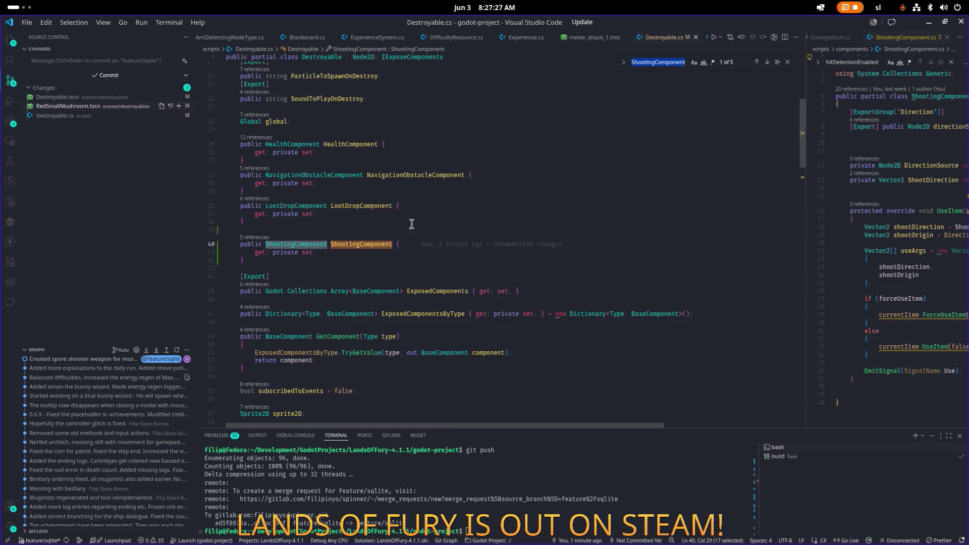
left_click(820, 210)
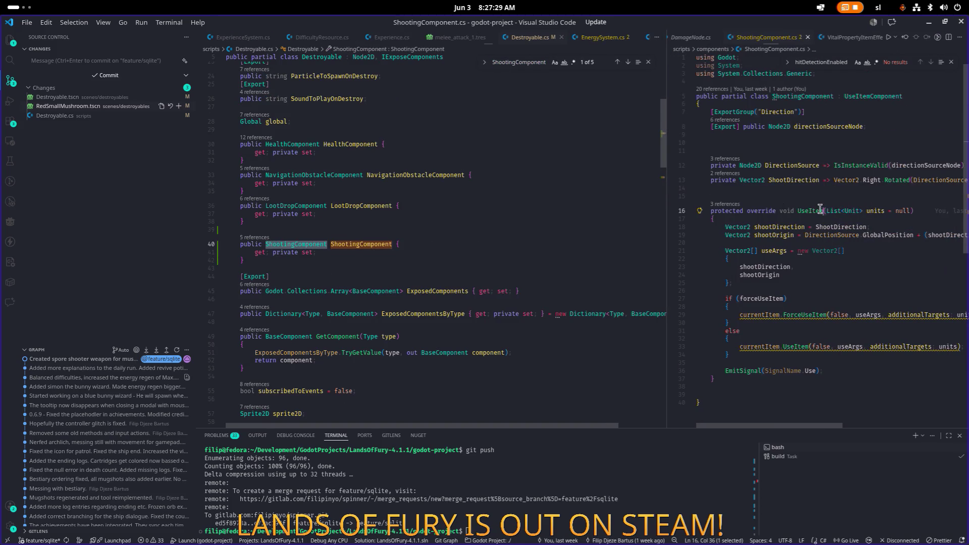
key("ctrl+p")
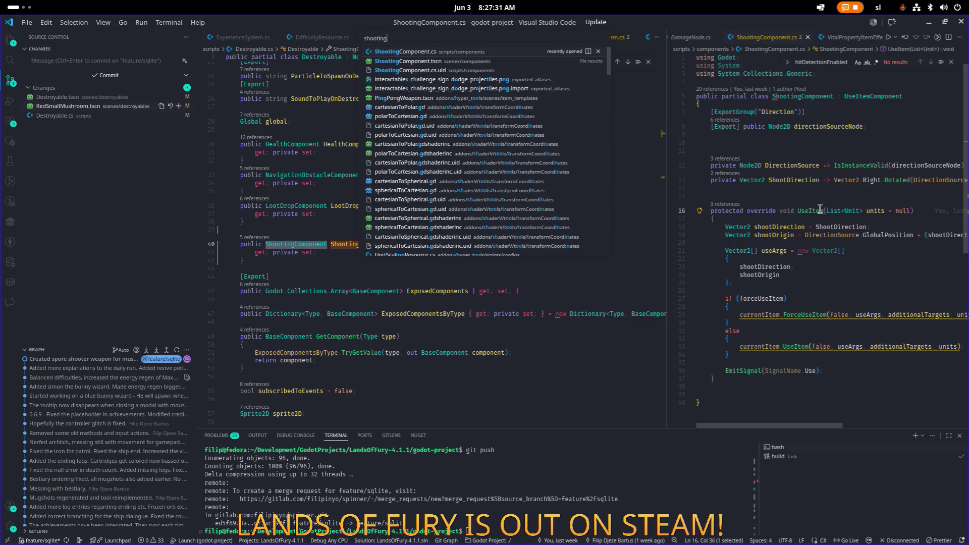
key("Escape")
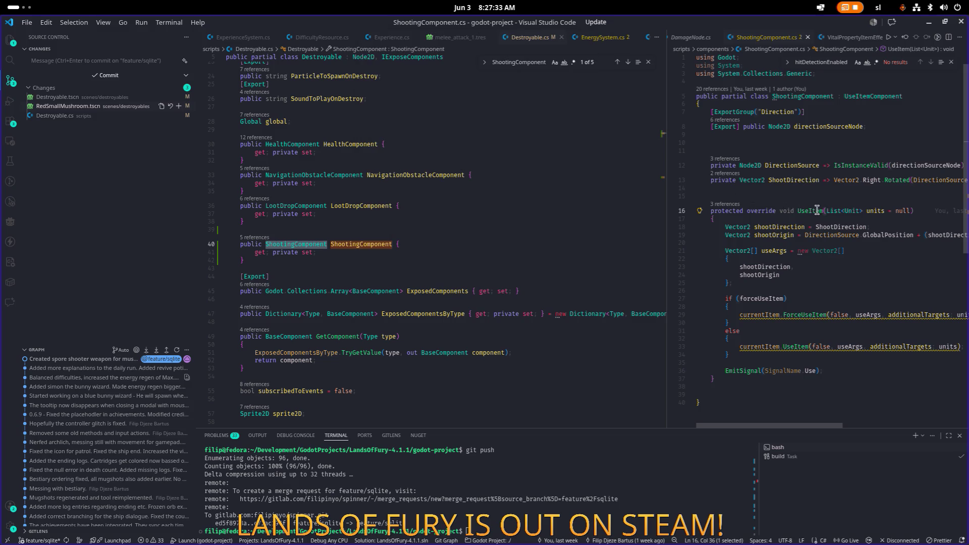
- Go to the UseItemComponent base class definition and scroll through it
left_click(891, 99, "ctrl")
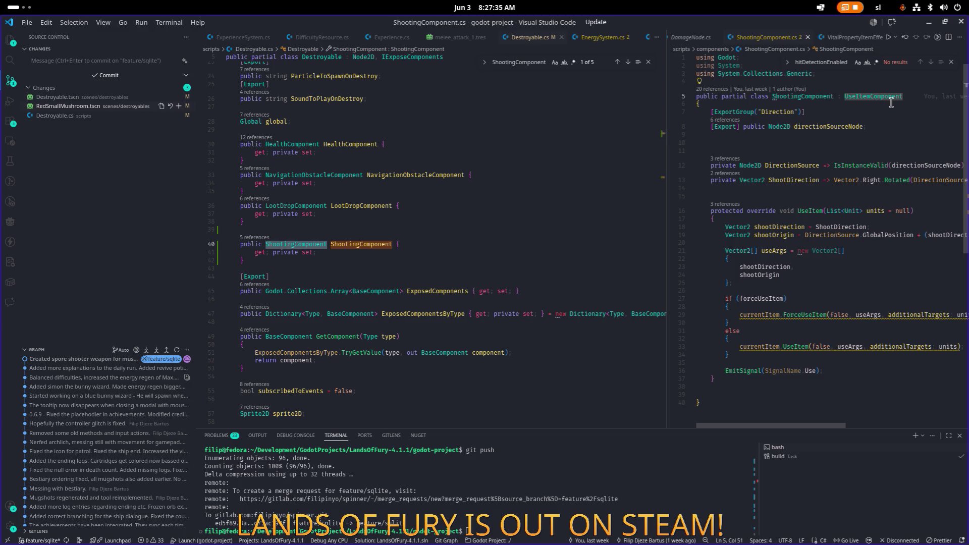
scroll(820, 192, "down", 10)
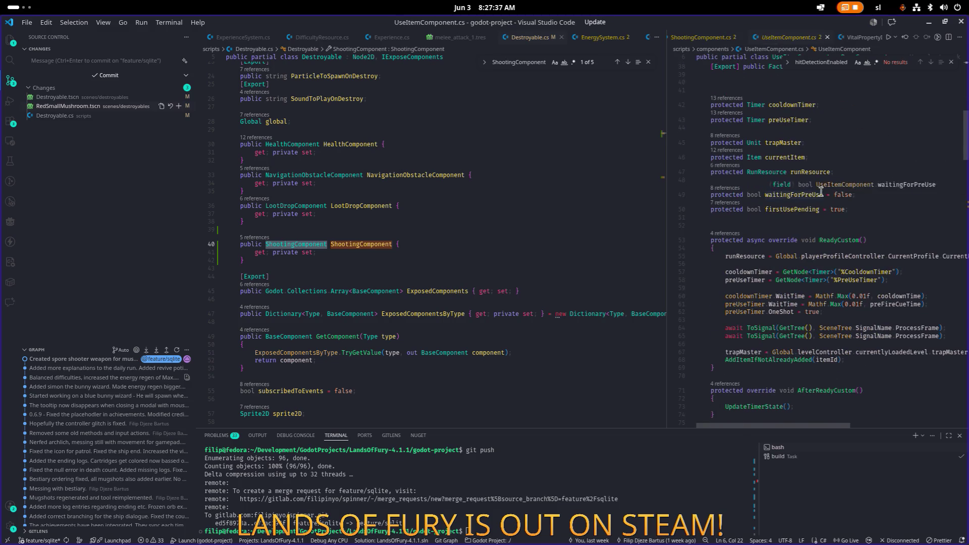
scroll(821, 192, "down", 5)
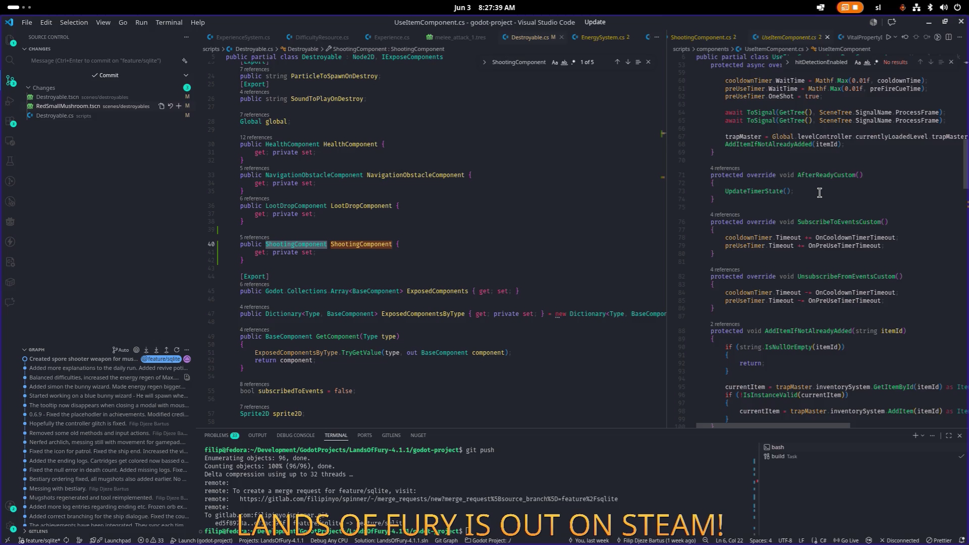
scroll(819, 192, "down", 20)
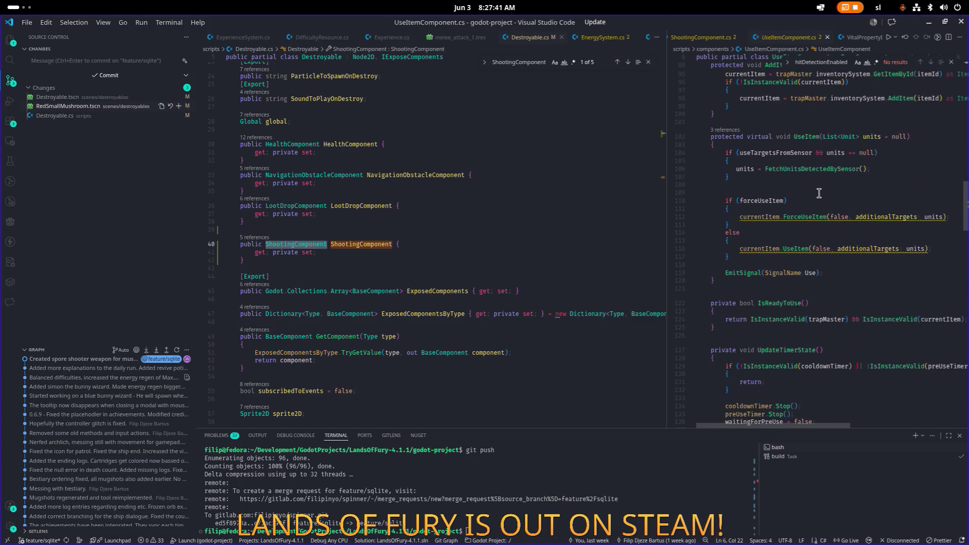
scroll(815, 172, "up", 10)
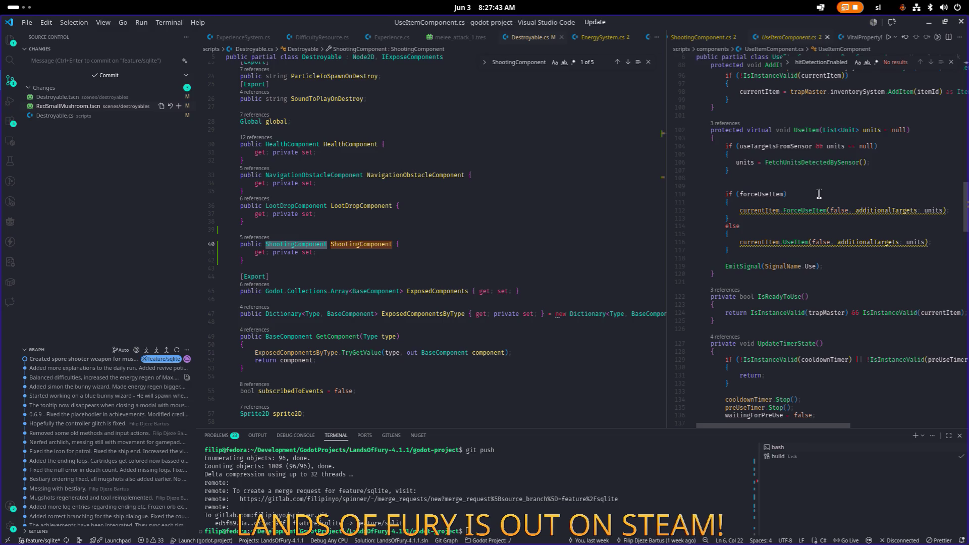
scroll(810, 141, "down", 6)
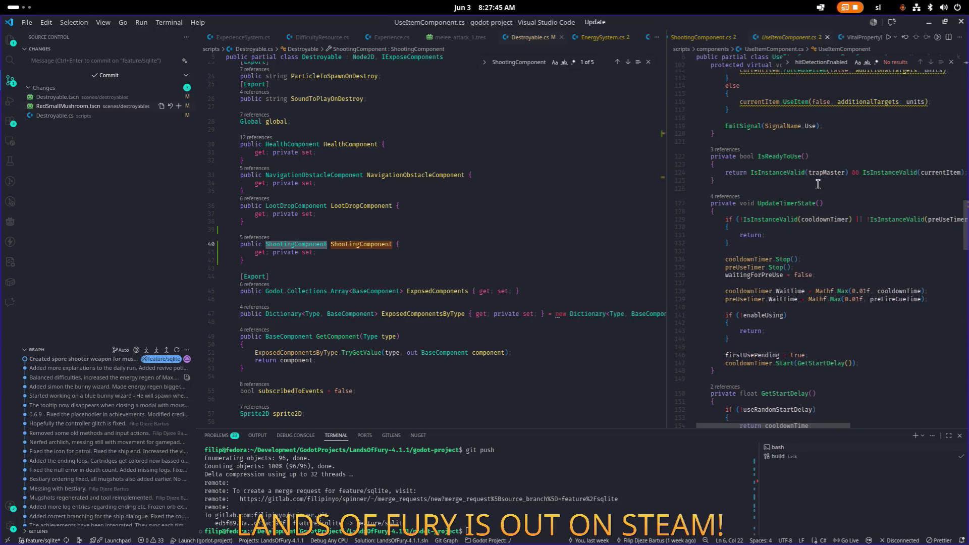
scroll(818, 185, "down", 8)
scroll(817, 184, "down", 15)
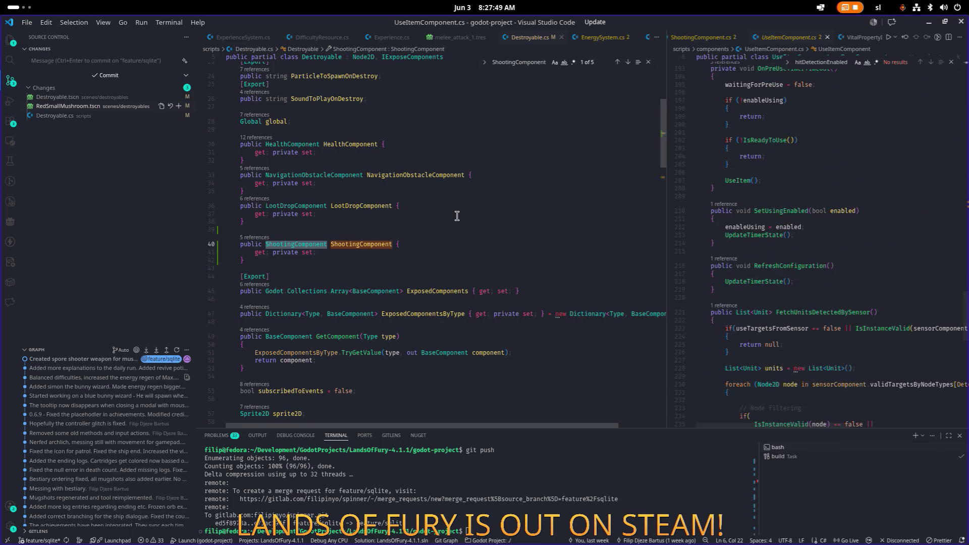
- Step through ShootingComponent matches in Destroyable.cs, ending at the ShareWithKillerParty line
double_click(363, 249)
key("ctrl+f")
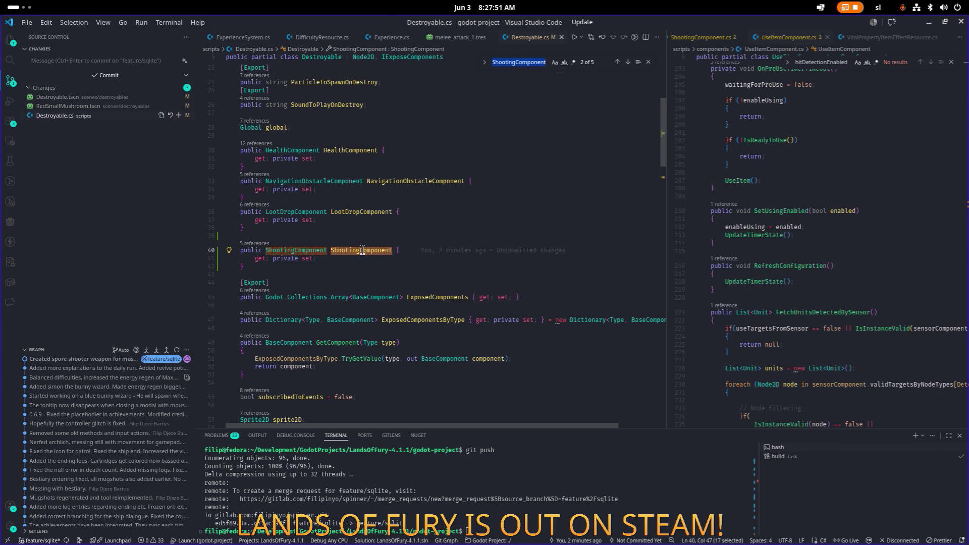
key("Return")
key("Return")
key("Return")
key("Return")
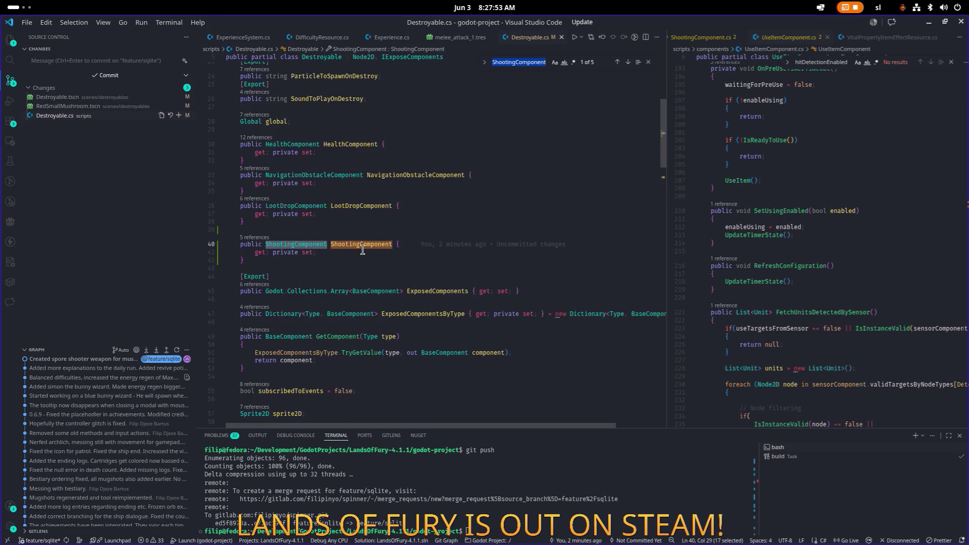
scroll(365, 248, "down", 15)
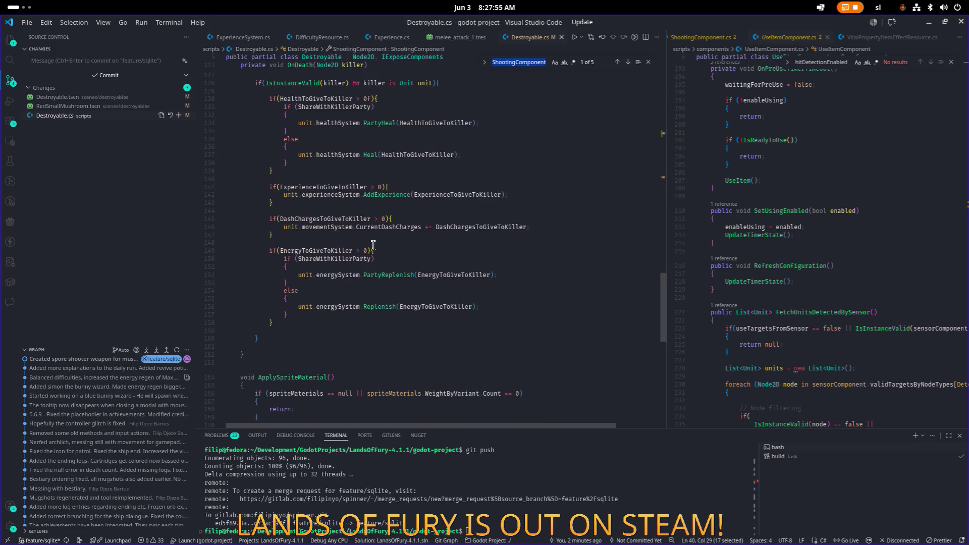
scroll(374, 246, "down", 2)
scroll(790, 259, "up", 20)
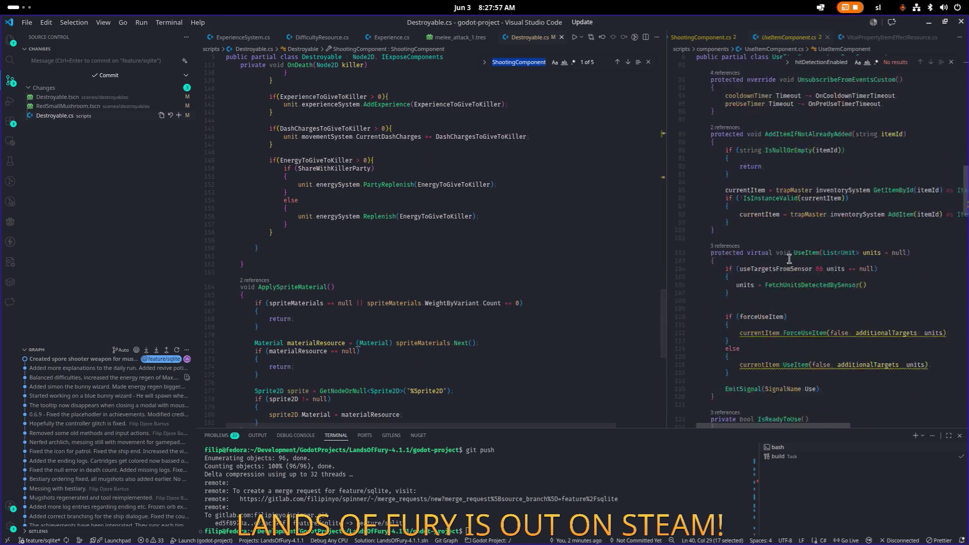
scroll(833, 200, "down", 2)
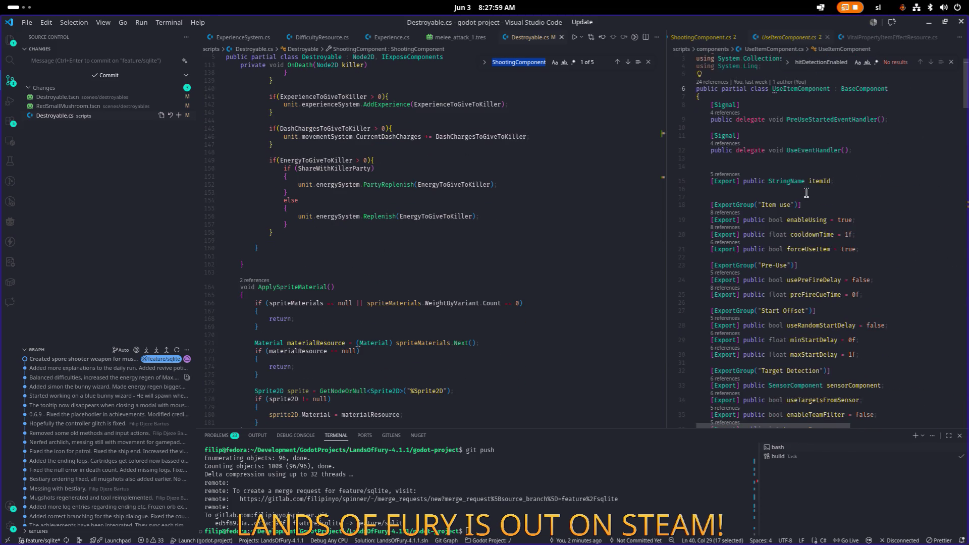
scroll(833, 200, "down", 2)
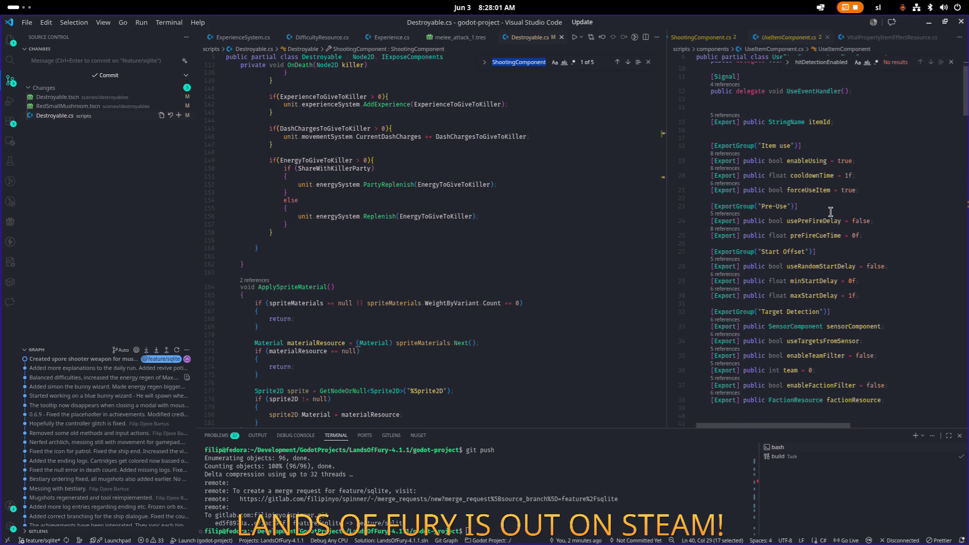
scroll(830, 219, "down", 2)
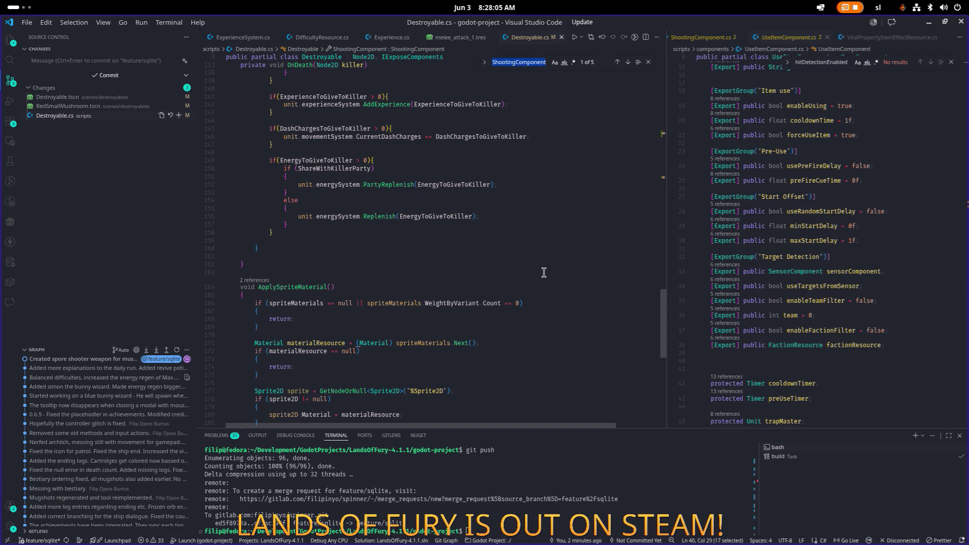
scroll(465, 160, "up", 20)
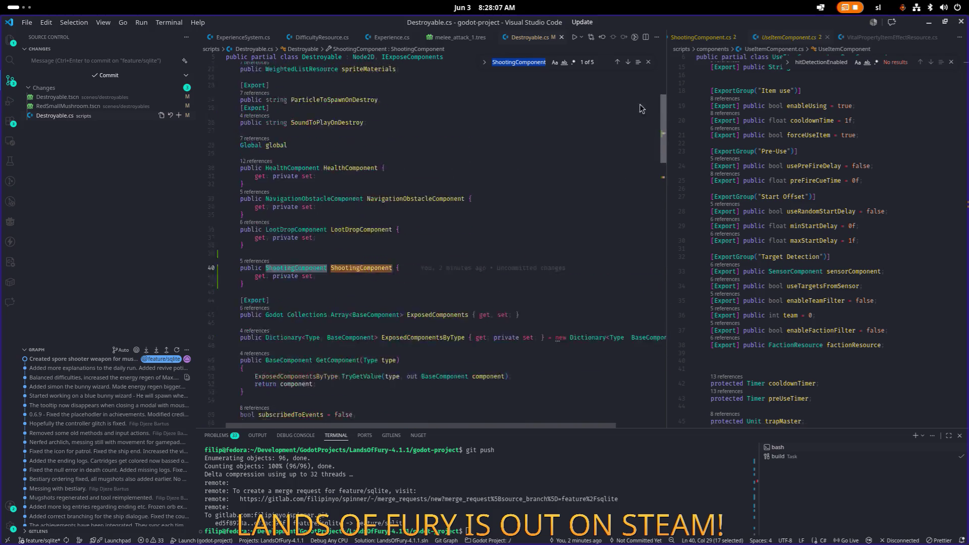
scroll(465, 161, "up", 1)
scroll(449, 257, "down", 5)
scroll(444, 242, "up", 5)
scroll(437, 223, "down", 2)
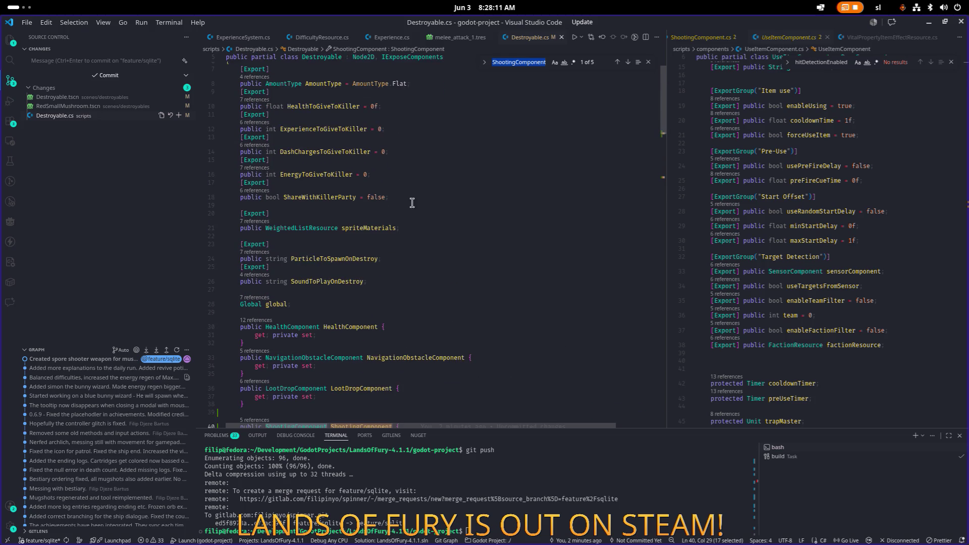
left_click(426, 196)
- Add '[Export] public bool UseShootingComponentOnDestroy = false;' after ShareWithKillerParty and save
key("Return")
type("[Export]")
key("Return")
type("public bool UseItem")
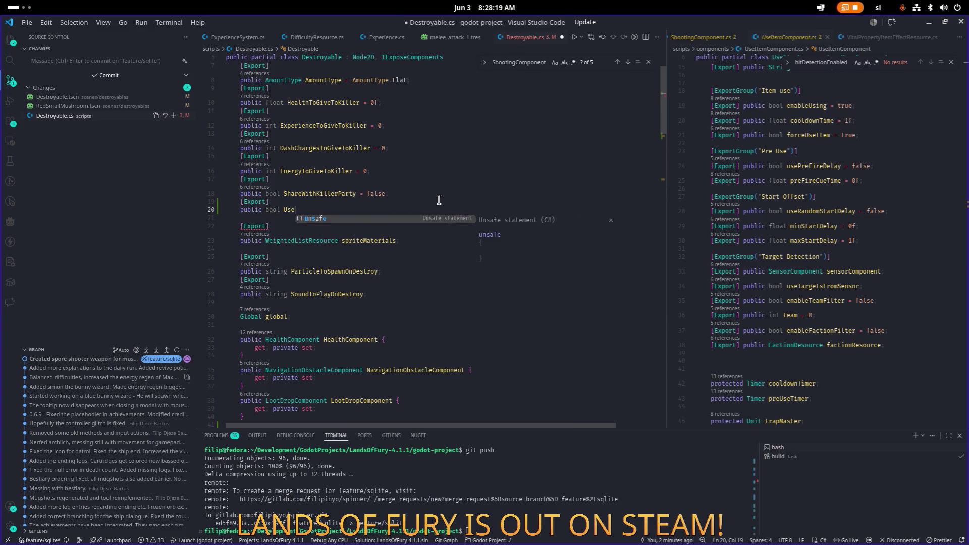
key("BackSpace")
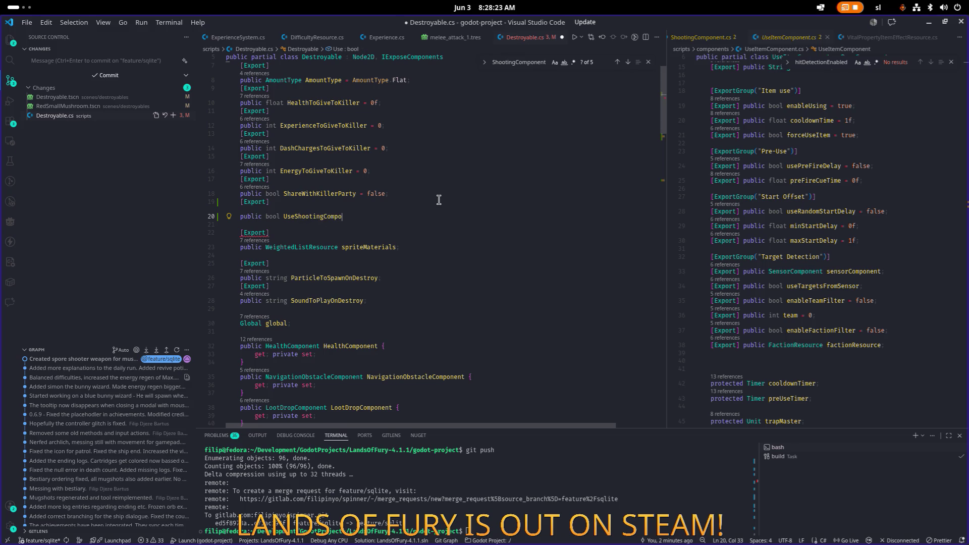
type("nentOnDes")
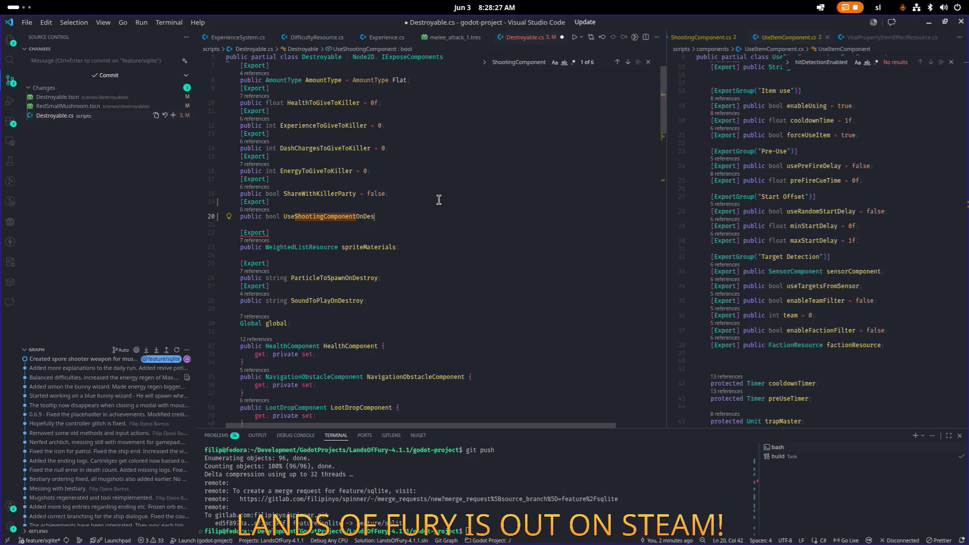
type("troy = false;")
key("ctrl+s")
double_click(343, 216)
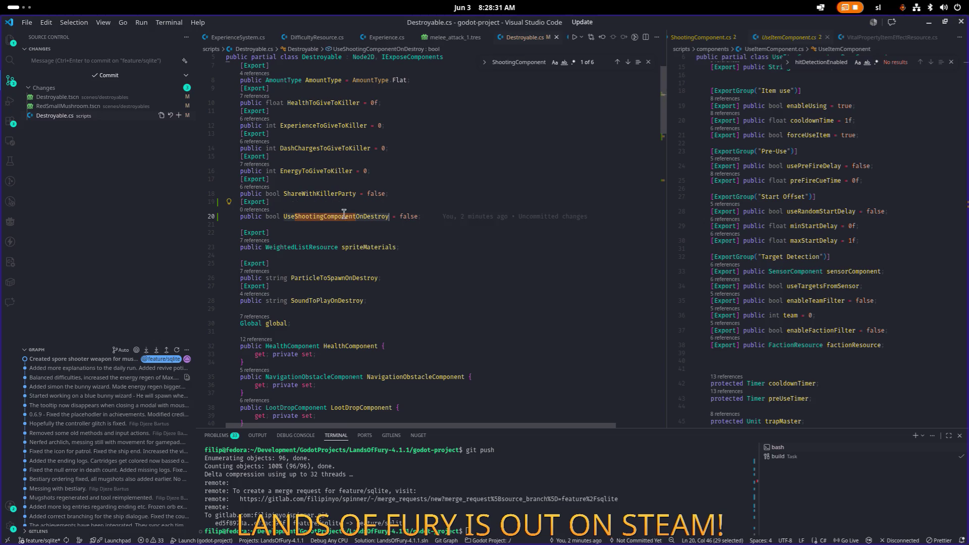
scroll(384, 212, "down", 10)
scroll(383, 213, "down", 7)
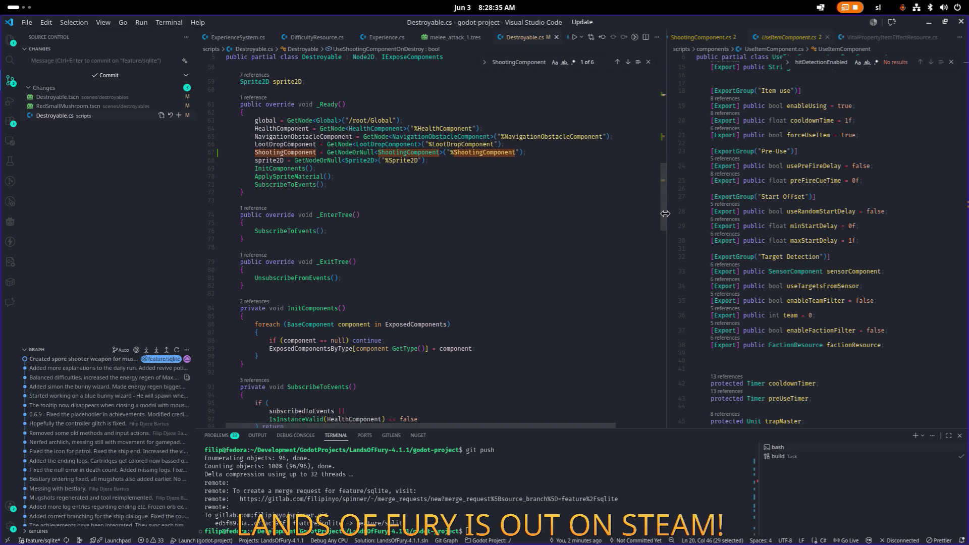
- Widen the right editor pane and search UseItemComponent.cs for 'destr'
left_click_drag(666, 216, 624, 216)
key("ctrl+f")
type("ex")
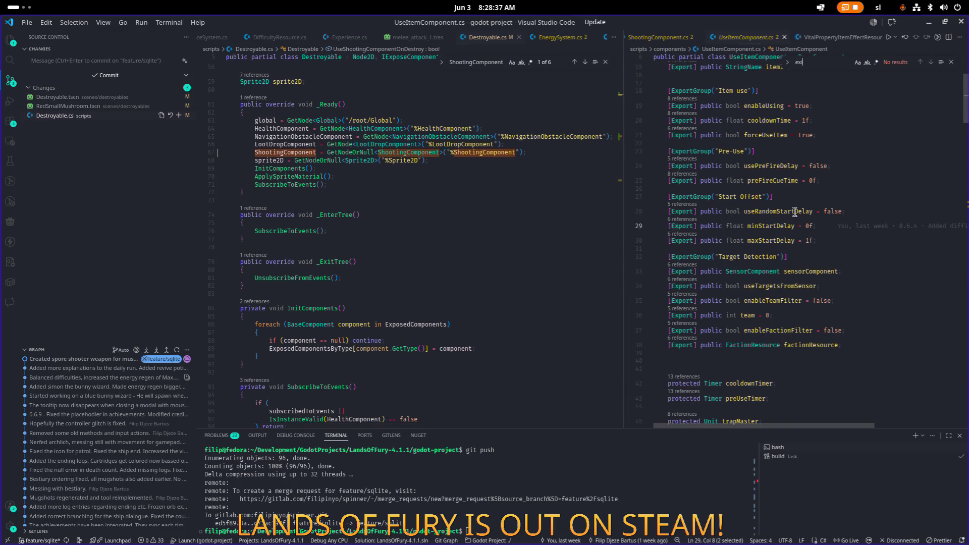
key("BackSpace")
key("BackSpace")
key("BackSpace")
type("destroy")
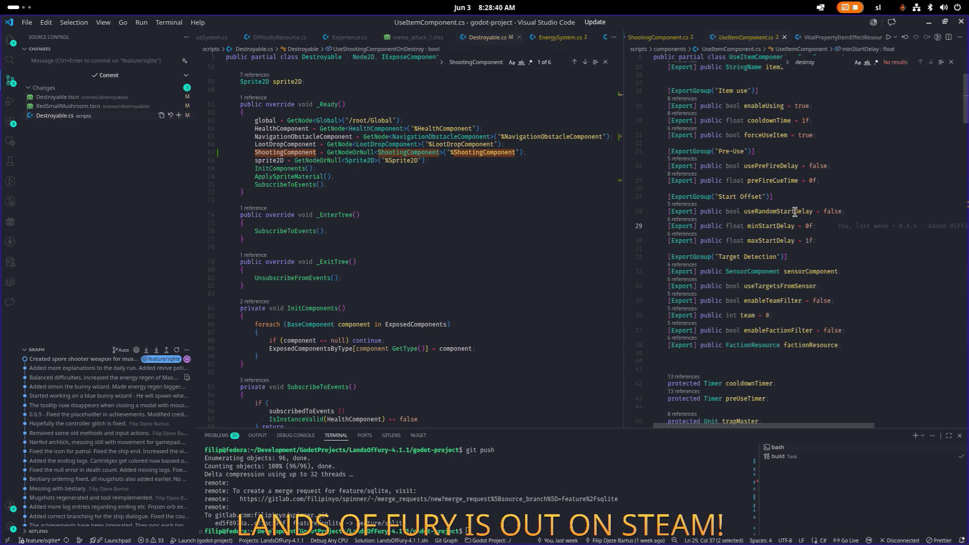
left_click(791, 212)
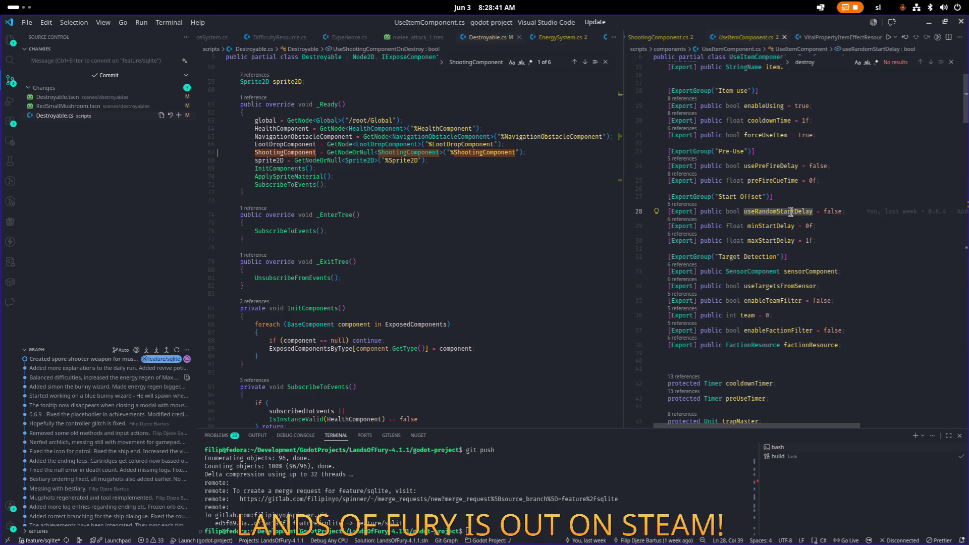
scroll(411, 166, "down", 15)
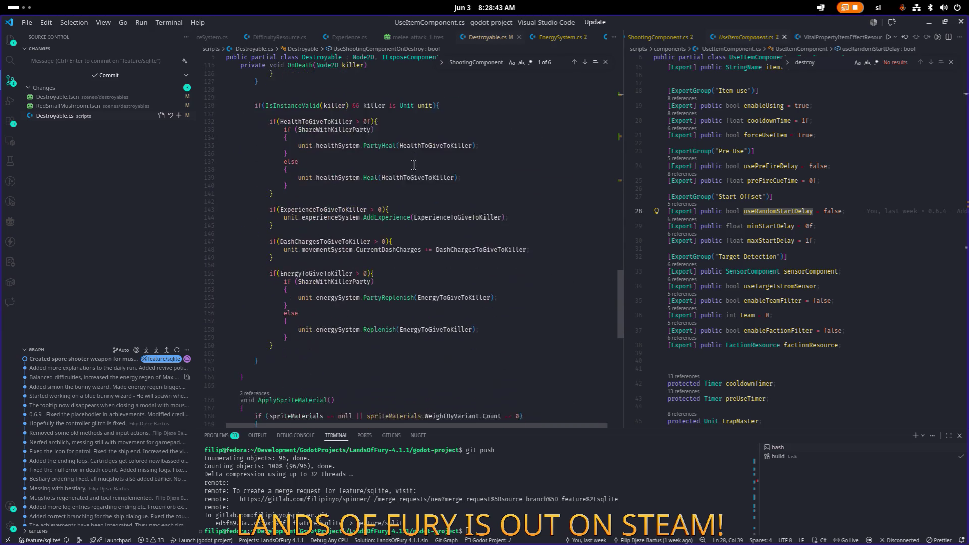
scroll(411, 167, "up", 3)
- Start a new line at the end of OnDeath in Destroyable.cs, beginning 'if(shoot'
double_click(303, 136)
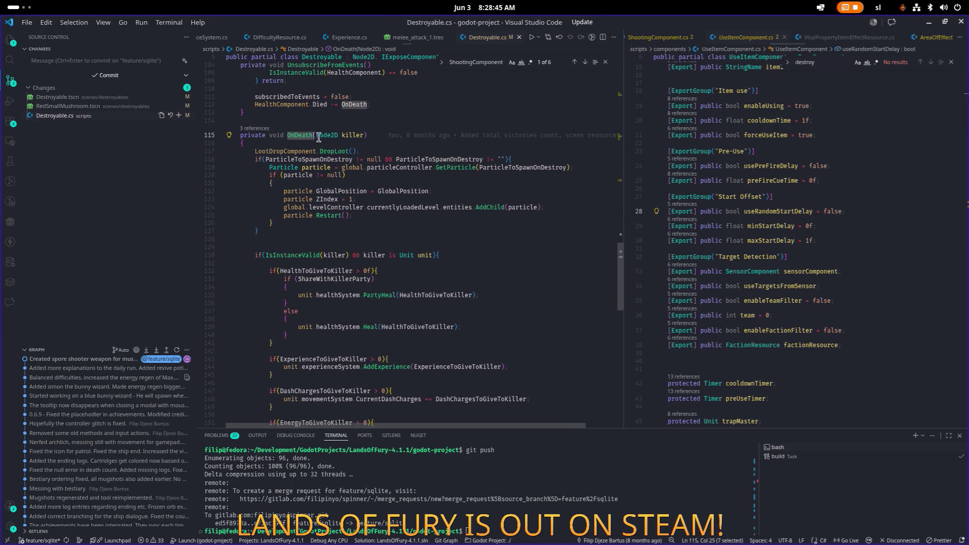
left_click(359, 151)
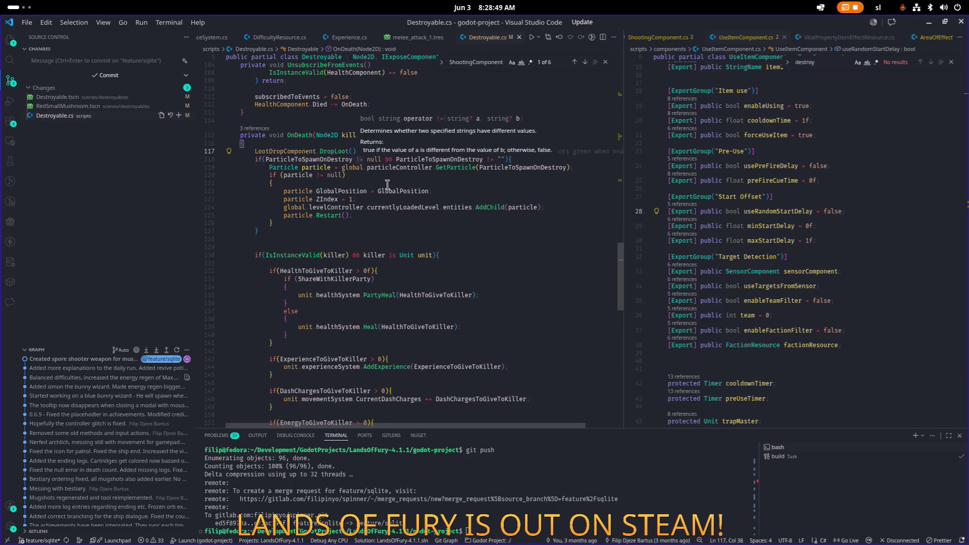
scroll(387, 185, "down", 3)
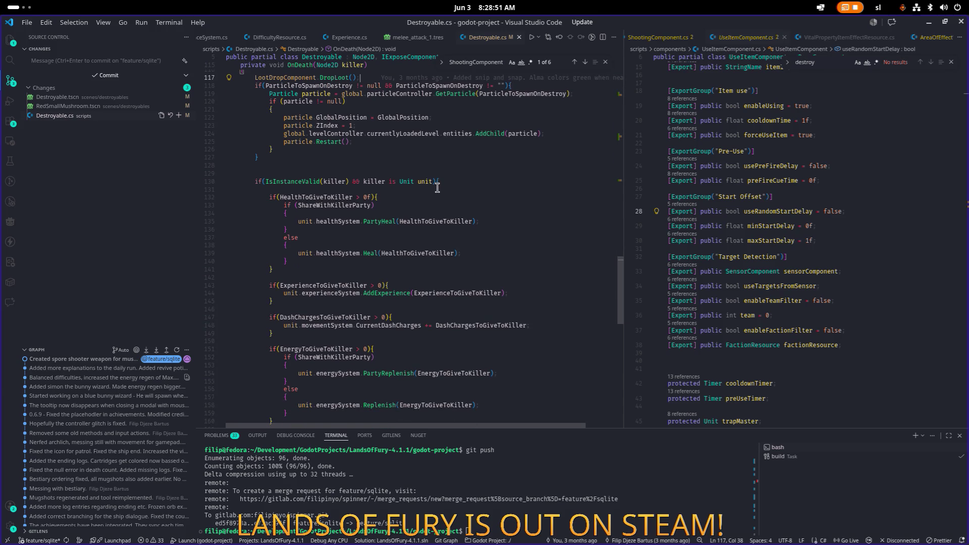
scroll(437, 187, "down", 5)
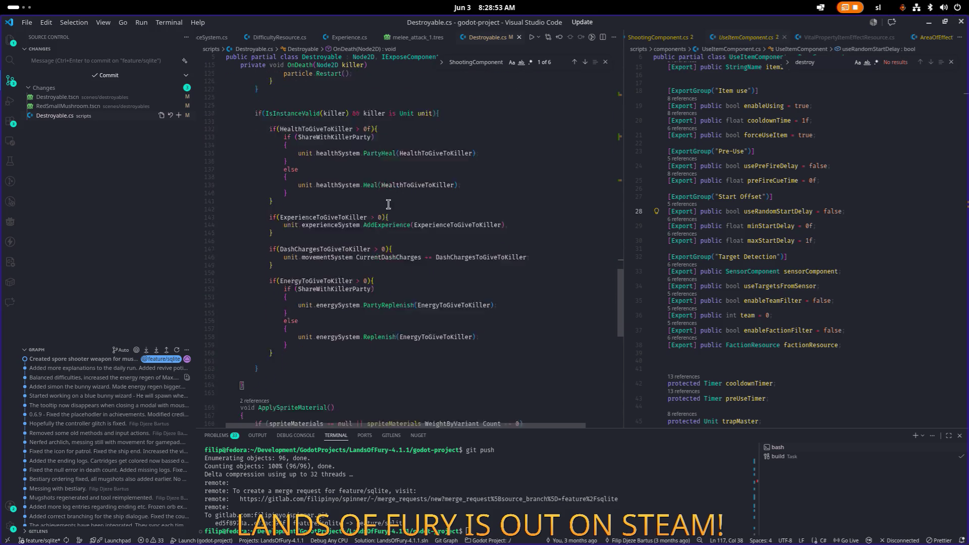
left_click(281, 301)
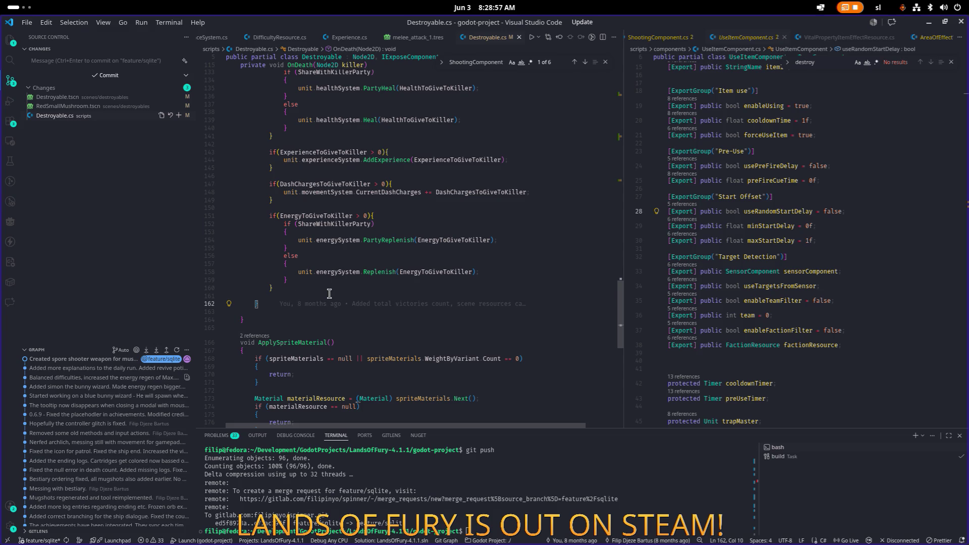
key("Return")
key("Return")
type("i")
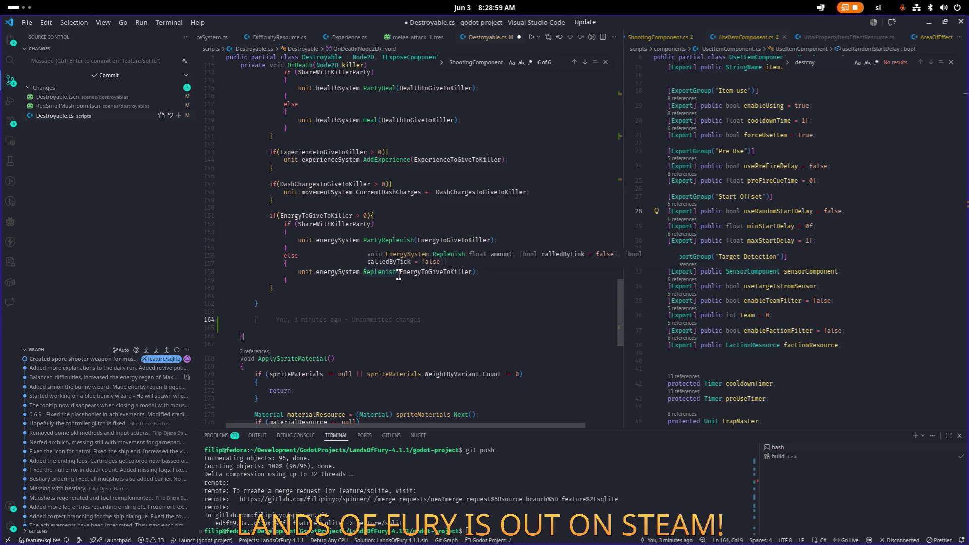
type("f(shoot")
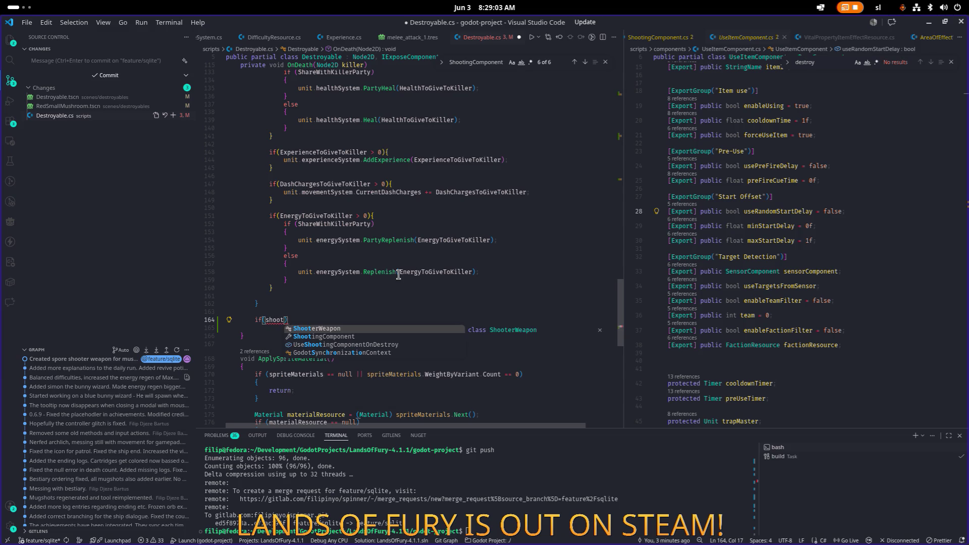
- Write 'if (UseShootingComponentOnDestroy && IsInstanceValid(ShootingComponent))' with braces and save
key("Down")
key("Down")
key("Tab")
key("End")
key("Return")
type("{")
key("Return")
key("Up")
key("Up")
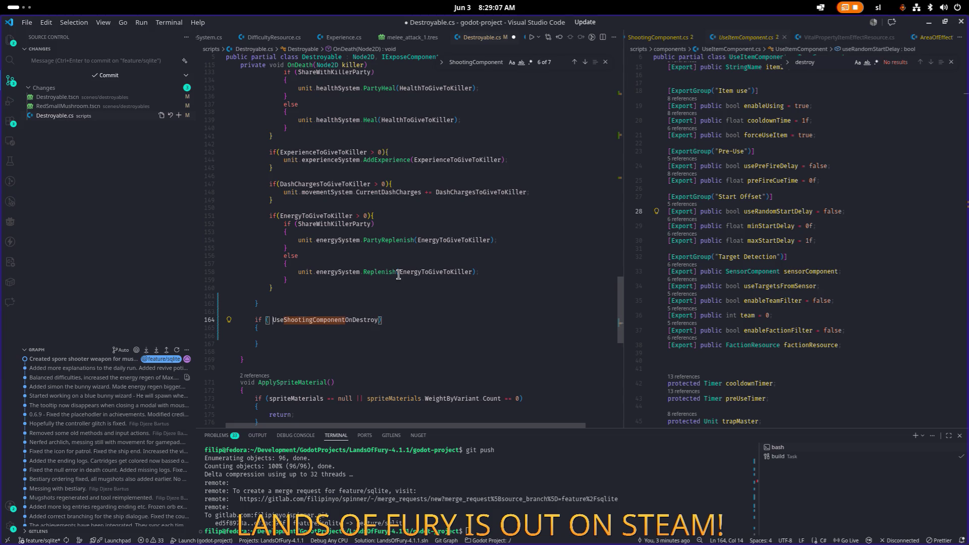
key("BackSpace")
key("ctrl+Right")
type("&& ")
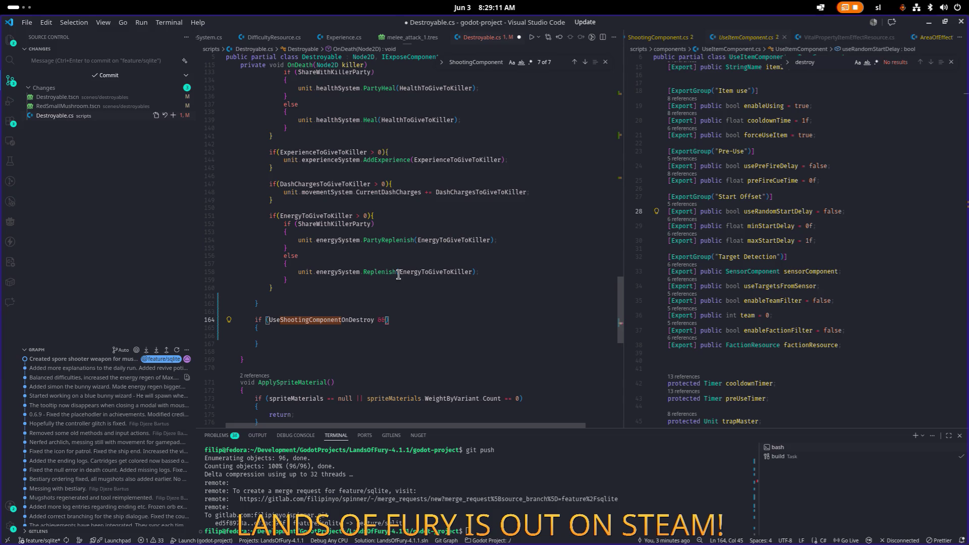
type("IsInstanceValid")
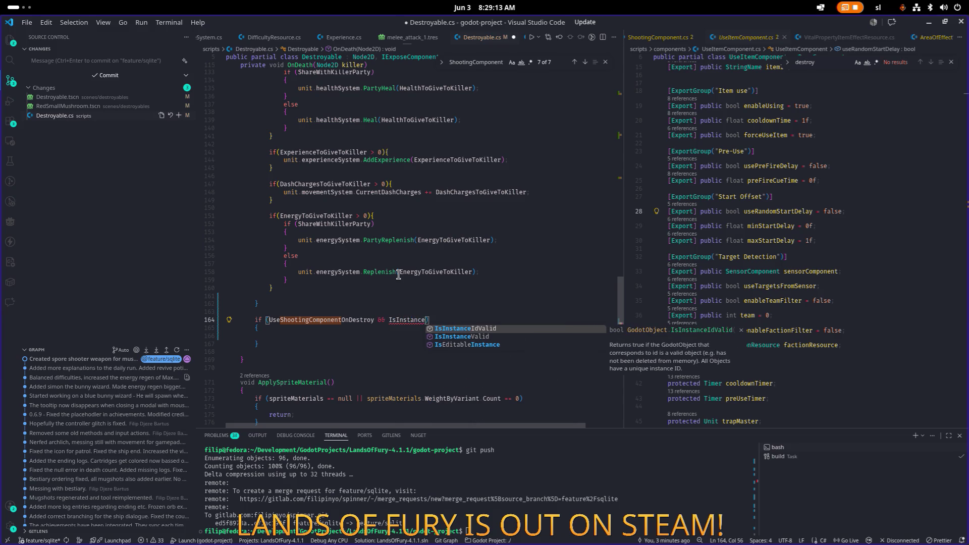
type("(Shoo")
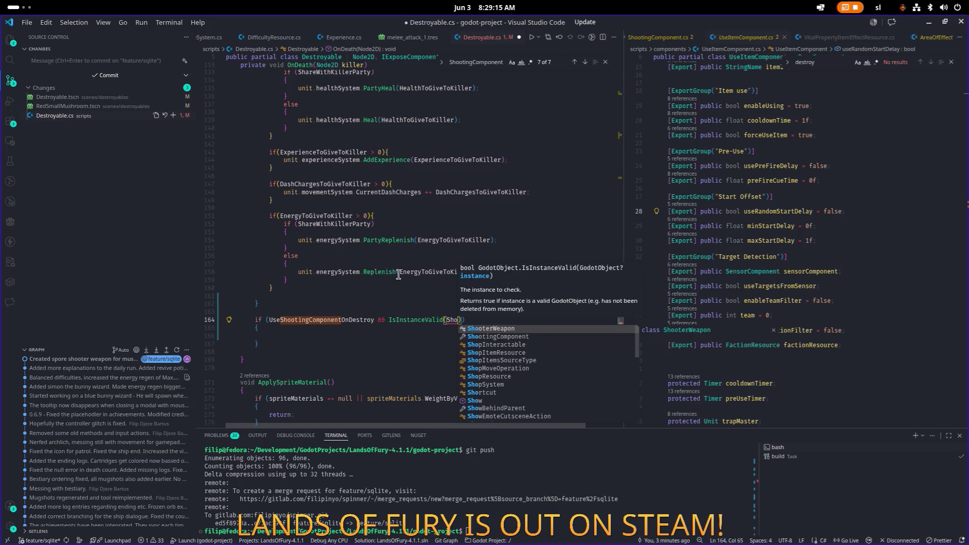
key("Down")
key("Tab")
key("ctrl+s")
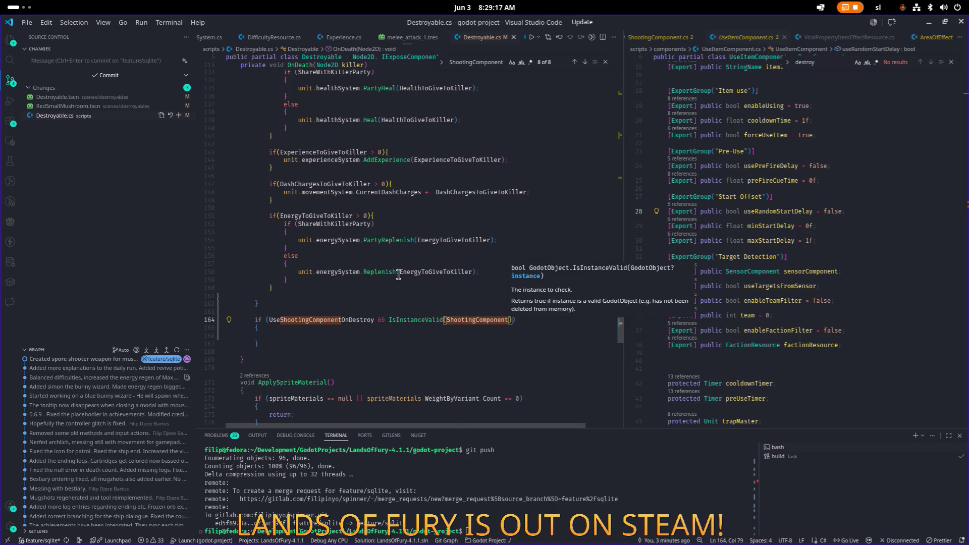
- Begin the if body with 'ShootingComponent.fo' via IntelliSense
key("Down")
key("Down")
key("Down")
key("Up")
type("shto")
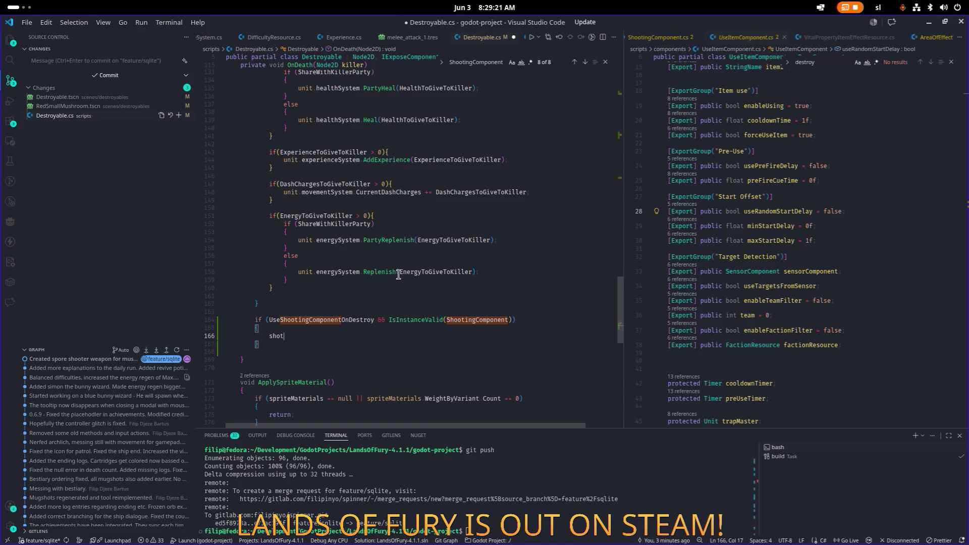
key("BackSpace")
type("tin")
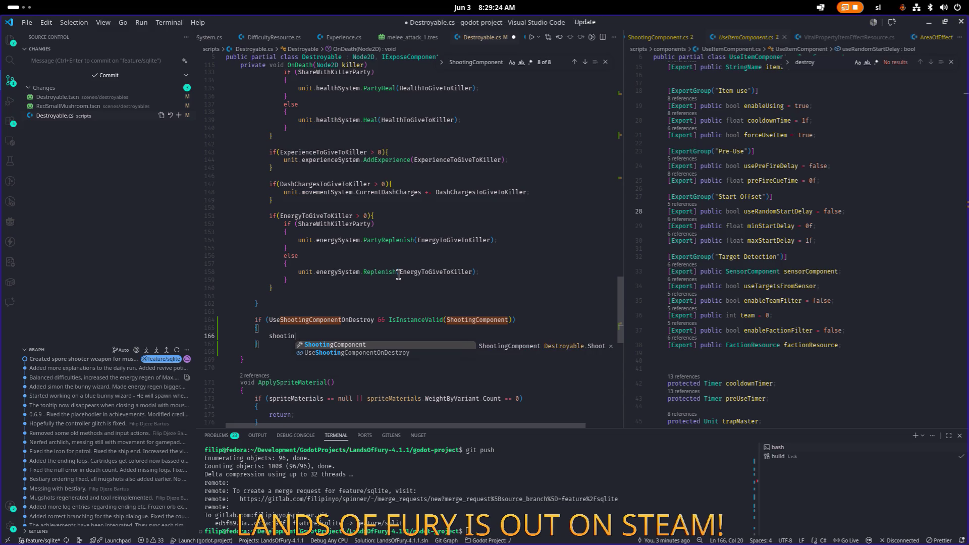
key("Tab")
type(".fo")
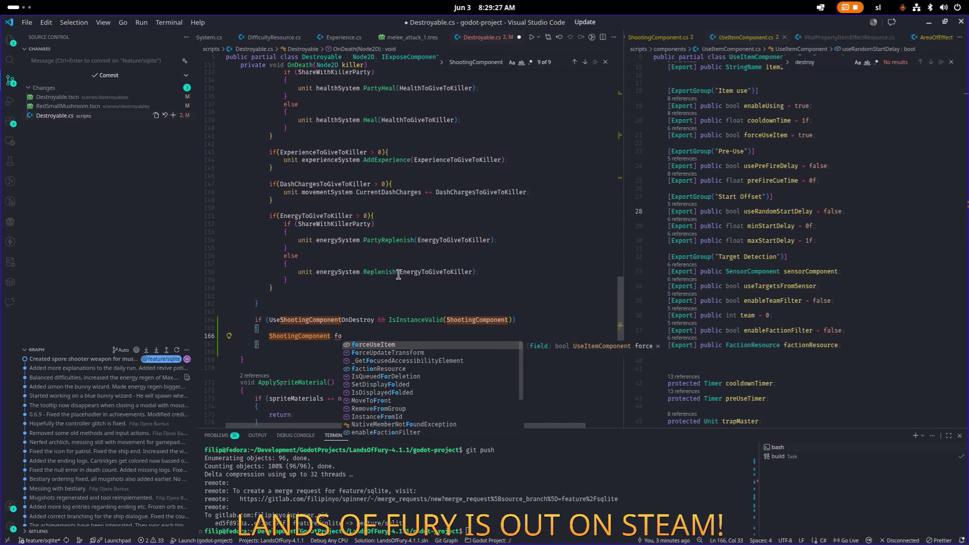
left_click(862, 171)
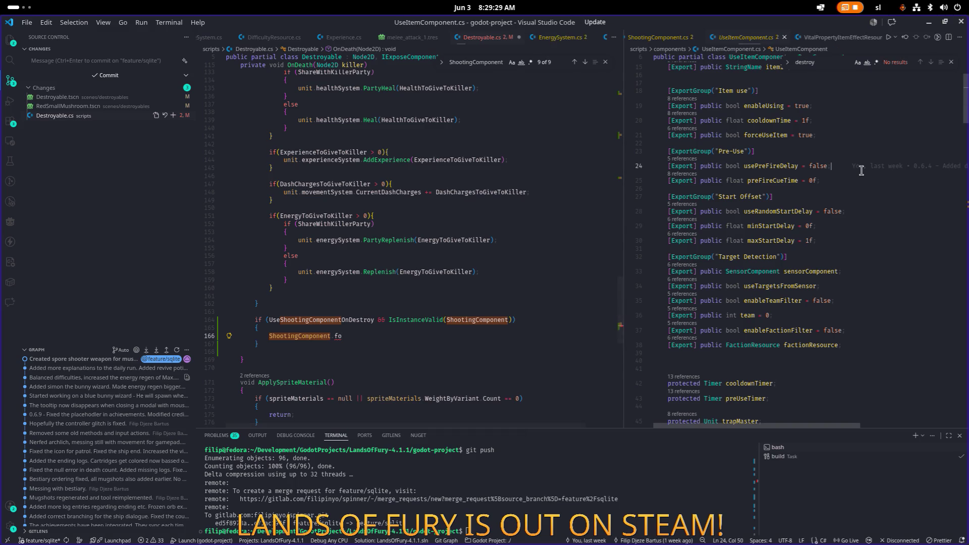
key("ctrl+p")
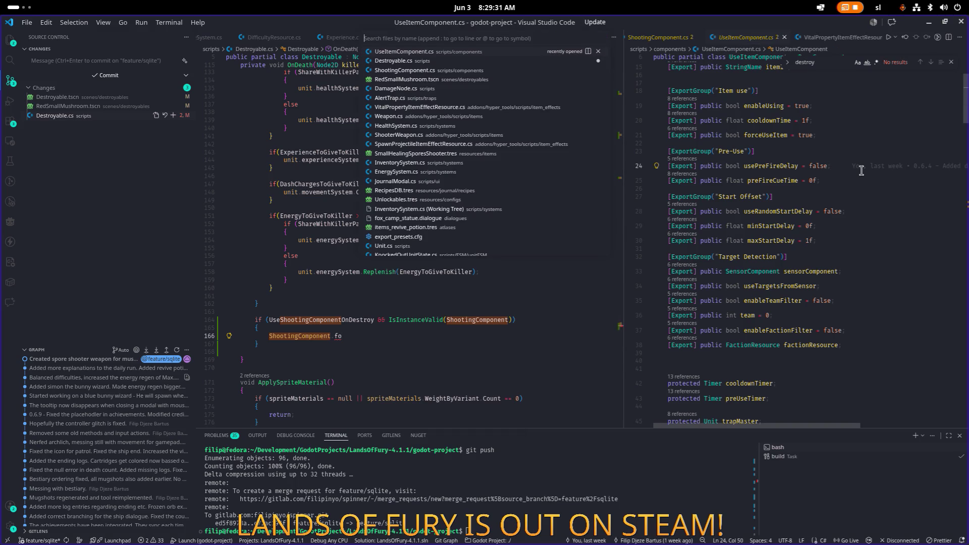
type("shooting")
key("Return")
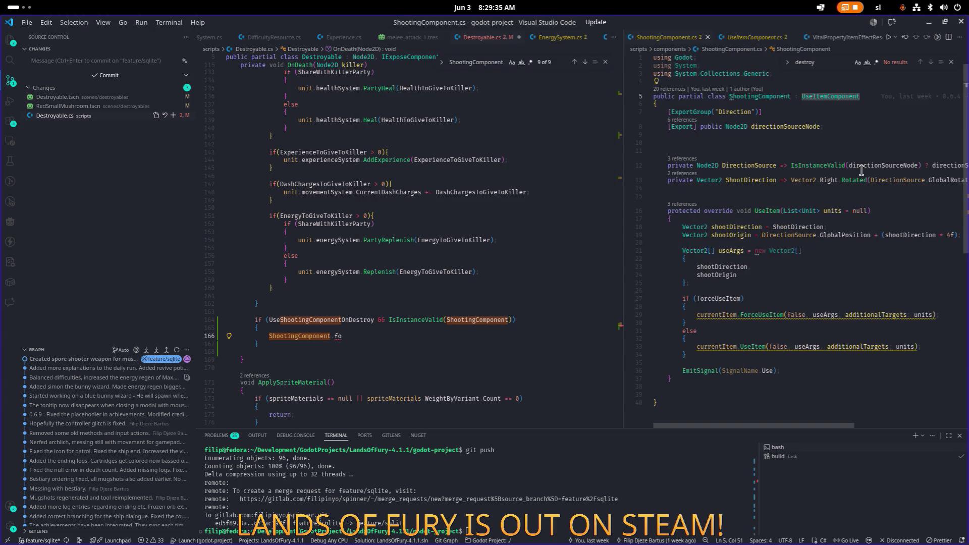
left_click(819, 95, "ctrl")
scroll(766, 180, "down", 5)
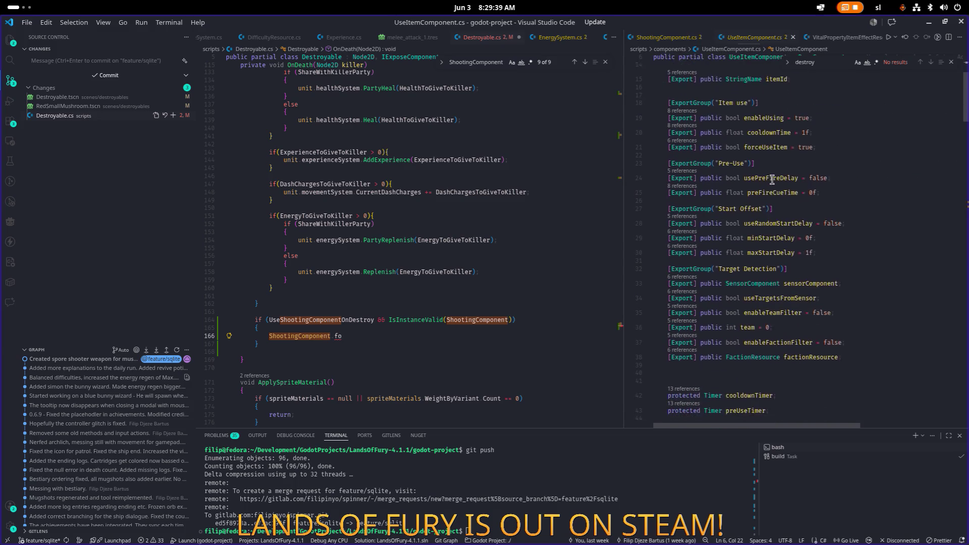
scroll(791, 194, "down", 10)
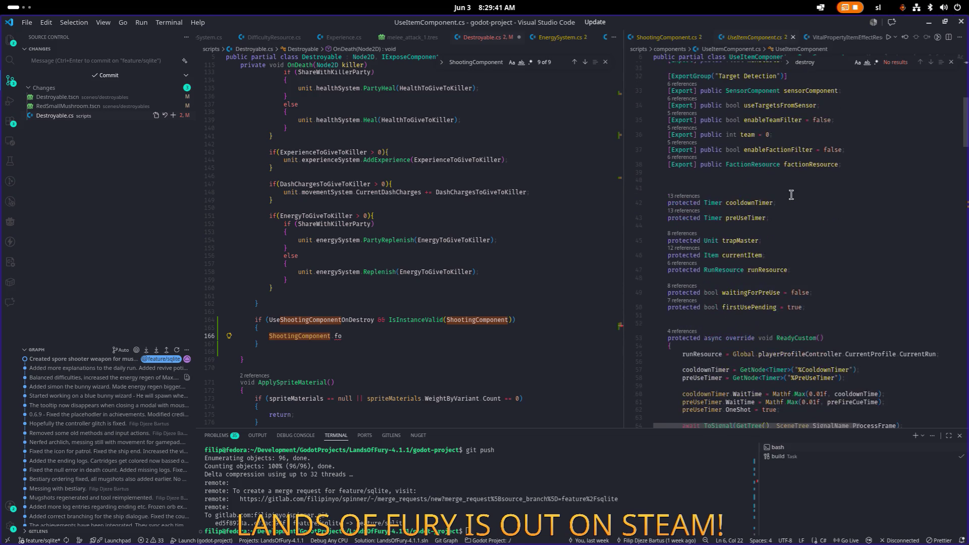
scroll(834, 192, "down", 9)
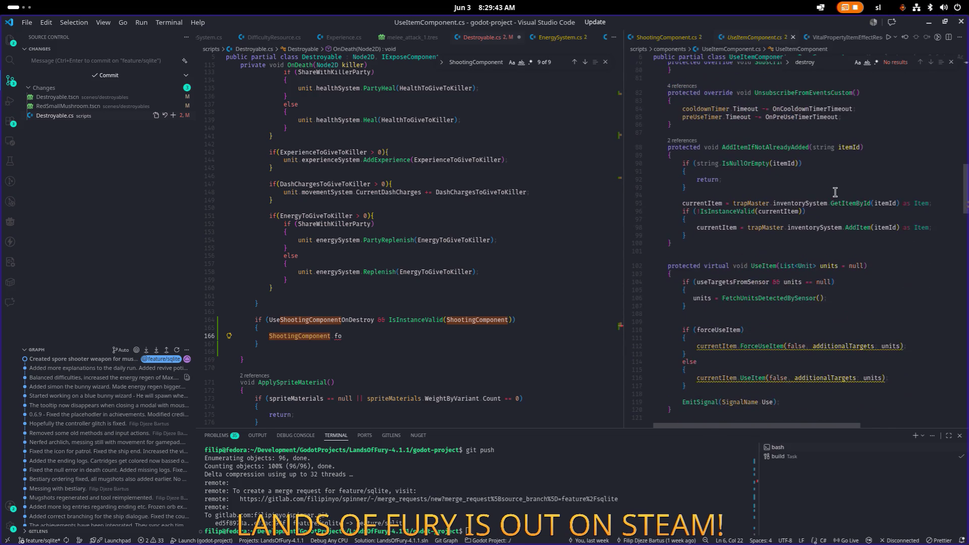
scroll(807, 192, "down", 5)
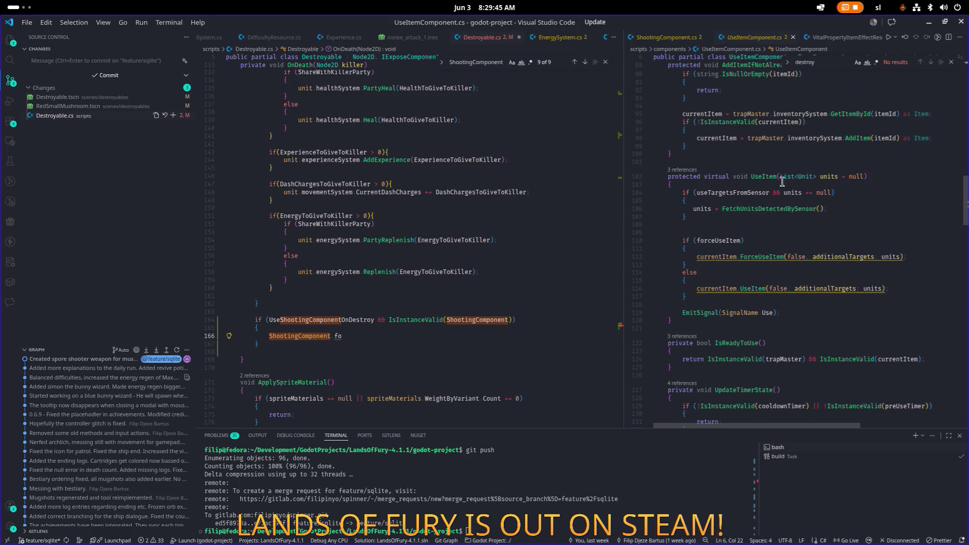
scroll(779, 182, "up", 1)
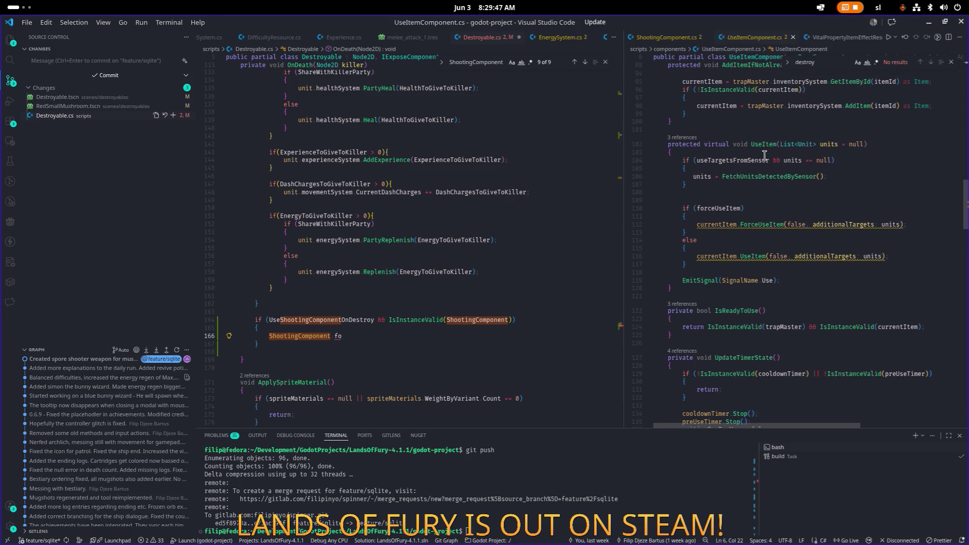
scroll(764, 155, "down", 11)
scroll(764, 158, "down", 12)
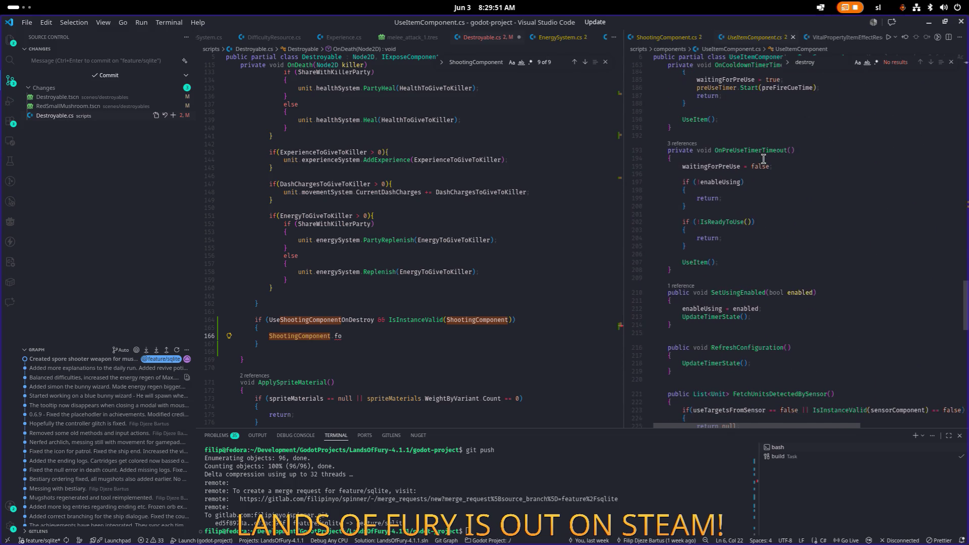
scroll(764, 160, "down", 4)
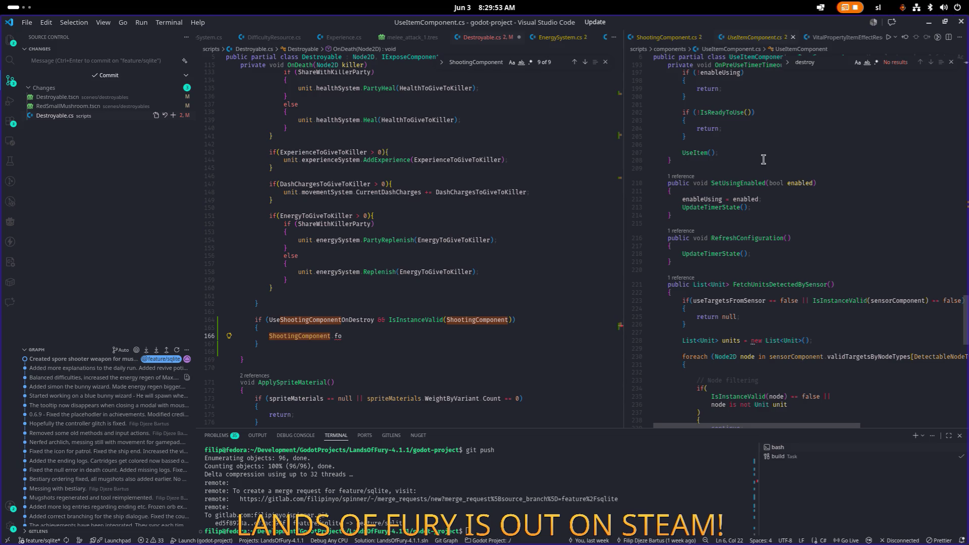
scroll(764, 160, "down", 3)
scroll(764, 160, "up", 4)
scroll(763, 159, "up", 20)
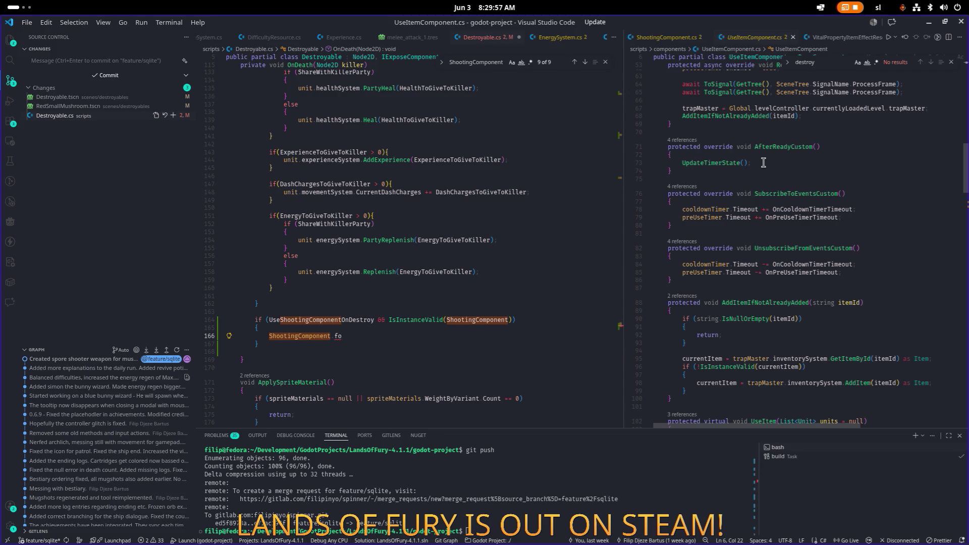
scroll(763, 163, "up", 8)
scroll(764, 163, "down", 9)
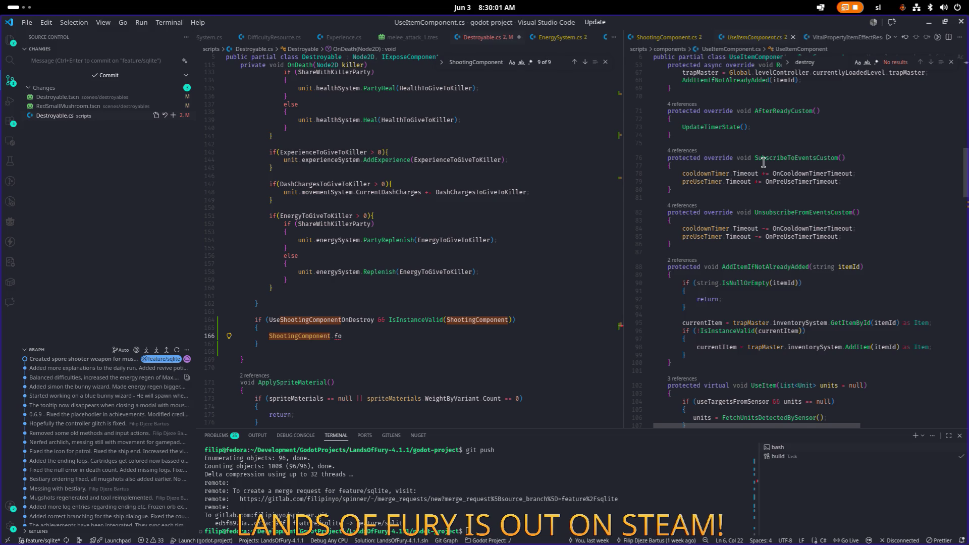
scroll(764, 163, "down", 4)
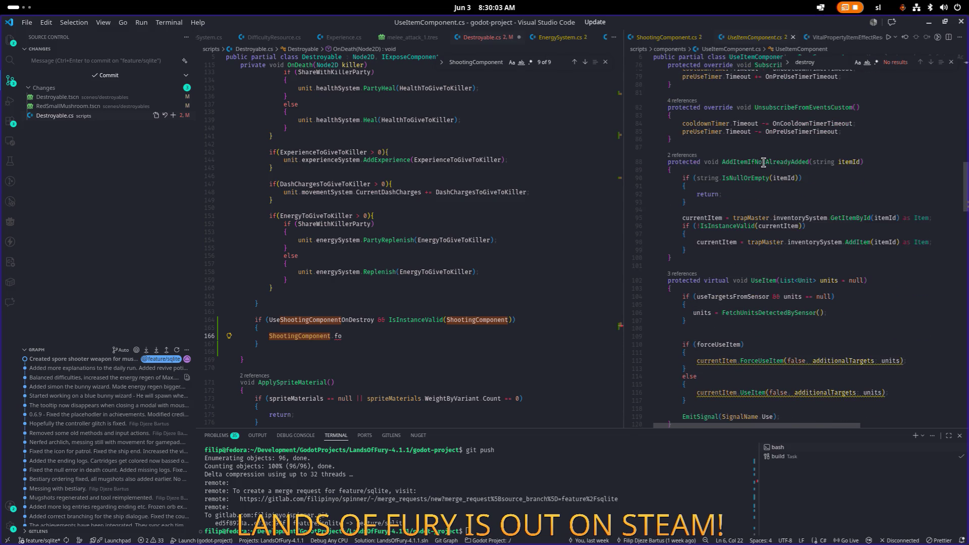
scroll(764, 163, "down", 6)
scroll(763, 162, "down", 9)
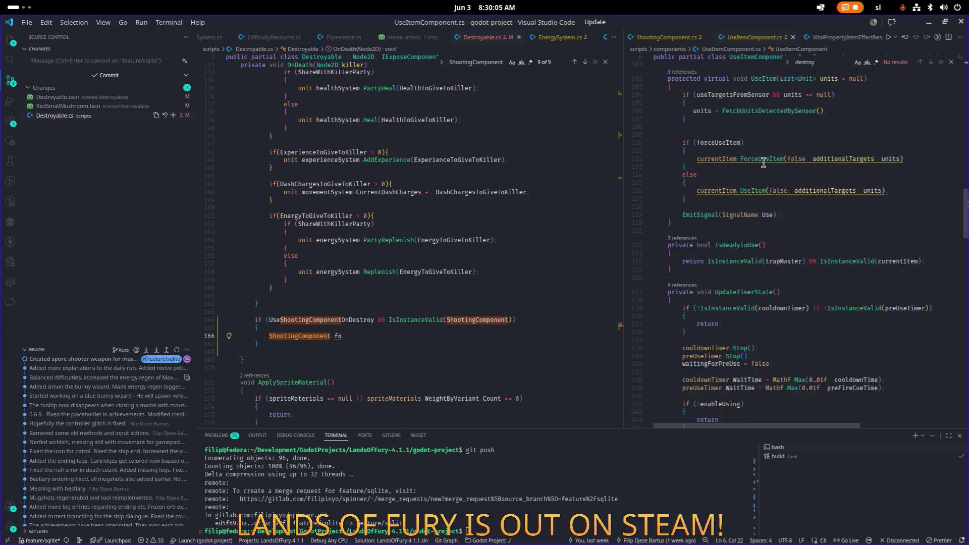
scroll(763, 162, "down", 5)
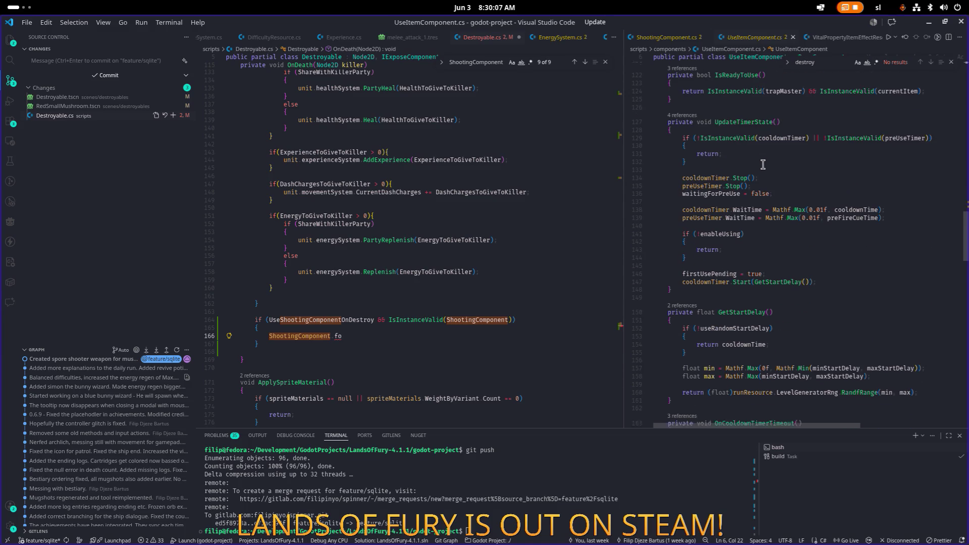
scroll(763, 163, "down", 7)
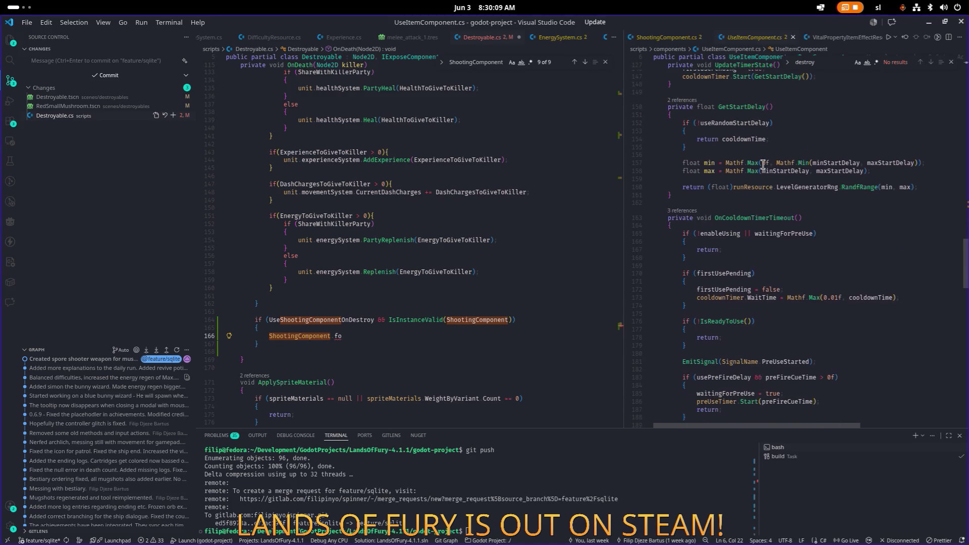
scroll(763, 166, "down", 11)
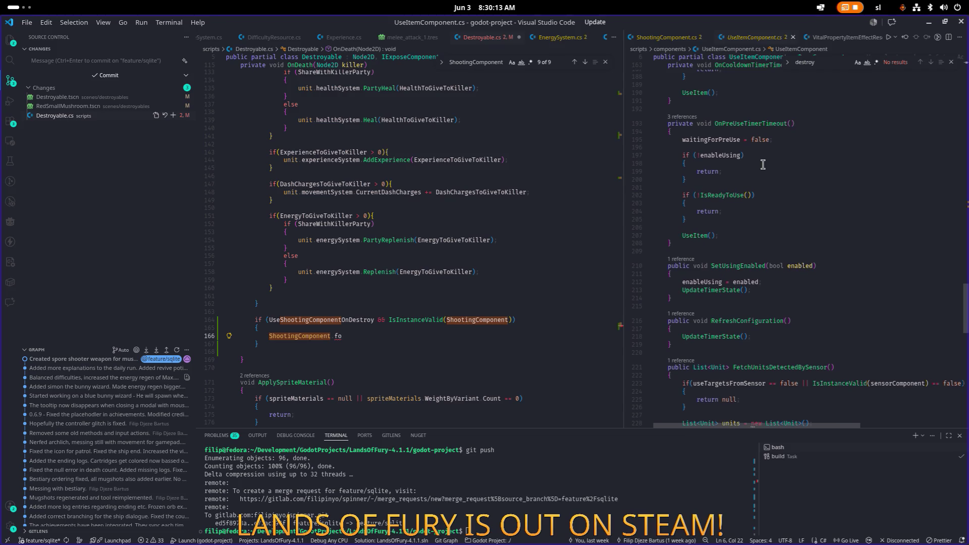
scroll(763, 164, "down", 1)
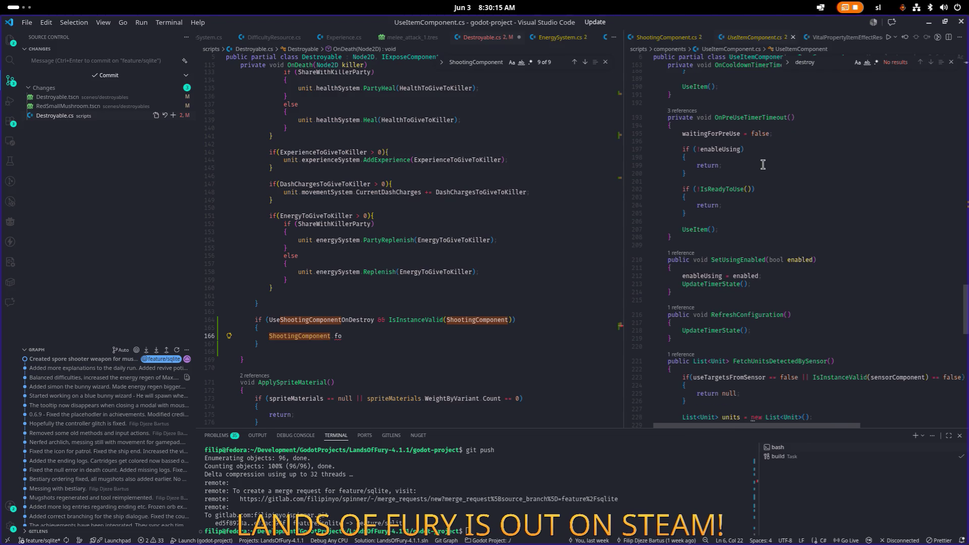
scroll(763, 164, "down", 4)
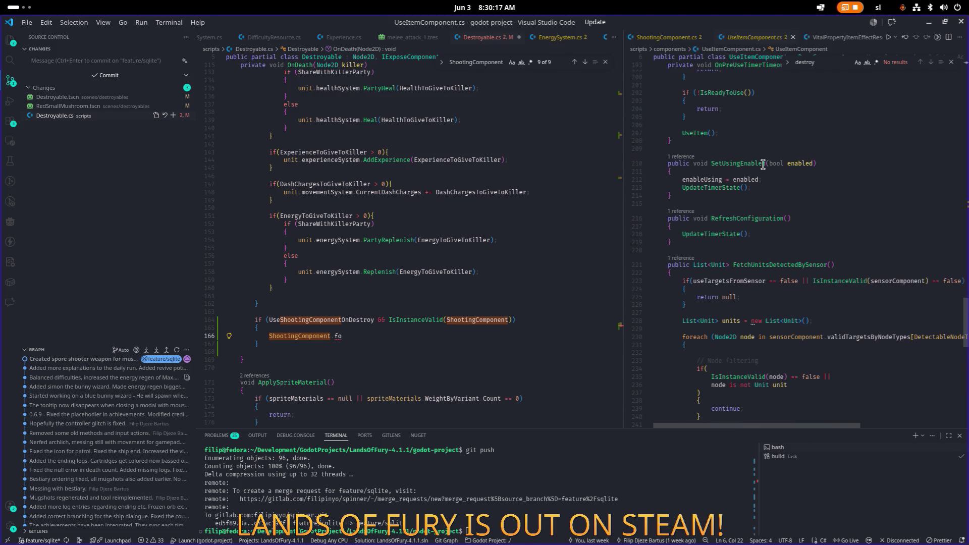
scroll(763, 165, "down", 1)
scroll(763, 164, "up", 20)
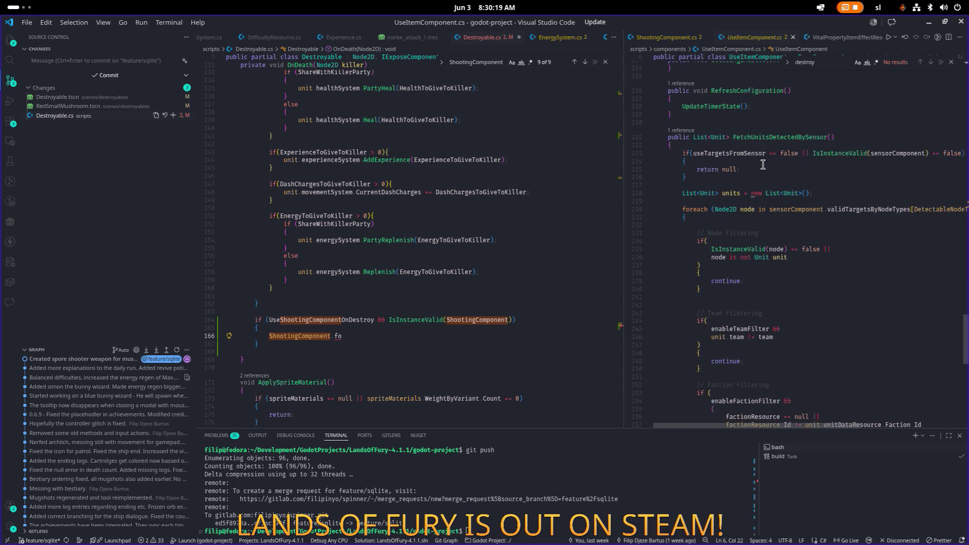
scroll(763, 163, "up", 15)
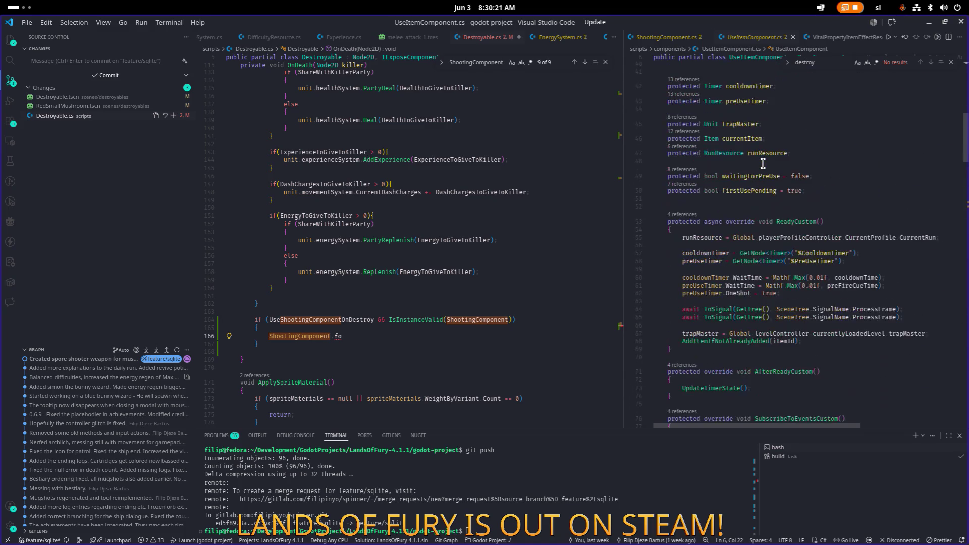
scroll(763, 163, "down", 10)
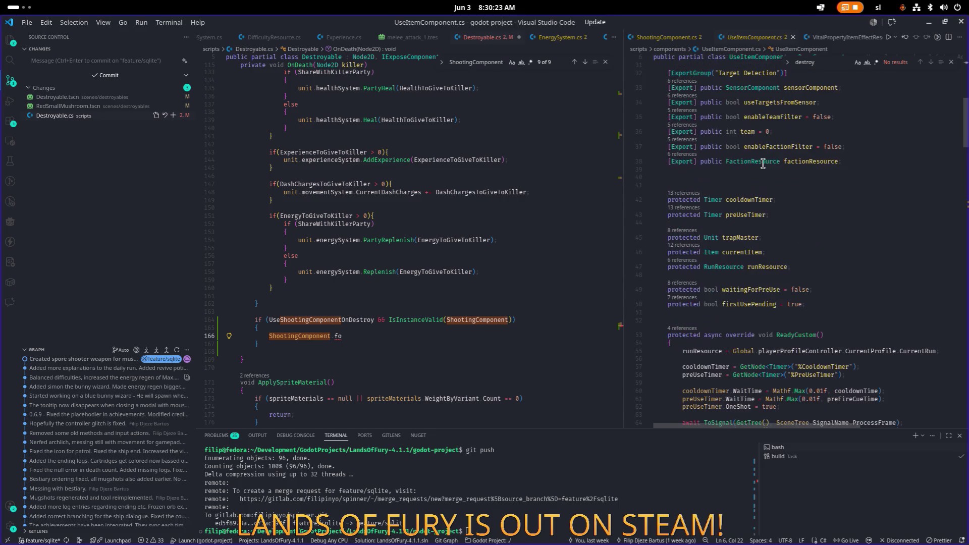
scroll(763, 165, "down", 10)
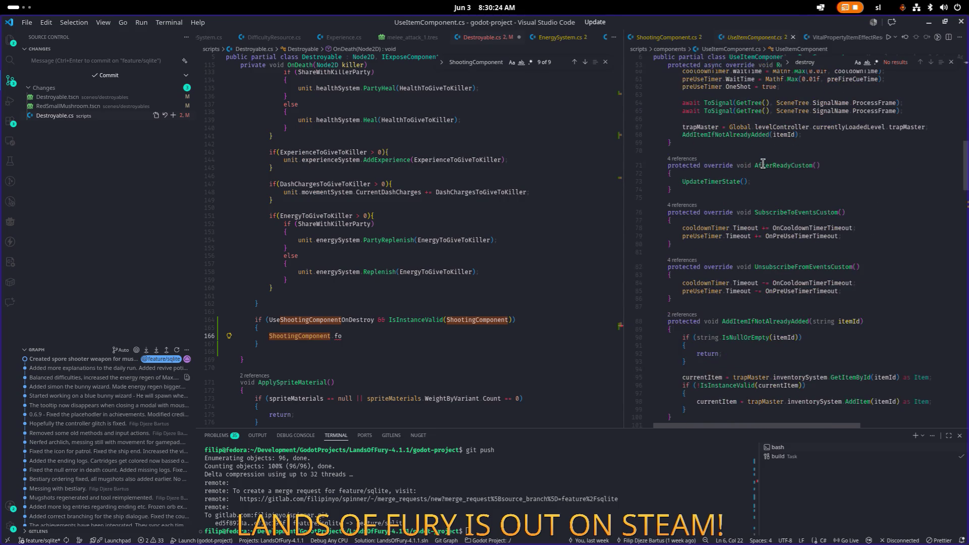
- Follow OnCooldownTimerTimeout to its definition, then to the UseItem method definition
left_click(834, 228)
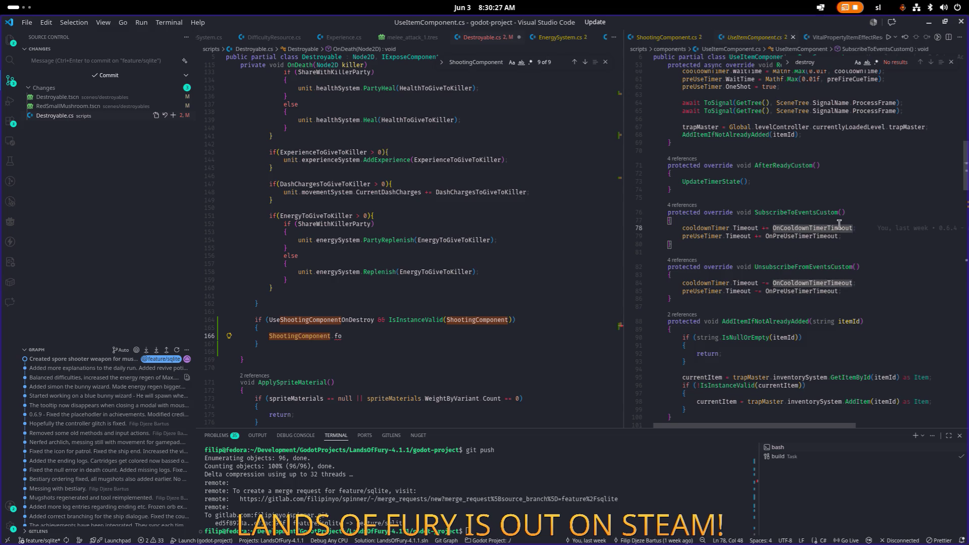
key("F12")
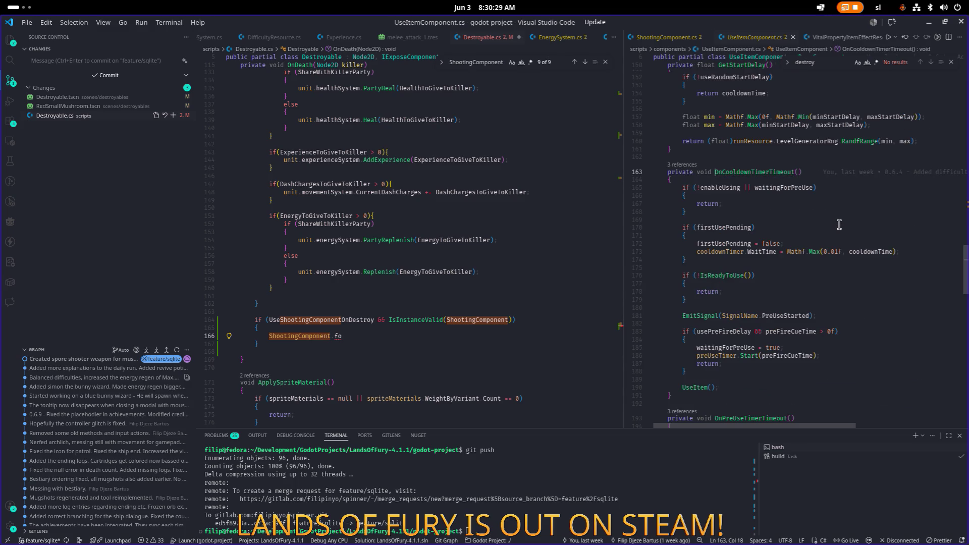
scroll(839, 224, "down", 2)
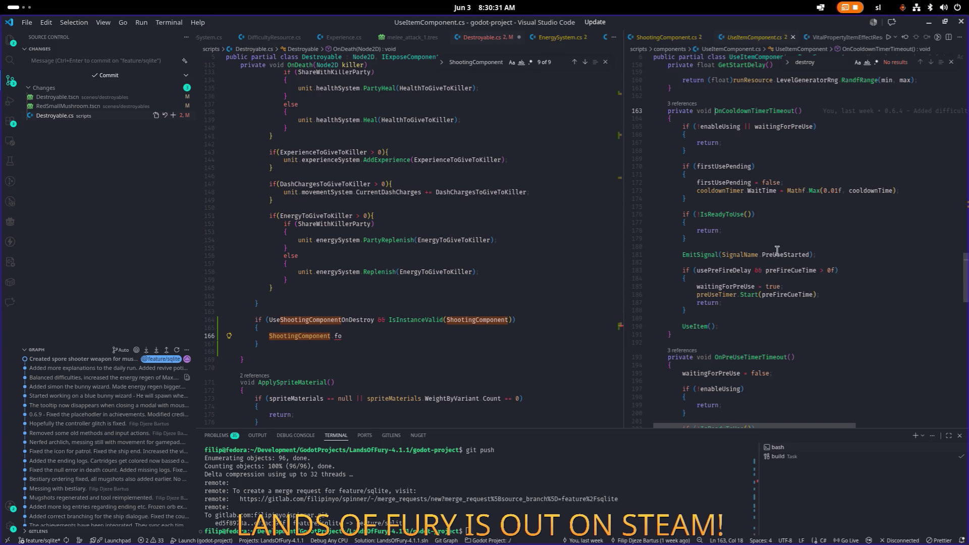
left_click(699, 326)
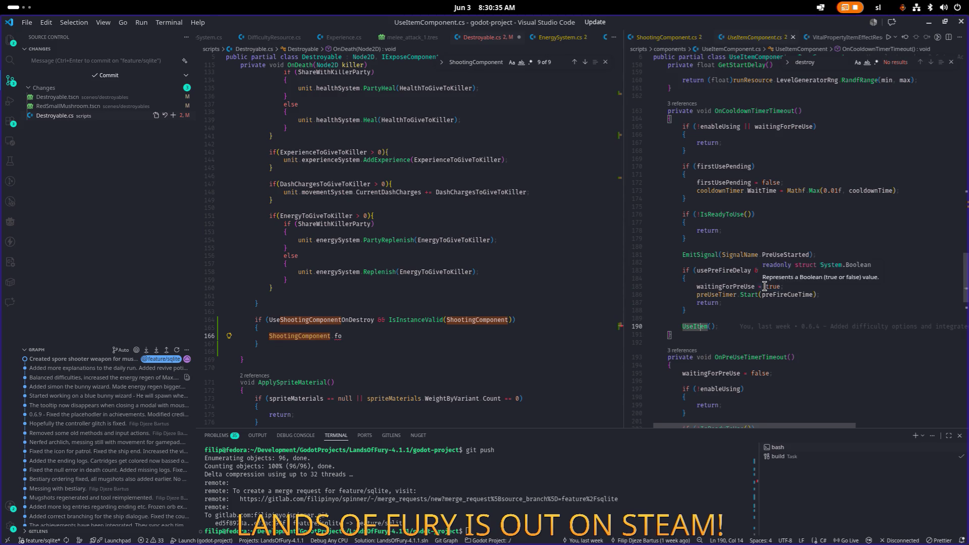
key("F12")
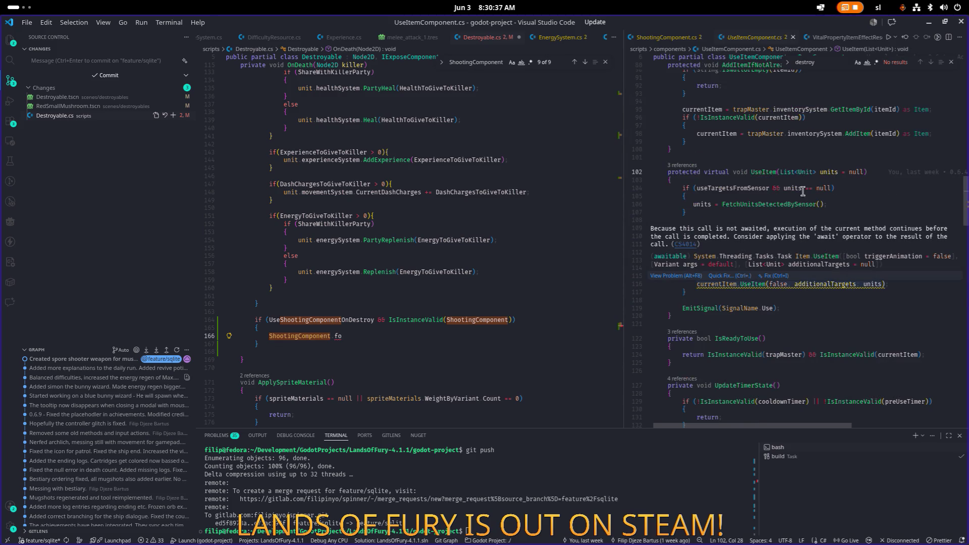
scroll(783, 237, "up", 1)
scroll(783, 237, "up", 1)
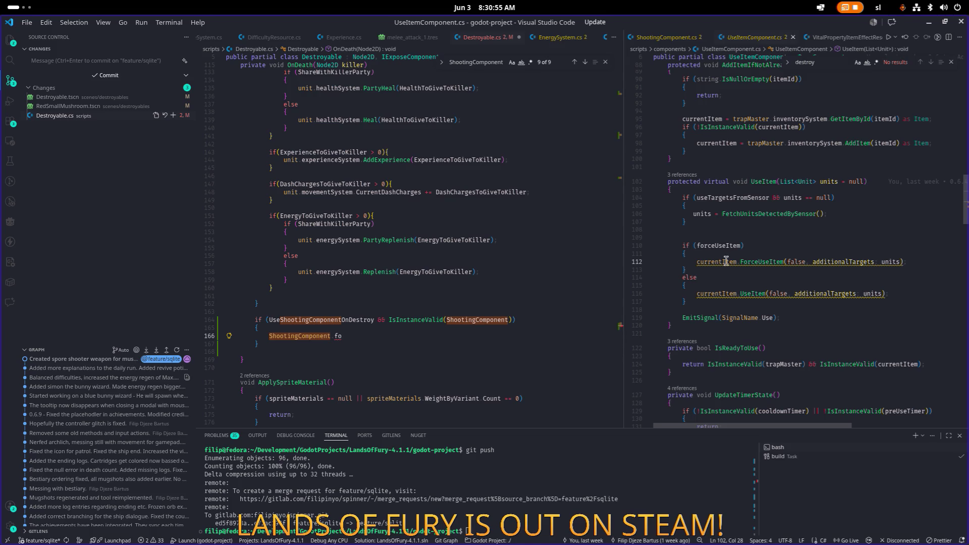
- Replace 'protected' with 'public' on UseItem's declaration and save UseItemComponent.cs
double_click(771, 181)
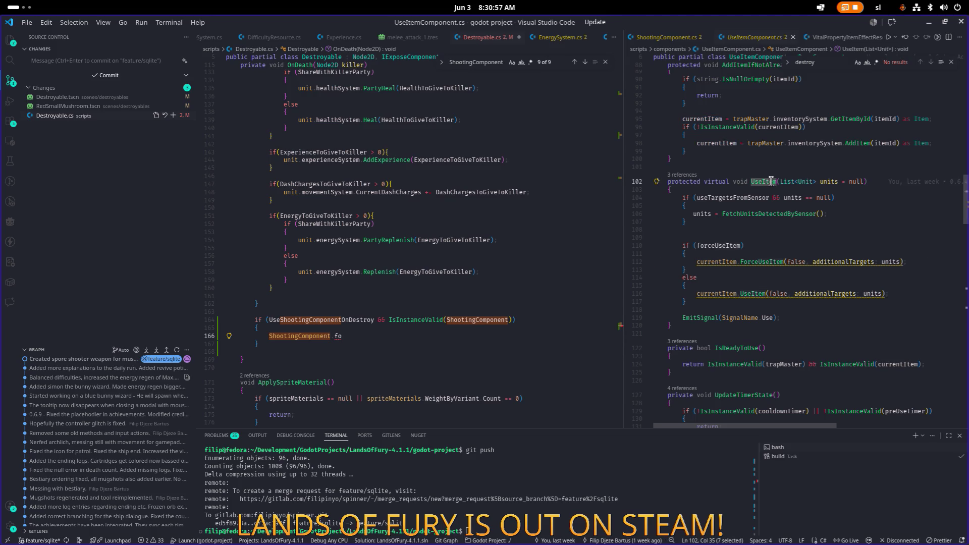
mouse_move(781, 181)
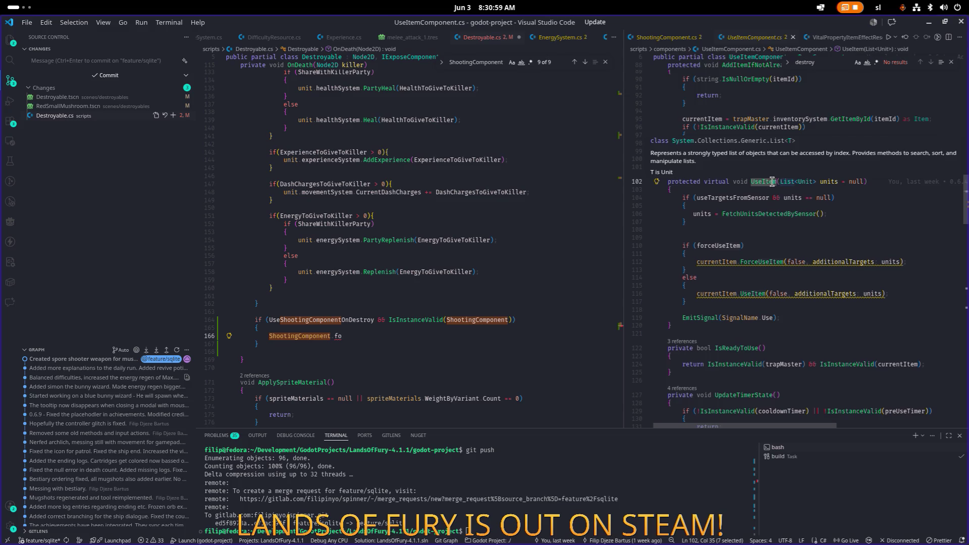
scroll(772, 183, "down", 2)
scroll(772, 182, "down", 3)
scroll(772, 182, "up", 4)
scroll(773, 182, "down", 1)
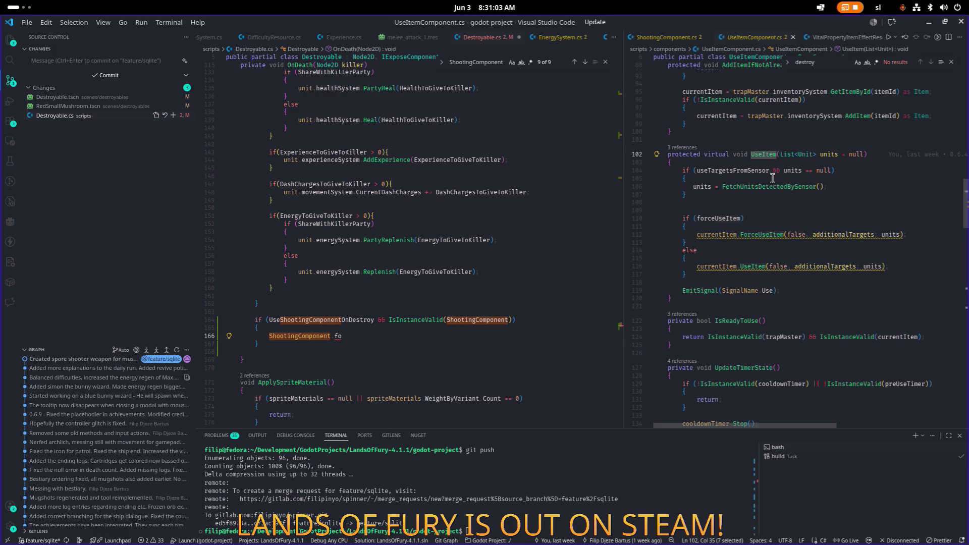
left_click(737, 211)
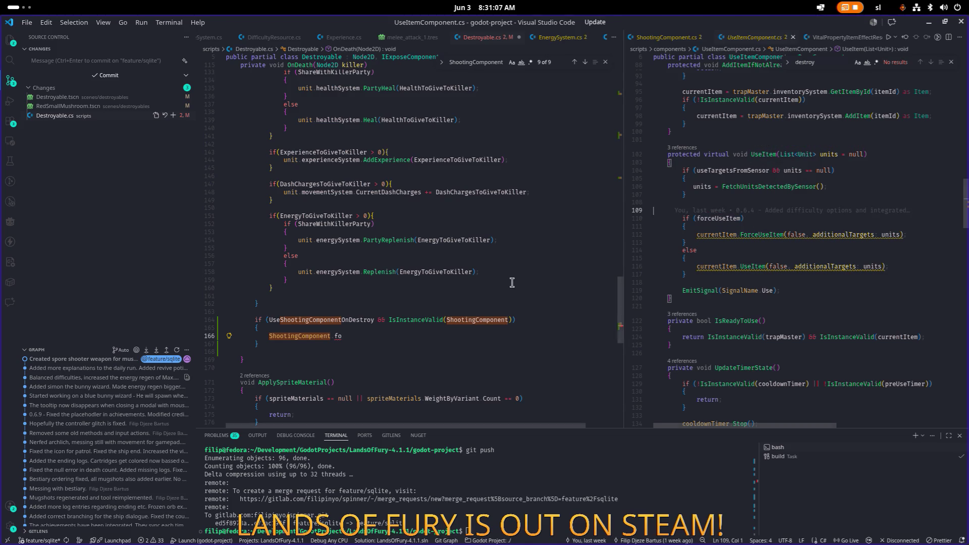
scroll(512, 283, "down", 2)
double_click(699, 154)
type("public")
key("ctrl+s")
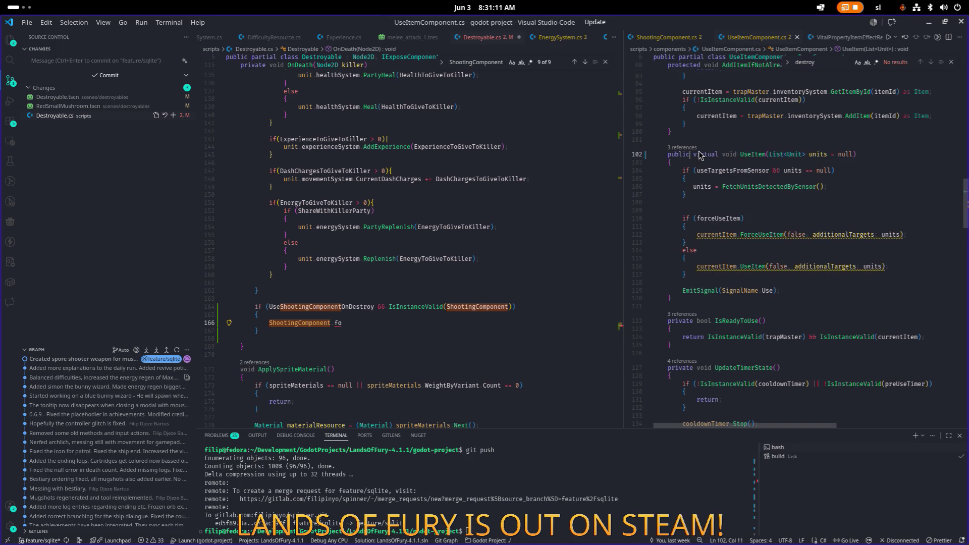
left_click(758, 179)
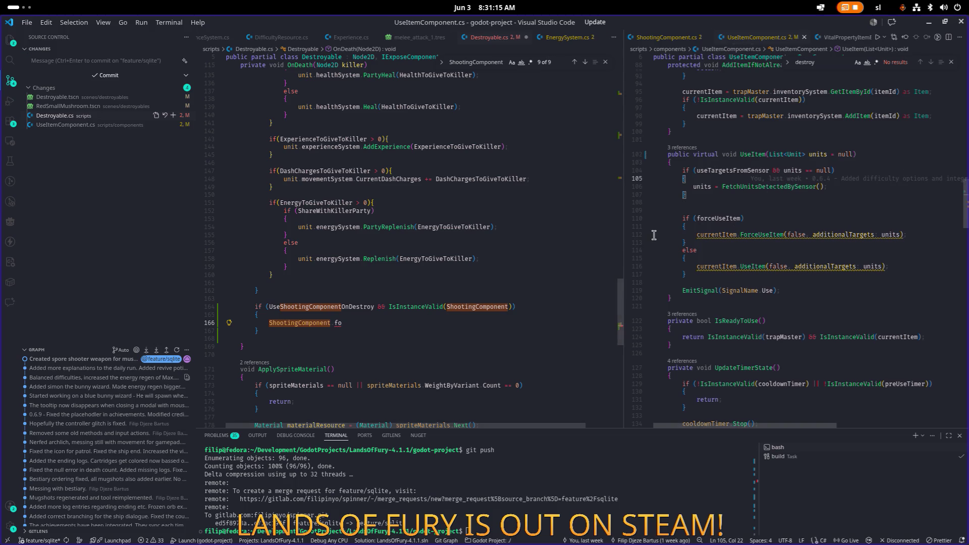
- Trim the stray letters so line 166 reads 'ShootingComponent.'
scroll(654, 235, "down", 1)
left_click(380, 318)
key("Down")
left_click(380, 319)
key("BackSpace")
key("BackSpace")
key("BackSpace")
type(".")
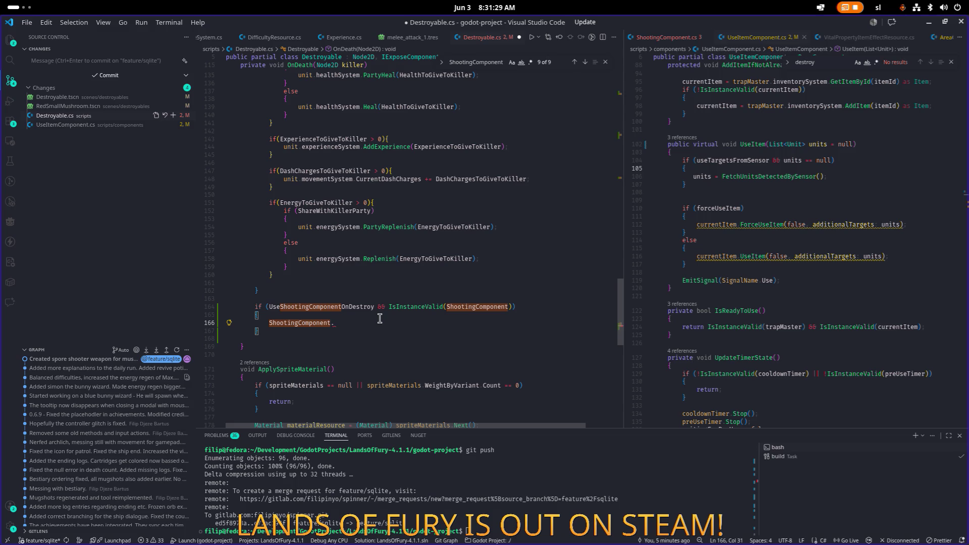
- Look up other uses of additionalTargets in UseItemComponent.cs
scroll(835, 264, "down", 1)
double_click(849, 218)
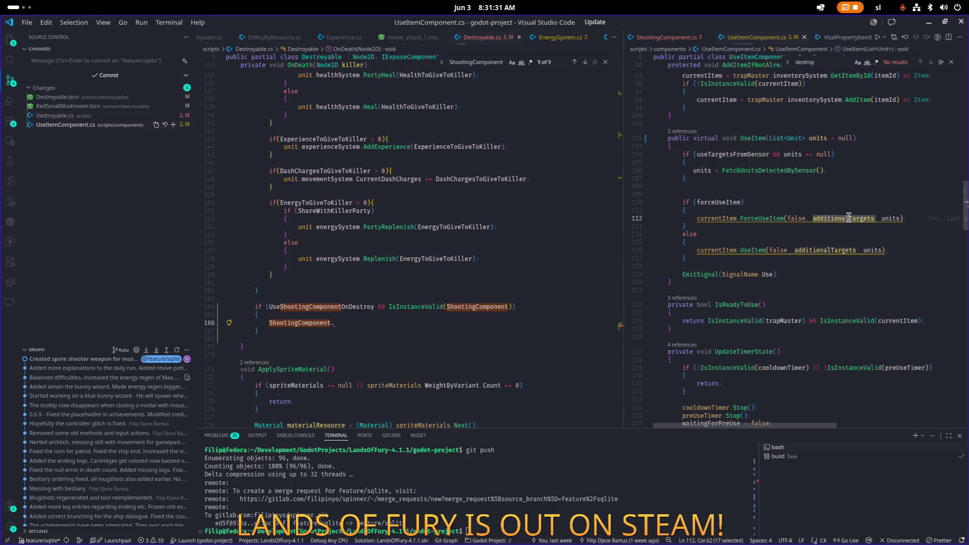
key("ctrl+f")
left_click(920, 62)
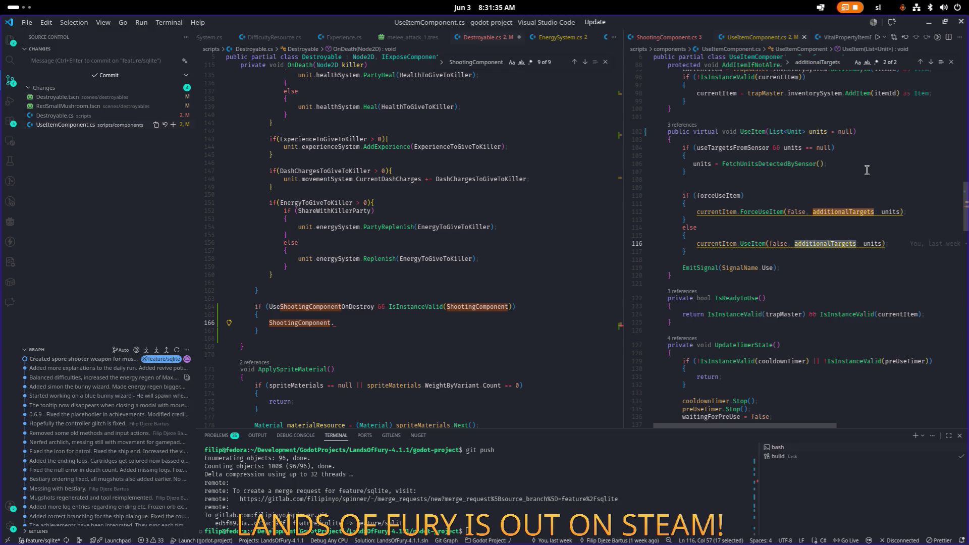
left_click(889, 219)
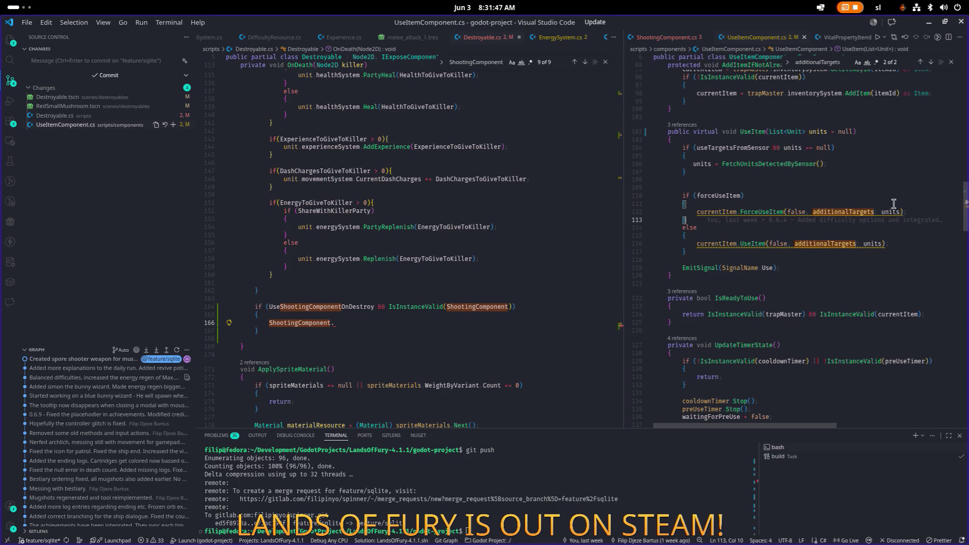
- Complete the call as 'ShootingComponent.UseItem(new List<Unit>(),killer)'
scroll(324, 328, "down", 1)
left_click(348, 315)
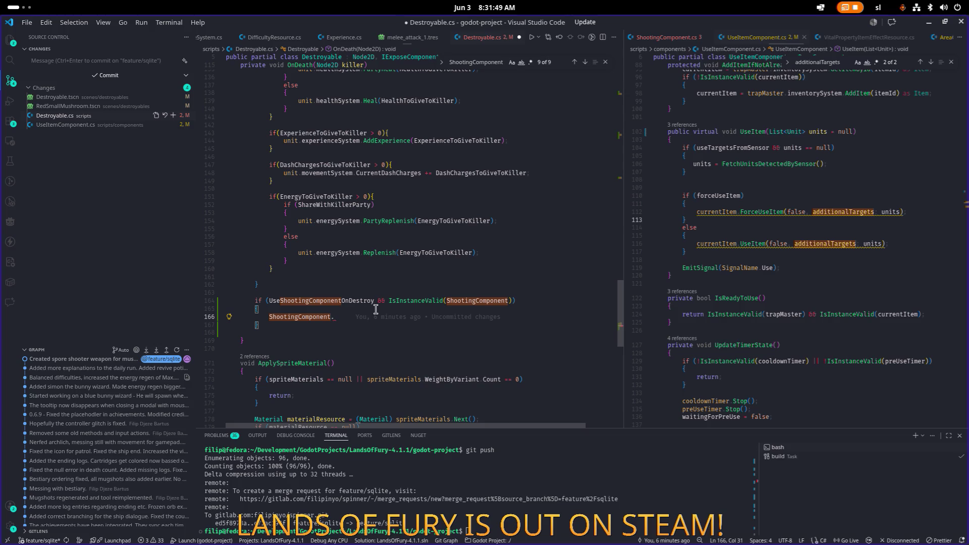
type("UseItem(")
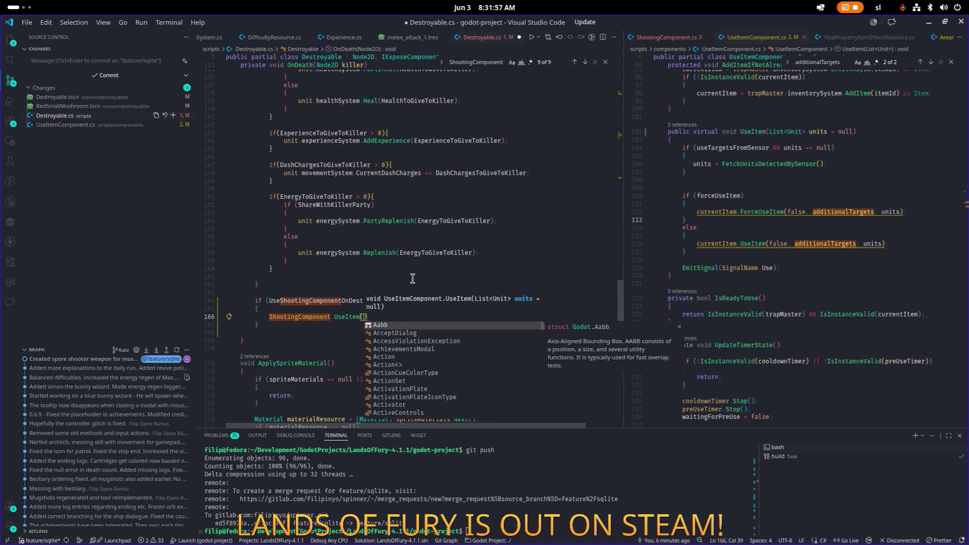
type(")")
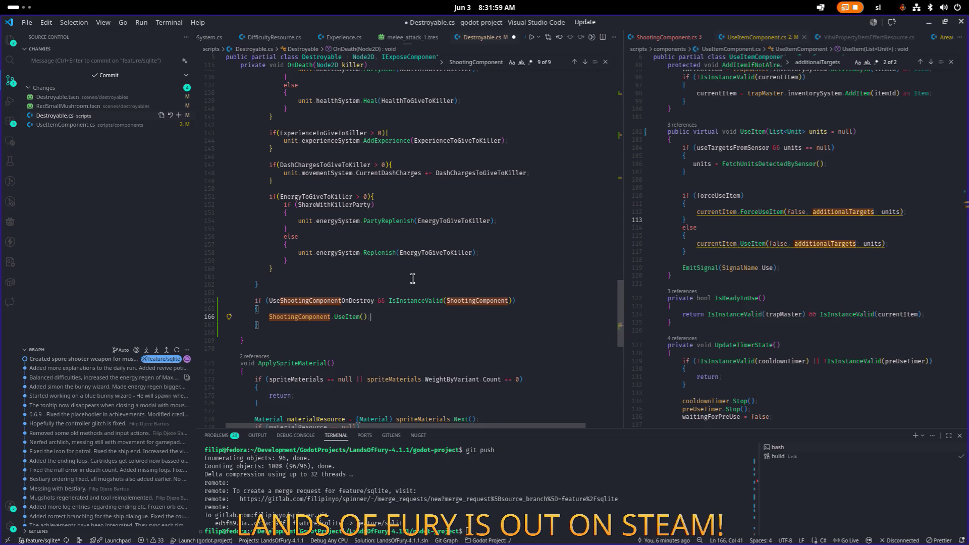
key("Home")
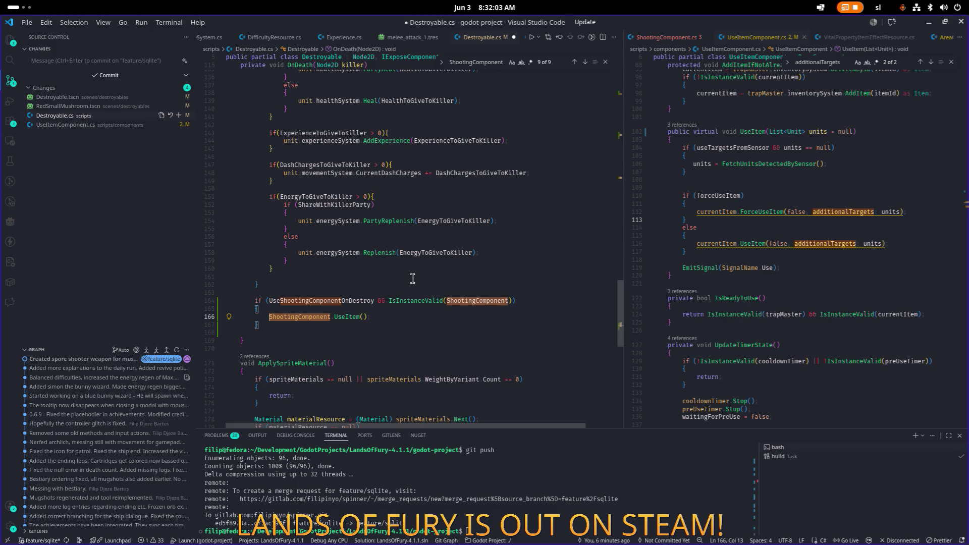
key("End")
key("Left")
key("Left")
type("new List<Unit>")
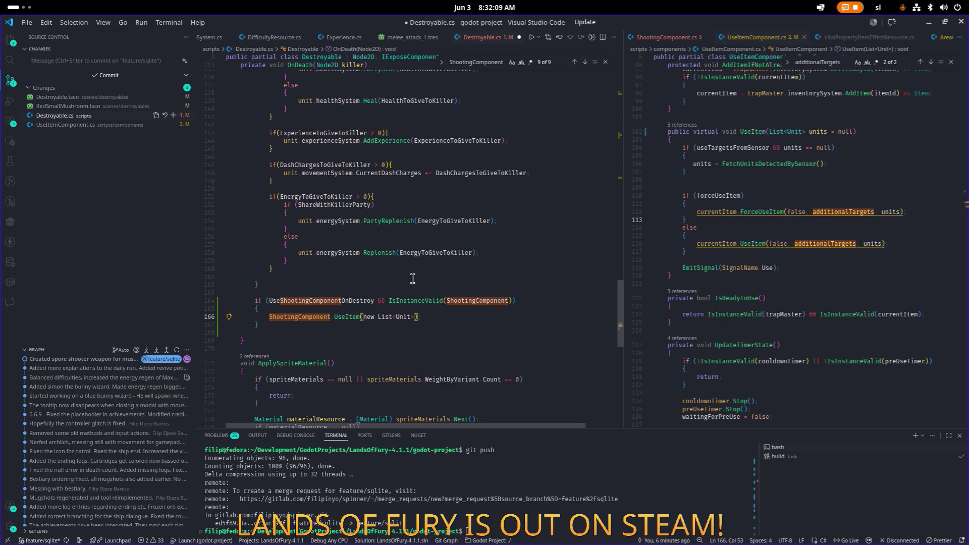
type("(")
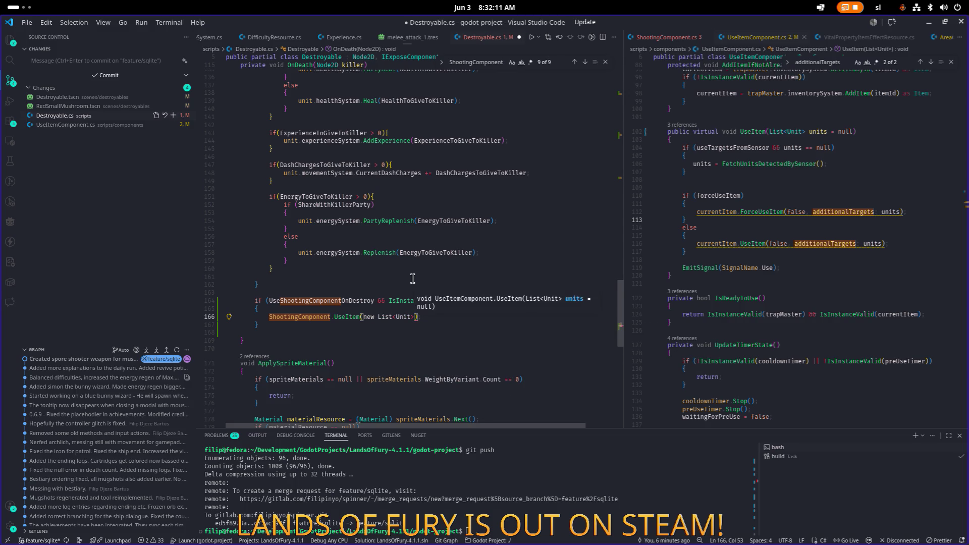
type("), ")
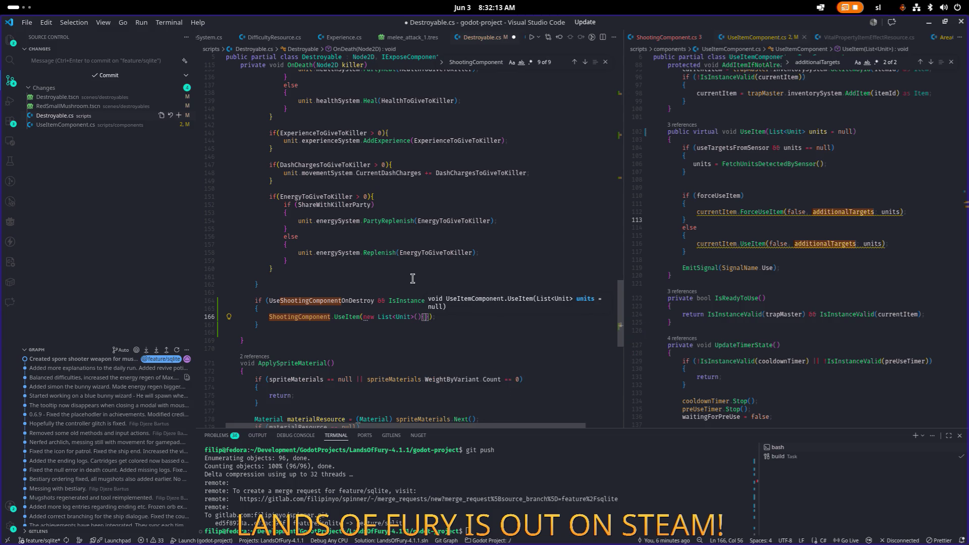
type("killer")
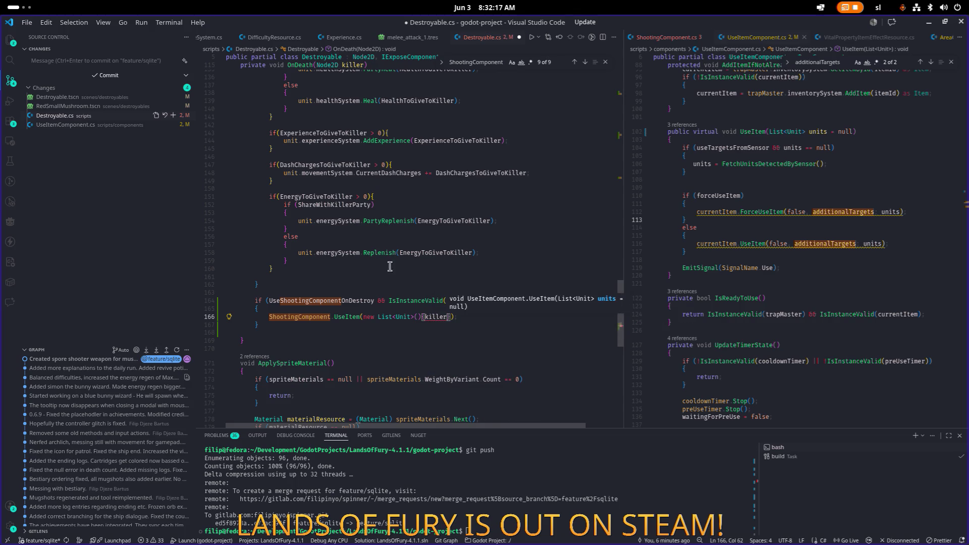
- Review where killer is used in OnDeath, including its validity check
left_click(357, 228)
scroll(357, 228, "up", 10)
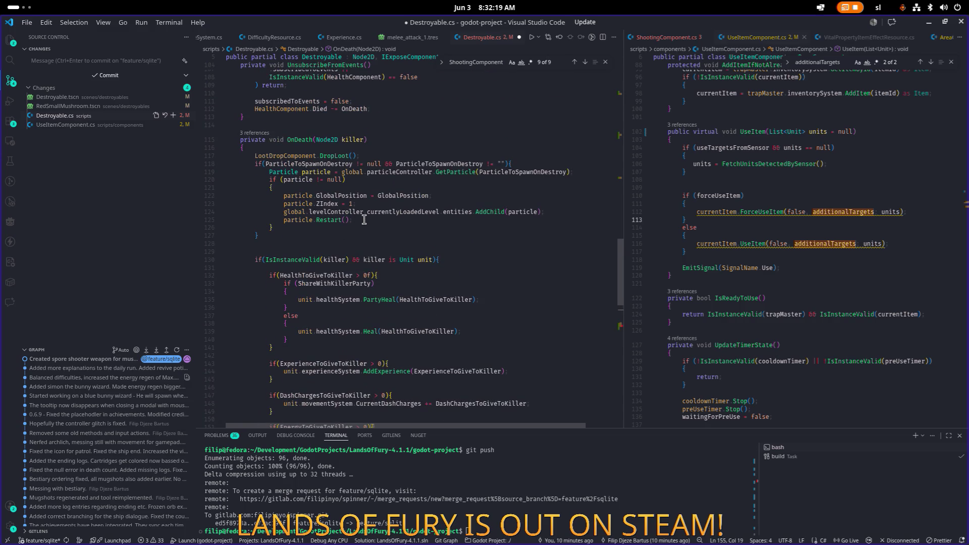
double_click(355, 138)
scroll(355, 141, "down", 3)
scroll(394, 174, "down", 3)
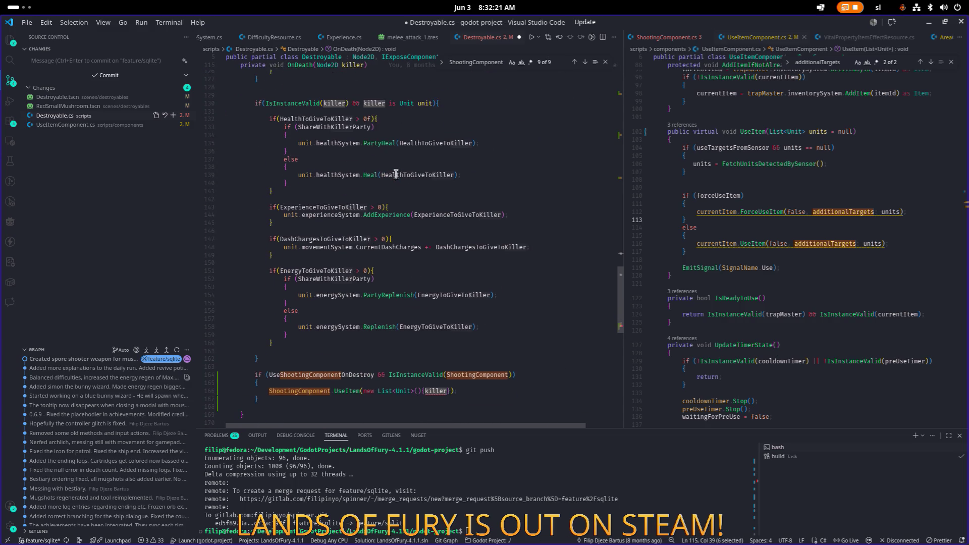
left_click(407, 135)
left_click(352, 103)
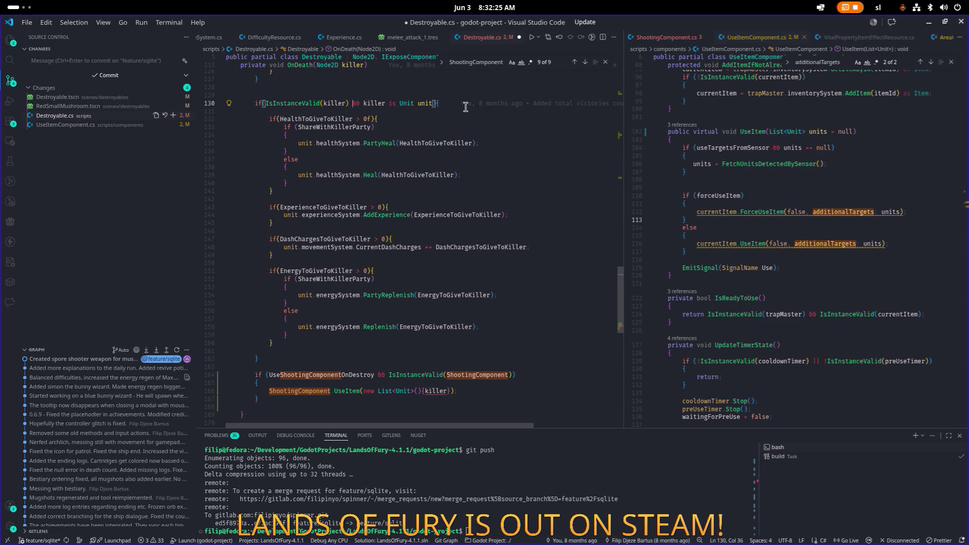
- Select the UseShootingComponentOnDestroy if-block, try deleting it, and undo back to the original
left_click(266, 238)
key("Down")
key("Down")
key("Down")
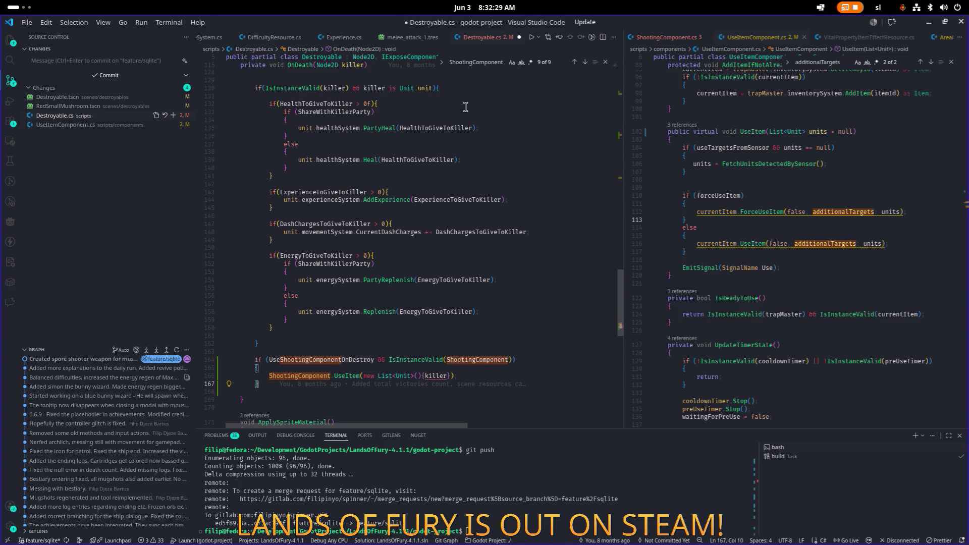
key("shift+Up")
key("shift+Up")
key("shift+Left")
key("Delete")
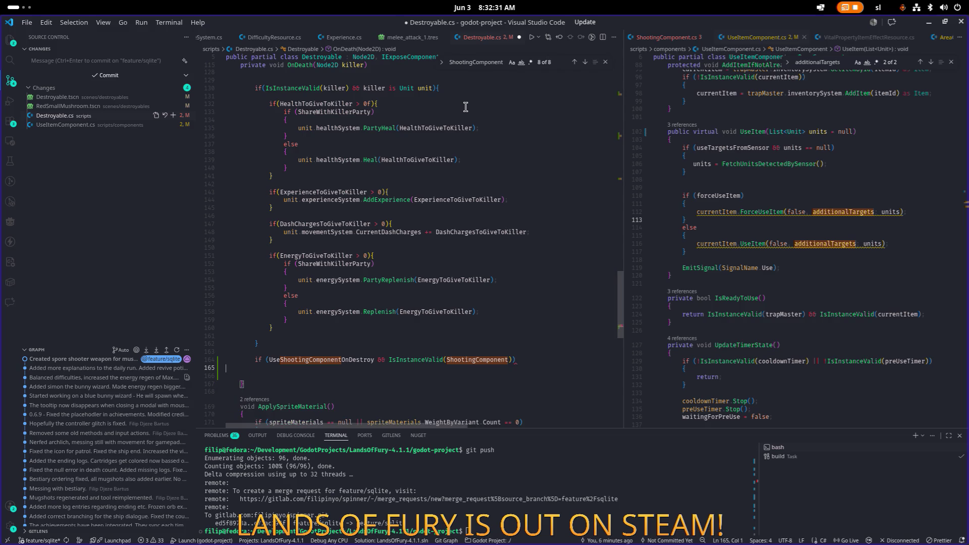
key("ctrl+z")
key("shift+Up")
key("shift+Home")
key("Delete")
key("ctrl+z")
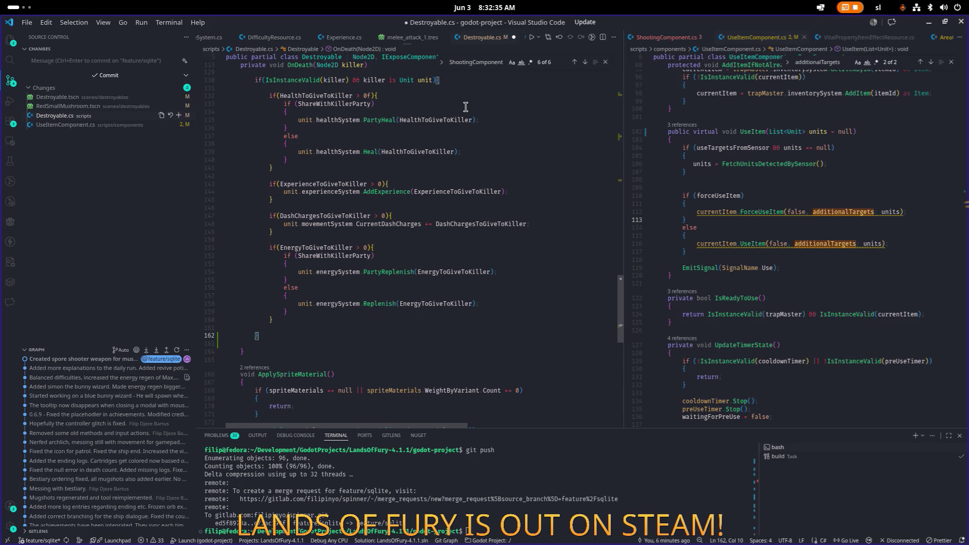
key("ctrl+z")
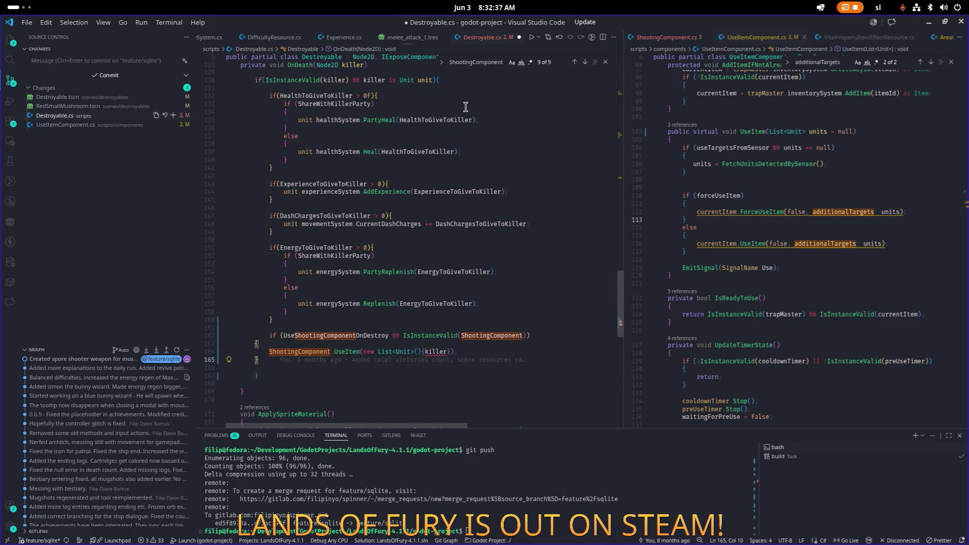
- Move the if-block down below the killer check with Alt+Down and outdent it
key("shift+Left")
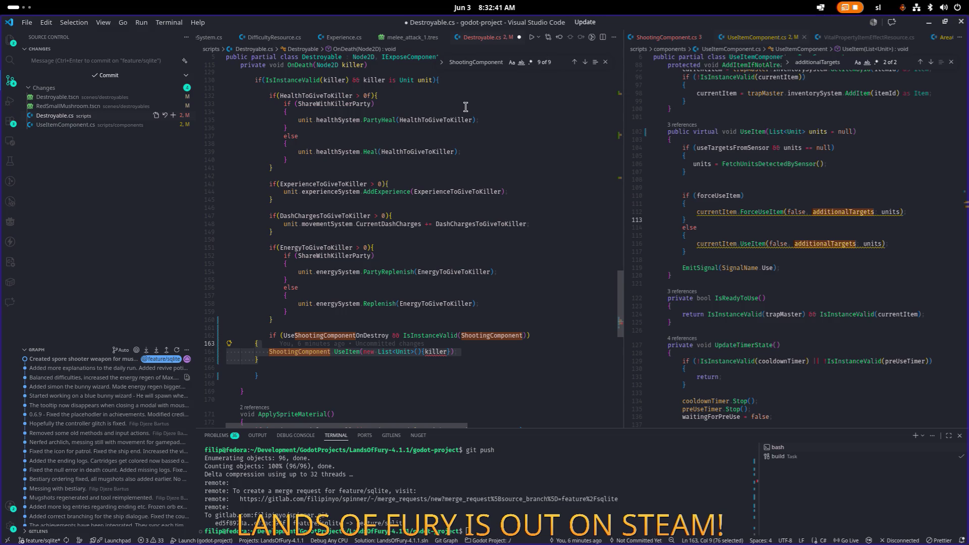
key("shift+Up")
key("alt+Down")
key("alt+Down")
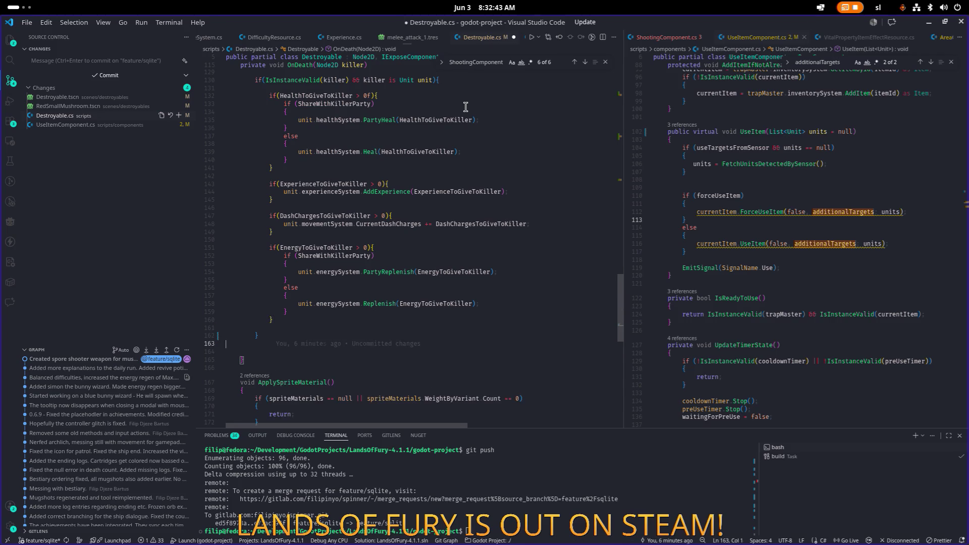
key("shift+Tab")
- Remove the UseItem arguments so it reads ShootingComponent.UseItem(), and save Destroyable.cs
key("Down")
key("Down")
key("End")
key("Left")
key("Left")
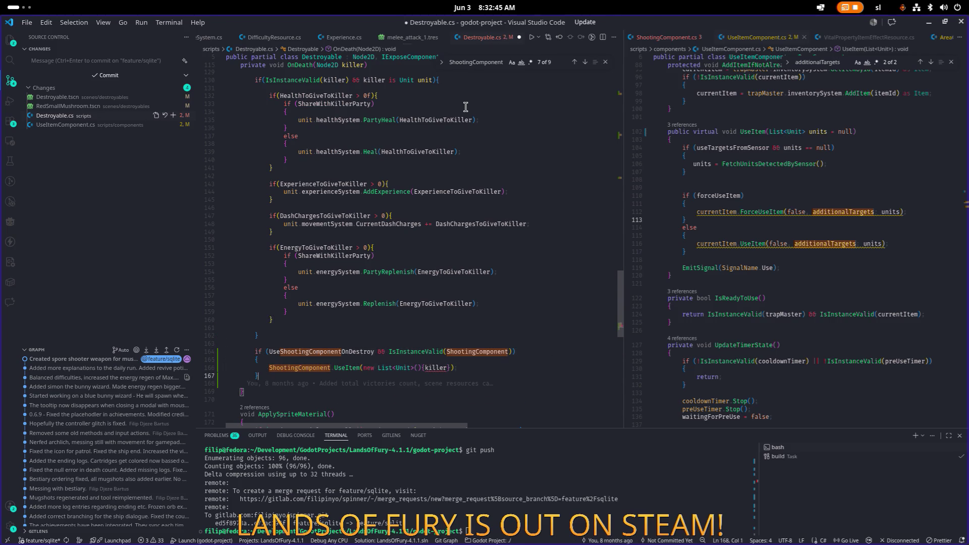
key("shift+Left")
key("BackSpace")
key("BackSpace")
key("BackSpace")
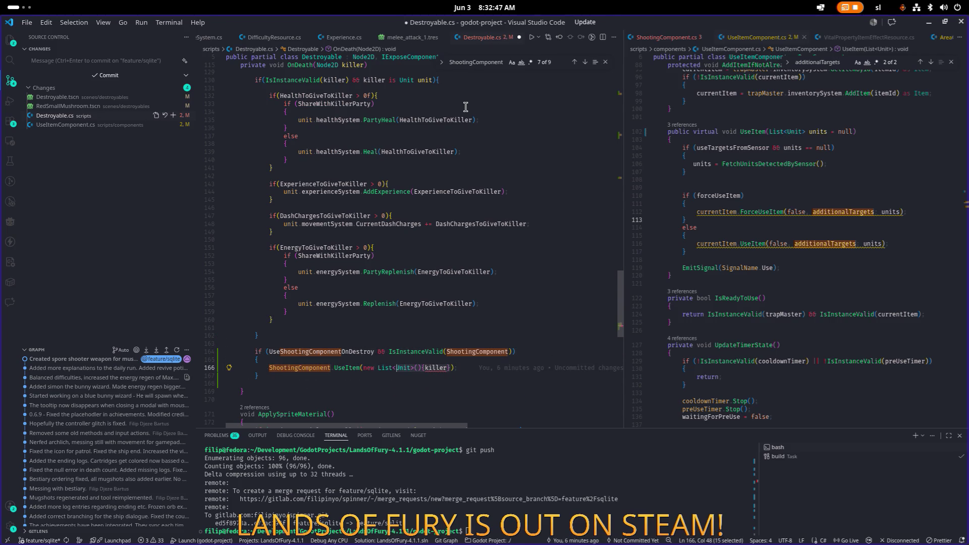
key("Up")
key("Down")
key("Down")
key("ctrl+s")
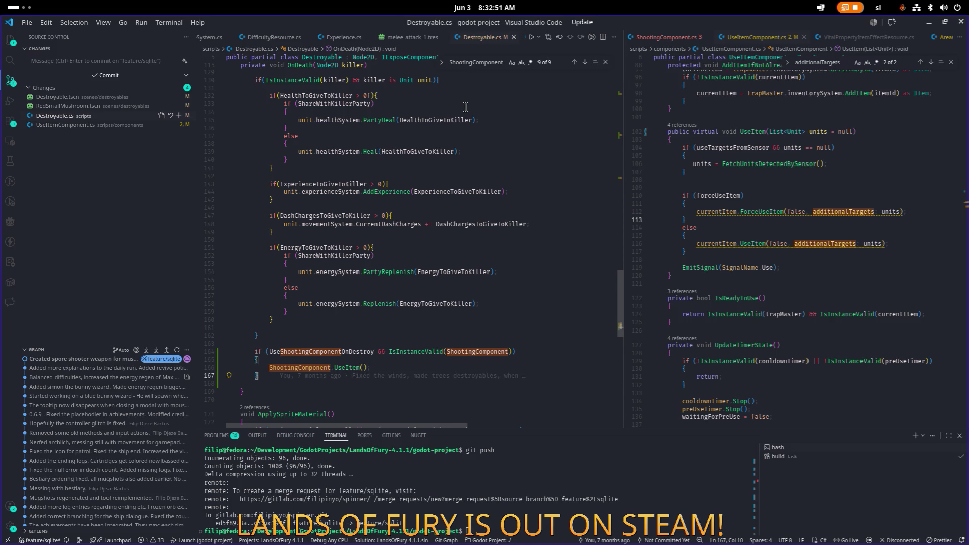
left_click_drag(471, 152, 471, 144)
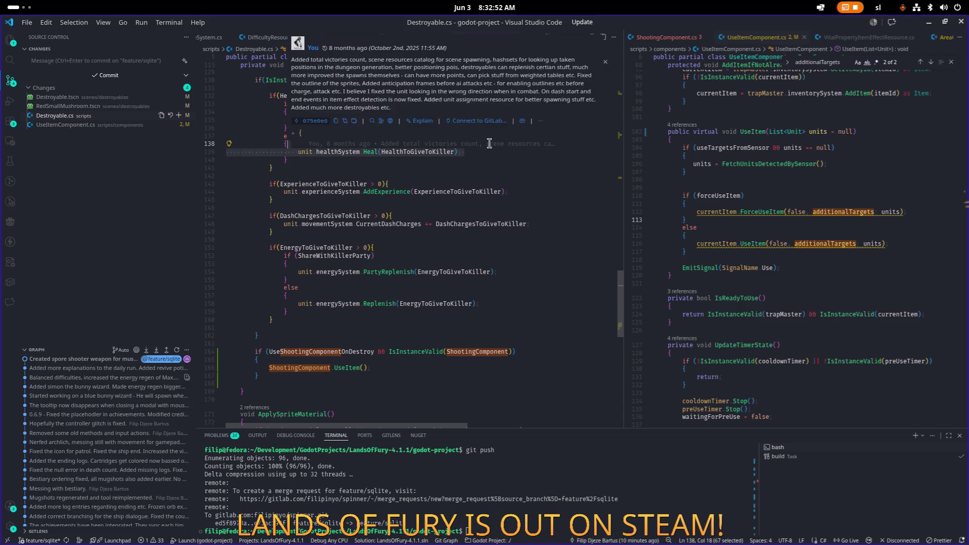
left_click(929, 25)
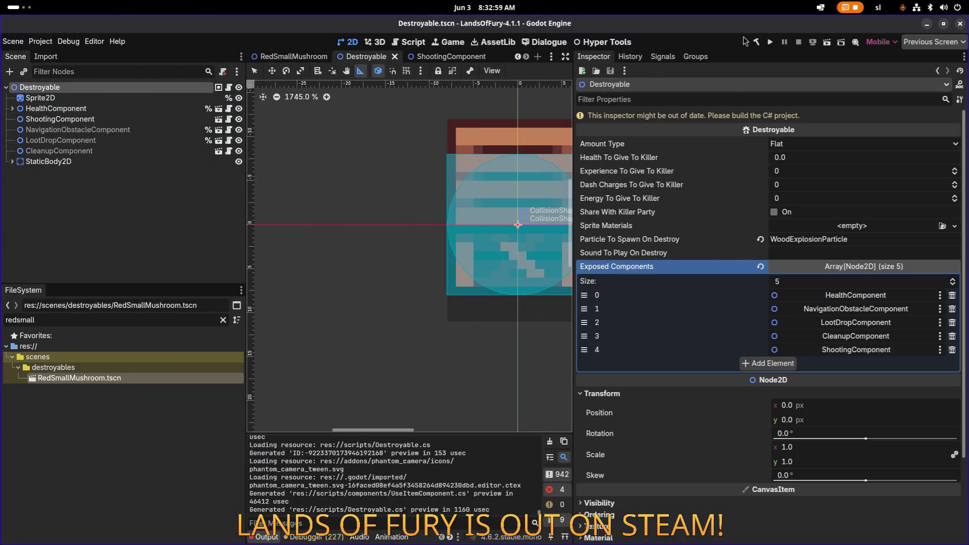
- Build the C# project, dismiss the failure, and filter Problems to the ShootingComponent access-modifier error
left_click(758, 43)
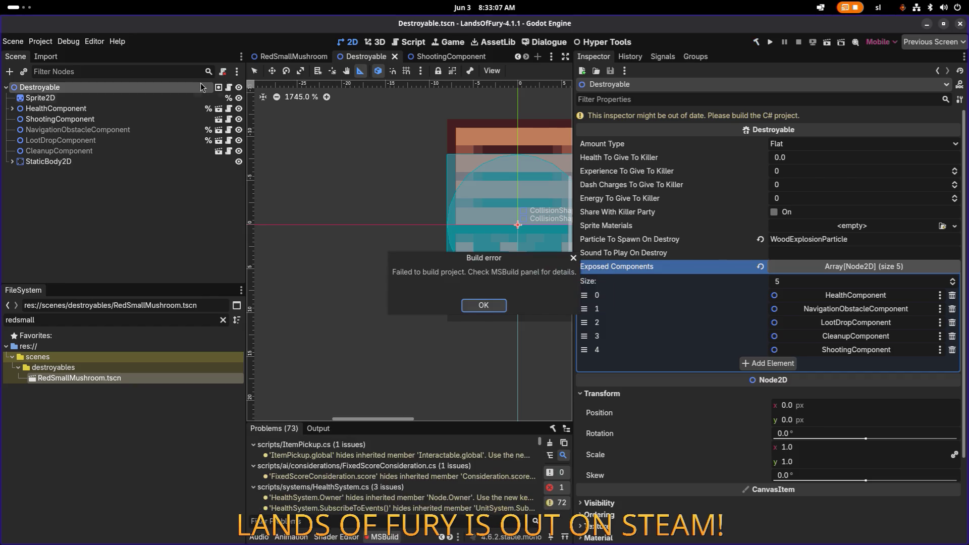
left_click(484, 306)
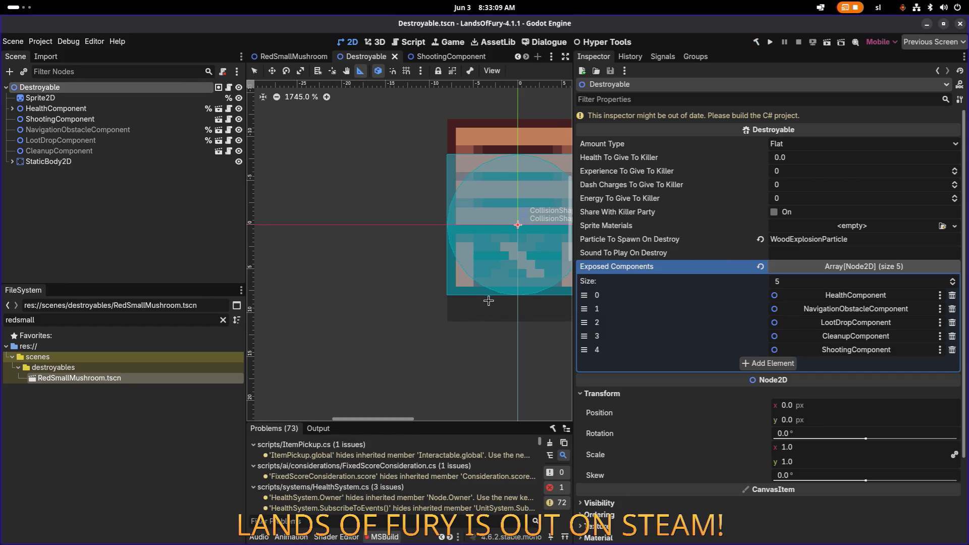
left_click(560, 503)
left_click(486, 457)
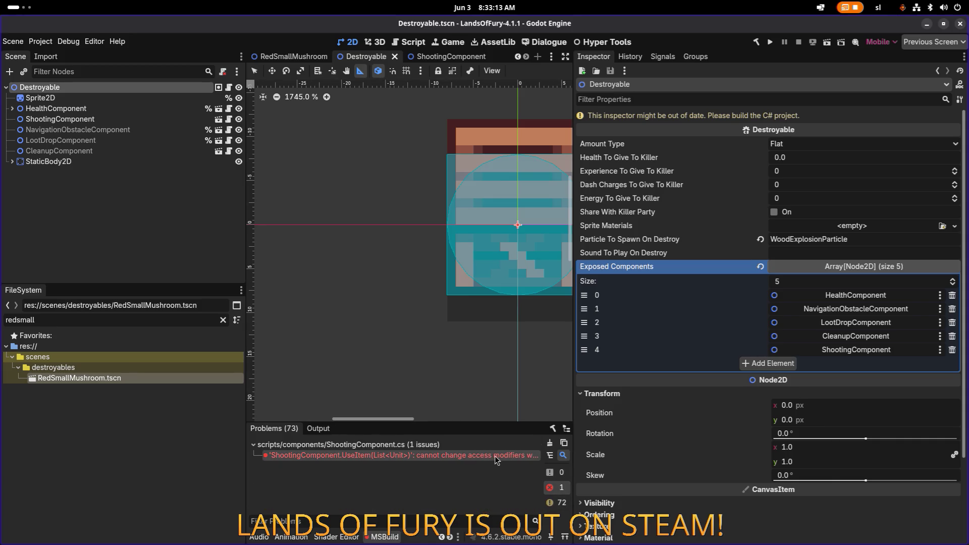
- Switch back to Visual Studio Code with focus in Destroyable.cs
key("alt+Tab")
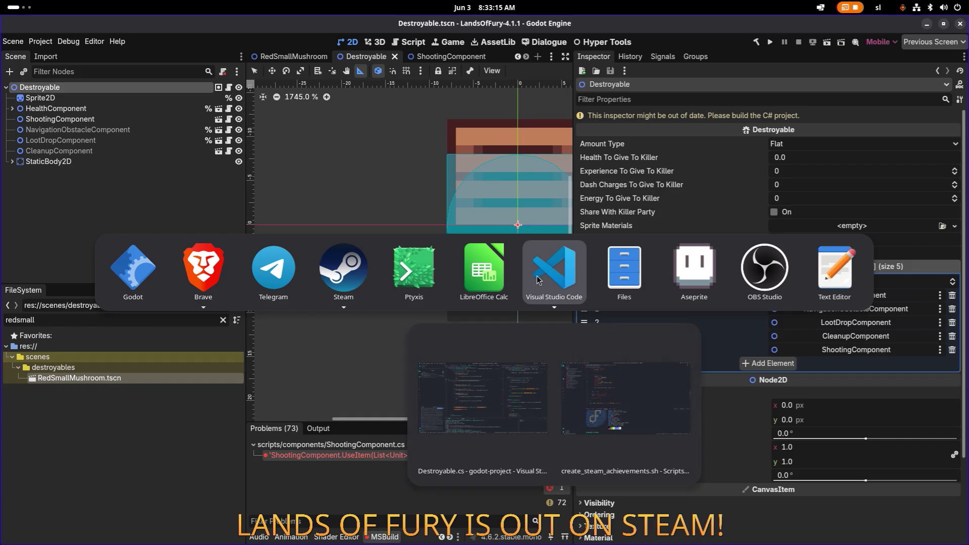
left_click(564, 266)
left_click(497, 279)
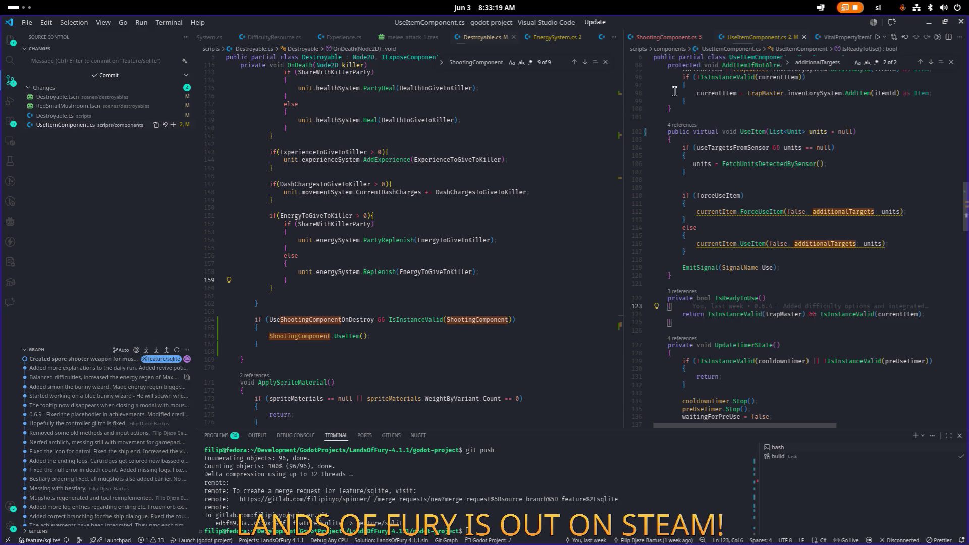
- Change ShootingComponent.cs line 16 UseItem override from protected to public, then rebuild in Godot
left_click(666, 37)
left_click(748, 212)
double_click(684, 211)
type("public override void UseItem(List<Unit> units = null")
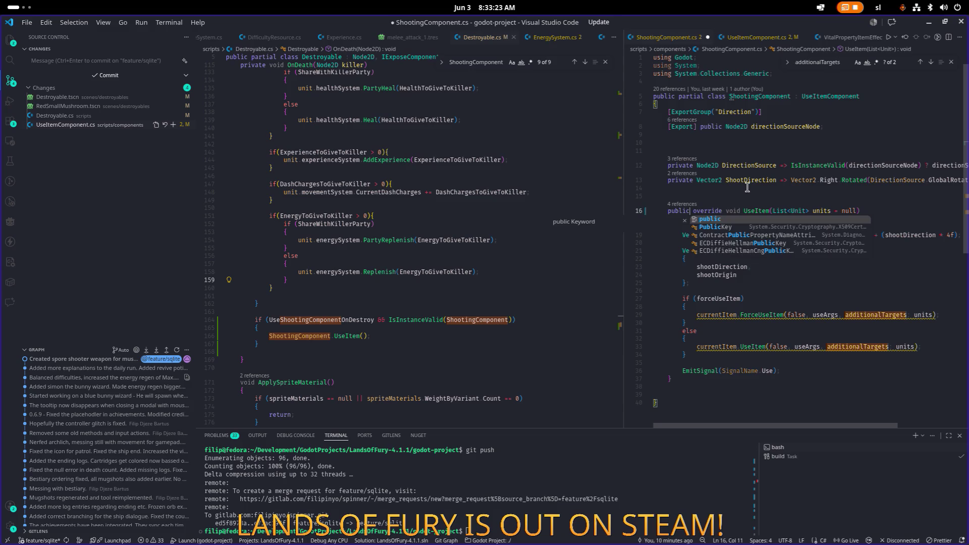
left_click(929, 23)
left_click(756, 42)
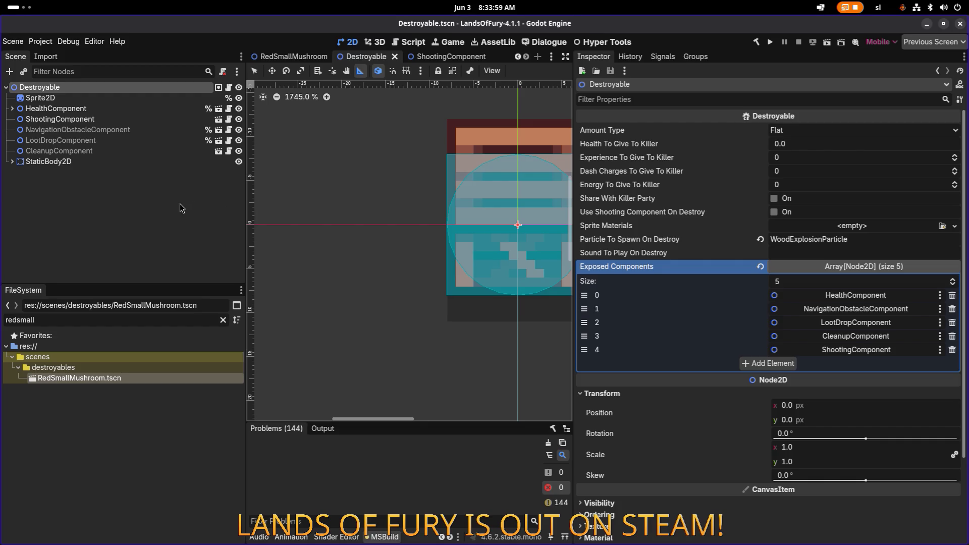
- Open TestLevel.tscn via Quick Open Scene by searching 'testle'
left_click(174, 180)
left_click(281, 58)
scroll(404, 161, "down", 5)
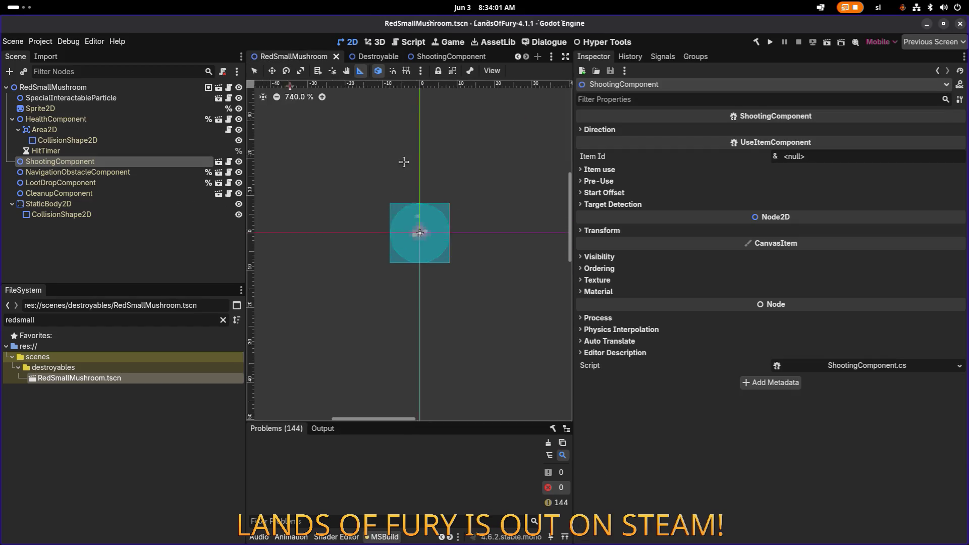
key("ctrl+shift+o")
type("testle")
key("Return")
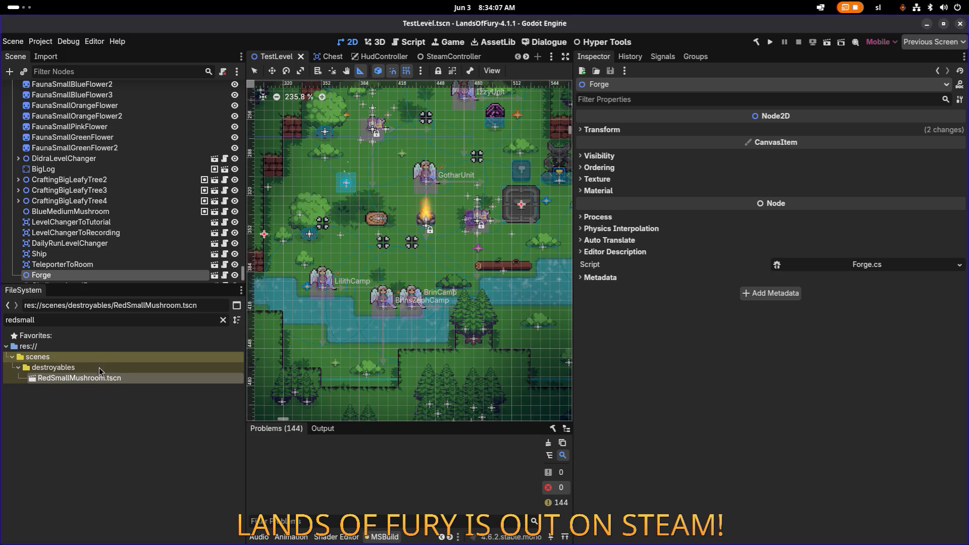
- Drop a RedSmallMushroom.tscn instance into TestLevel, save, and reopen RedSmallMushroom
scroll(115, 260, "down", 2)
mouse_move(84, 377)
left_mouse_down()
mouse_move(283, 313)
mouse_move(393, 217)
mouse_move(386, 152)
mouse_move(444, 139)
left_mouse_up()
key("ctrl+s")
left_click(204, 243)
left_click(118, 151)
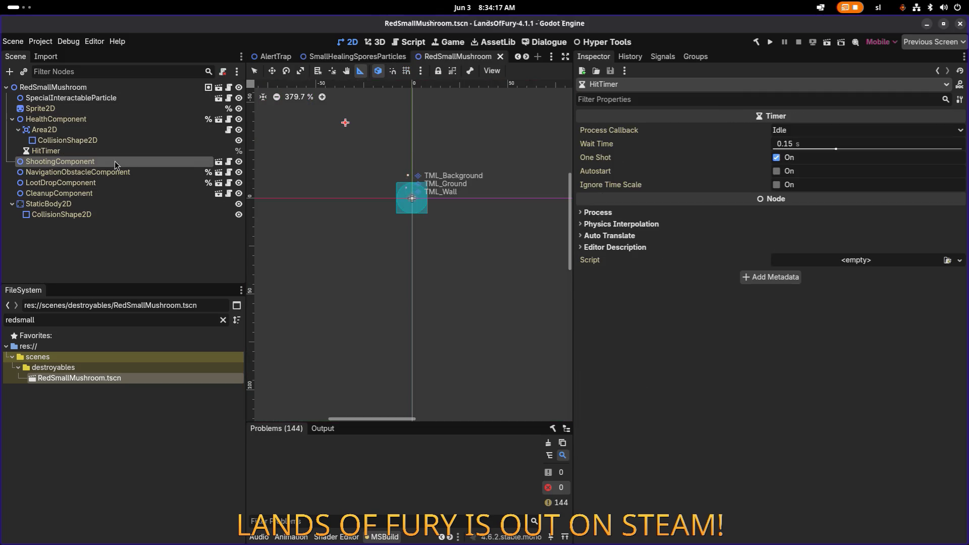
- Select ShootingComponent and filter the FileSystem for 'health', then 'healingspo'
left_click(114, 162)
double_click(171, 321)
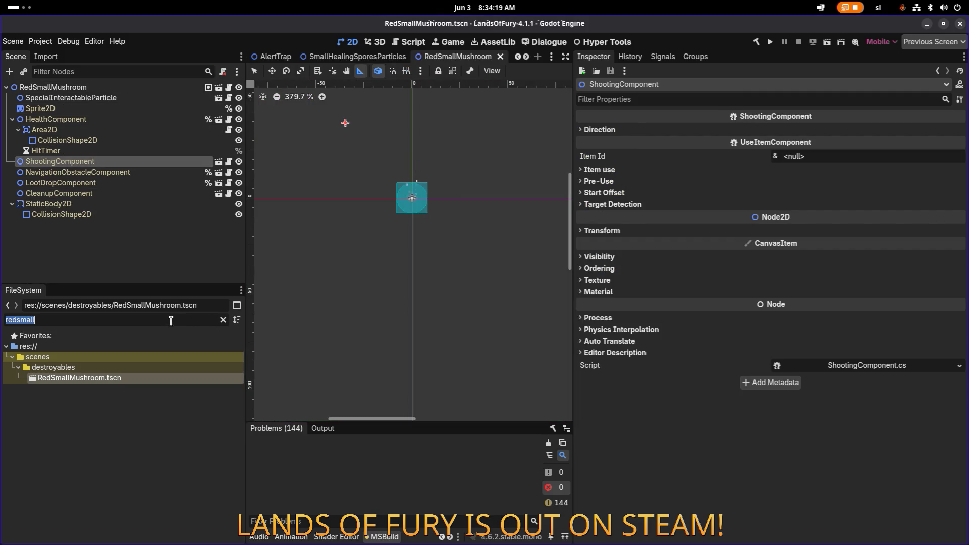
type("health")
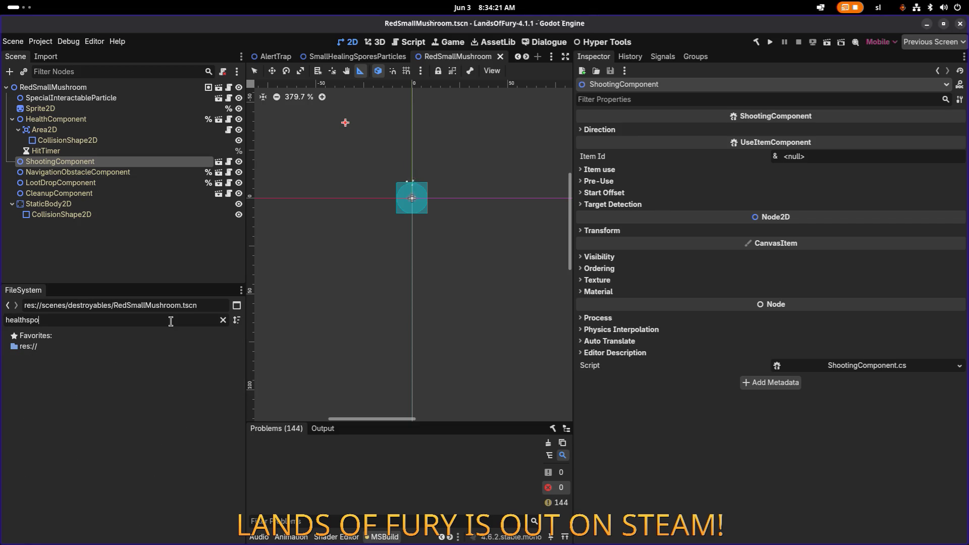
double_click(171, 321)
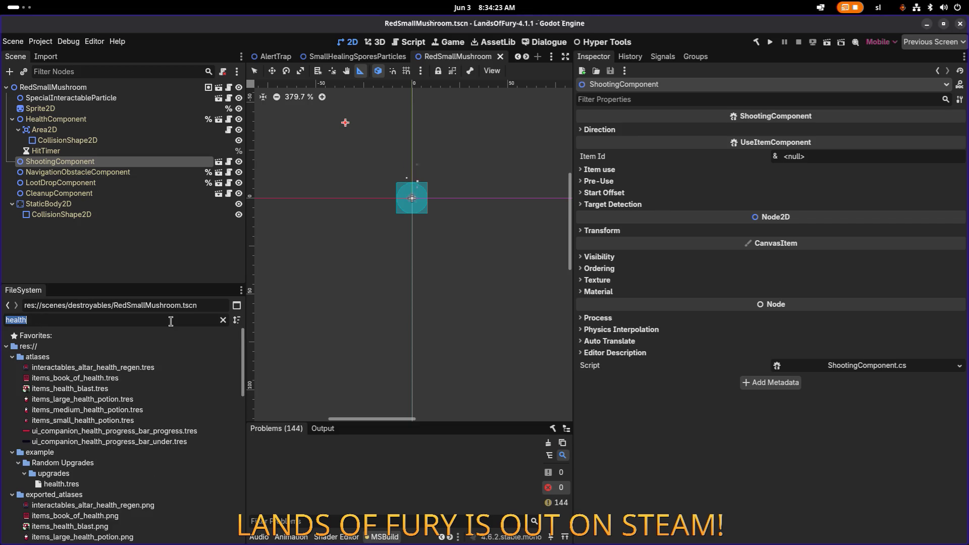
type("healingspo")
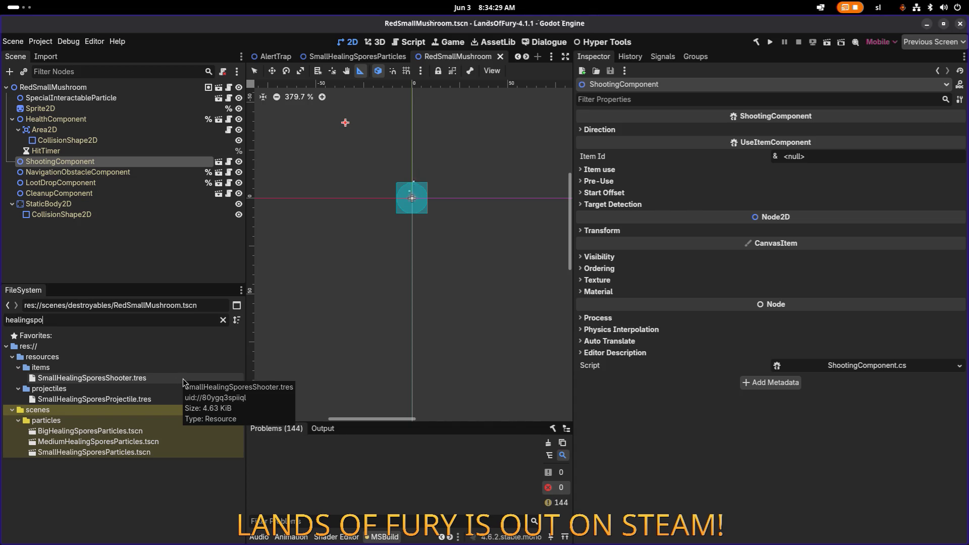
- Set Item Id to small_healing_spores_shooter, enable Enable Using and Force Use Item, and save
left_click(853, 158)
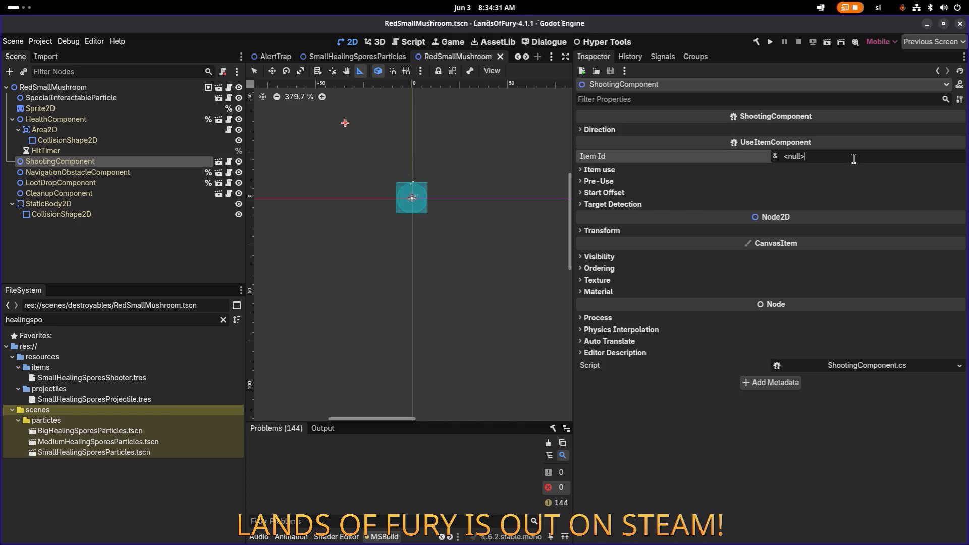
type("small_")
type("healing_spšo")
type("ores")
type("shooter")
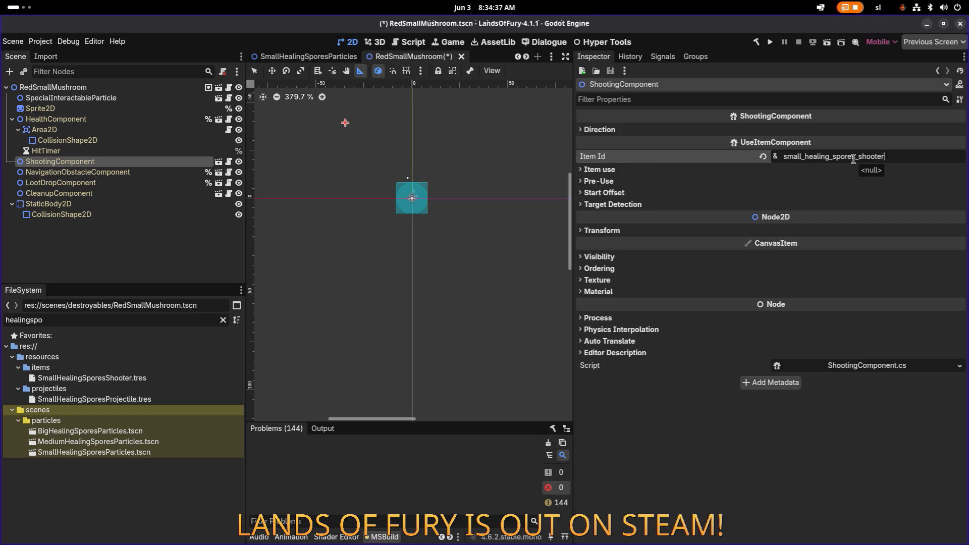
left_click(623, 171)
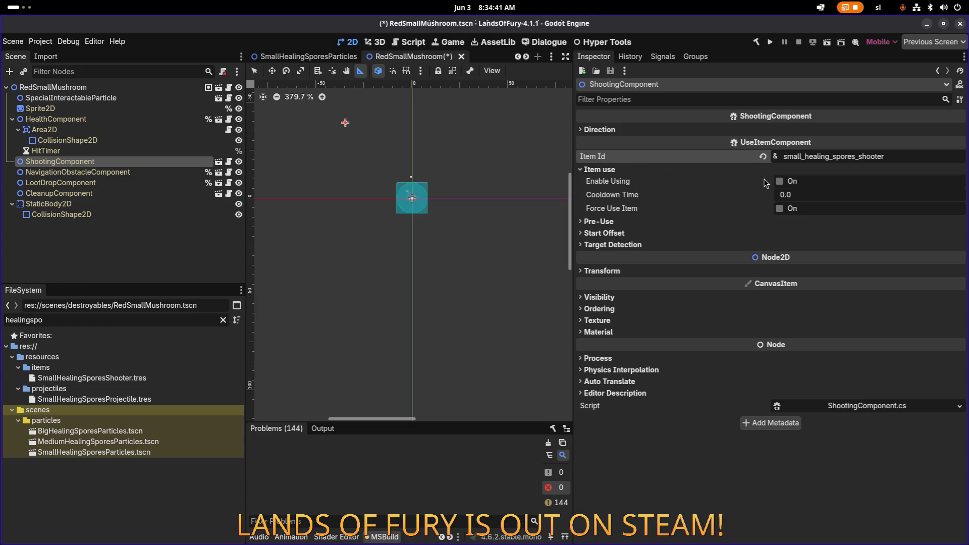
left_click(779, 181)
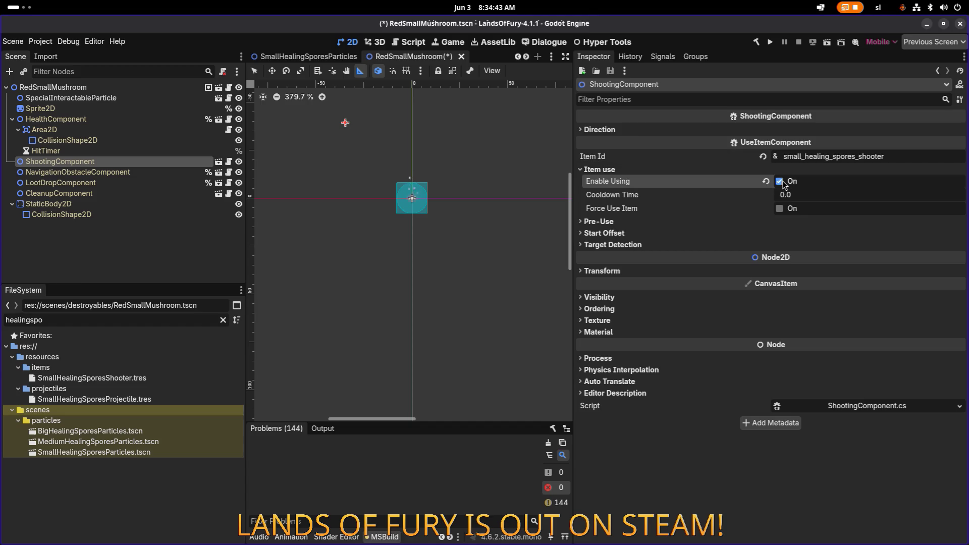
left_click(780, 208)
key("ctrl+s")
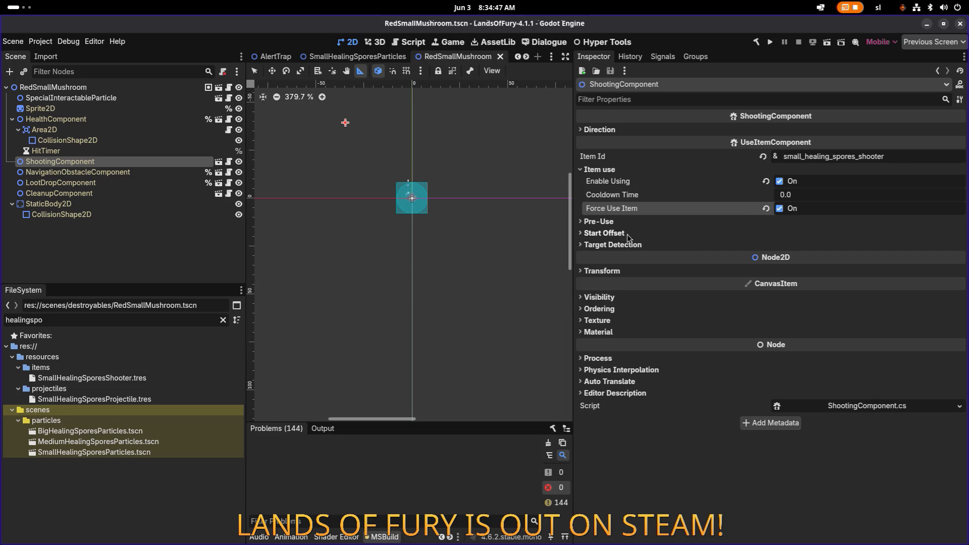
- Expand Start Offset, Pre-Use and Target Detection, then review the root's Destroyable settings
left_click(627, 233)
left_click(629, 223)
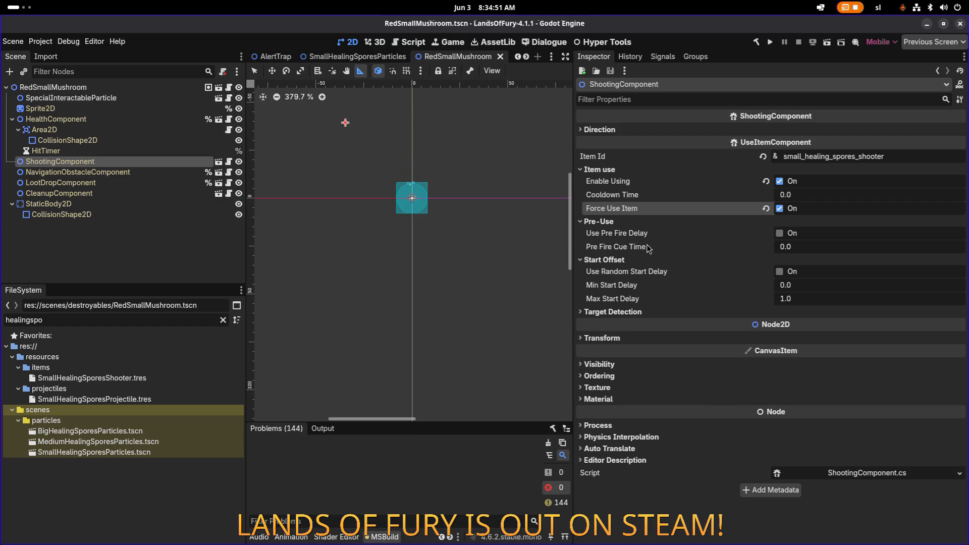
left_click(620, 313)
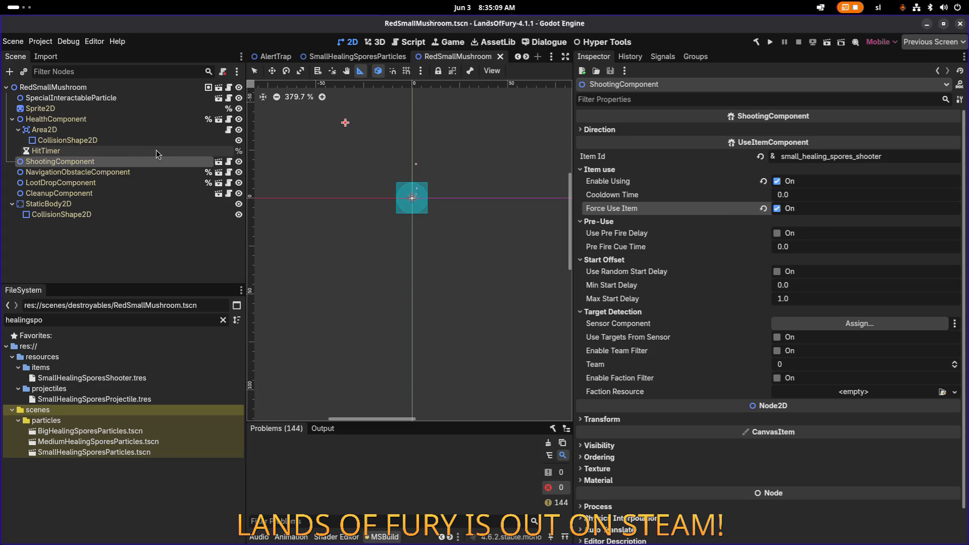
left_click(143, 150)
left_click(142, 162)
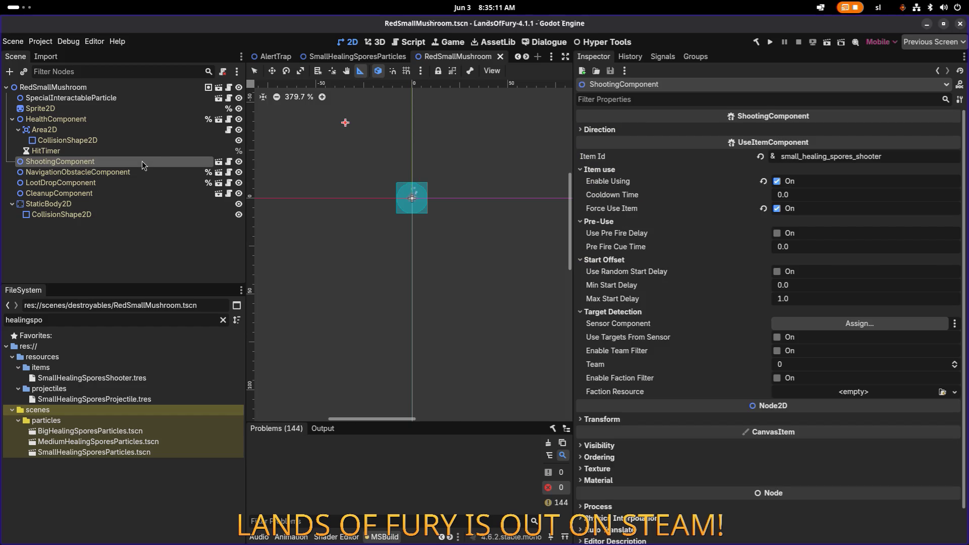
left_click(125, 89)
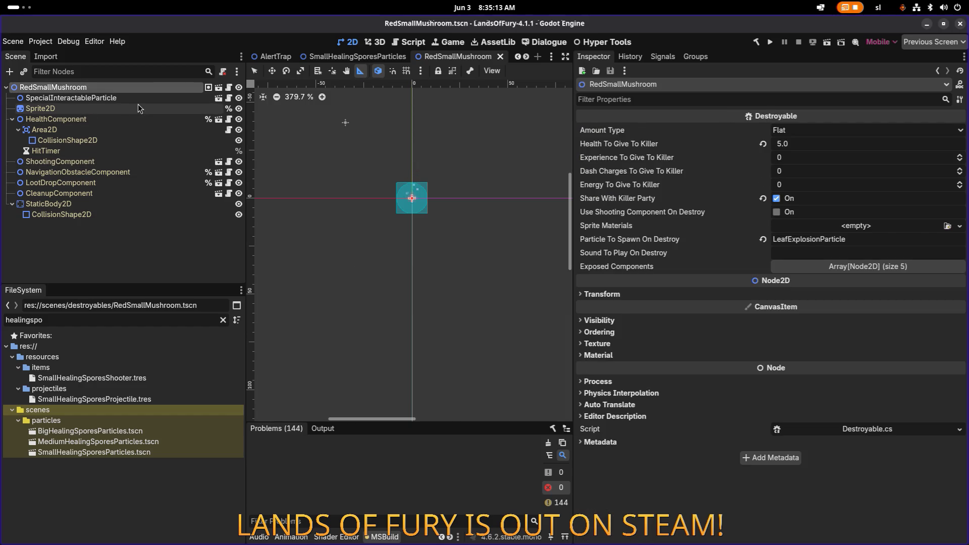
key("alt+Tab")
key("Tab")
key("Tab")
key("Tab")
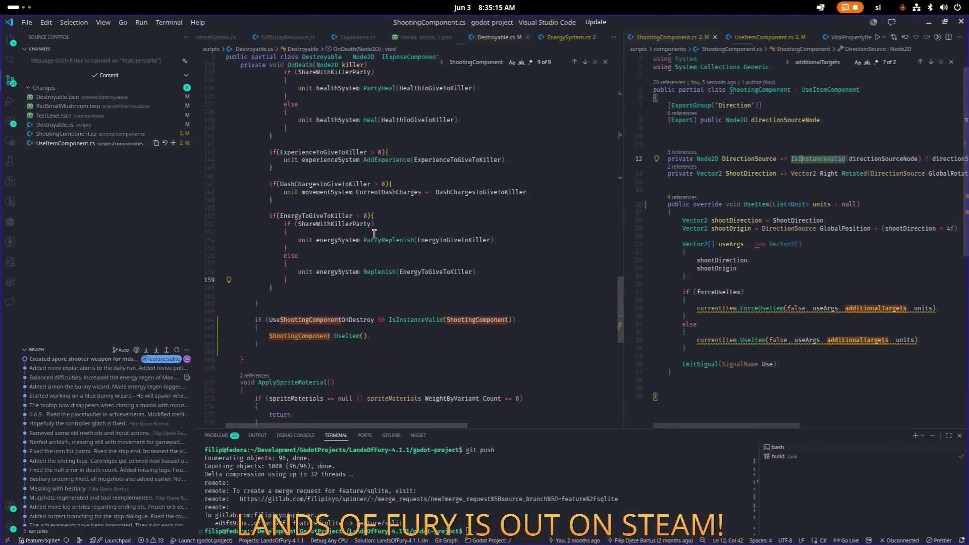
- Scroll Destroyable.cs to OnDeath and place the caret on the line-164 UseShootingComponentOnDestroy check
scroll(364, 238, "down", 3)
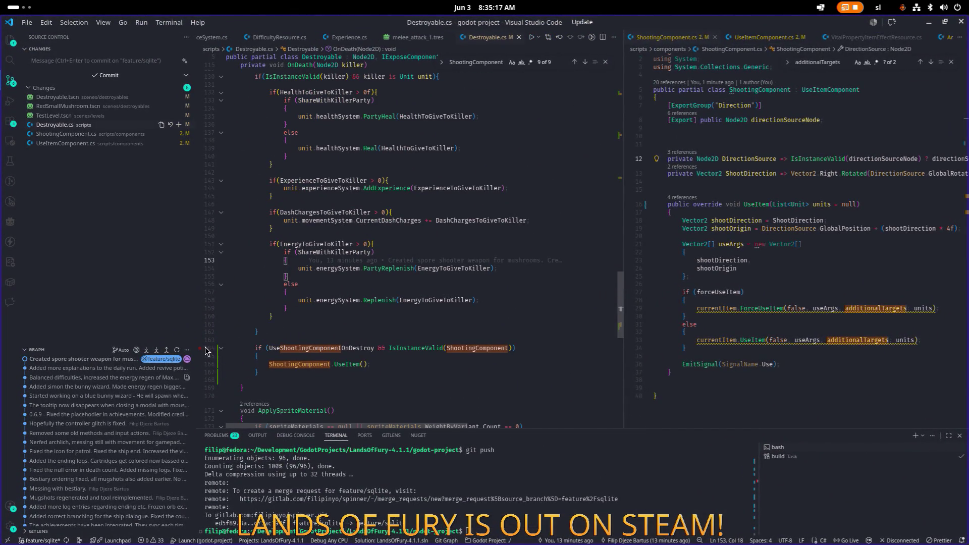
scroll(207, 351, "up", 10)
scroll(263, 324, "down", 8)
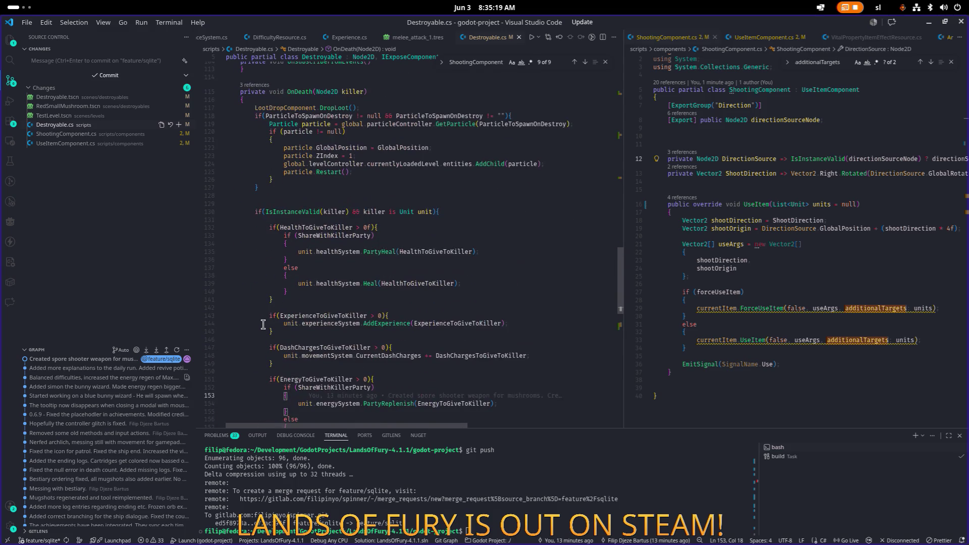
scroll(264, 324, "down", 3)
left_click(365, 359)
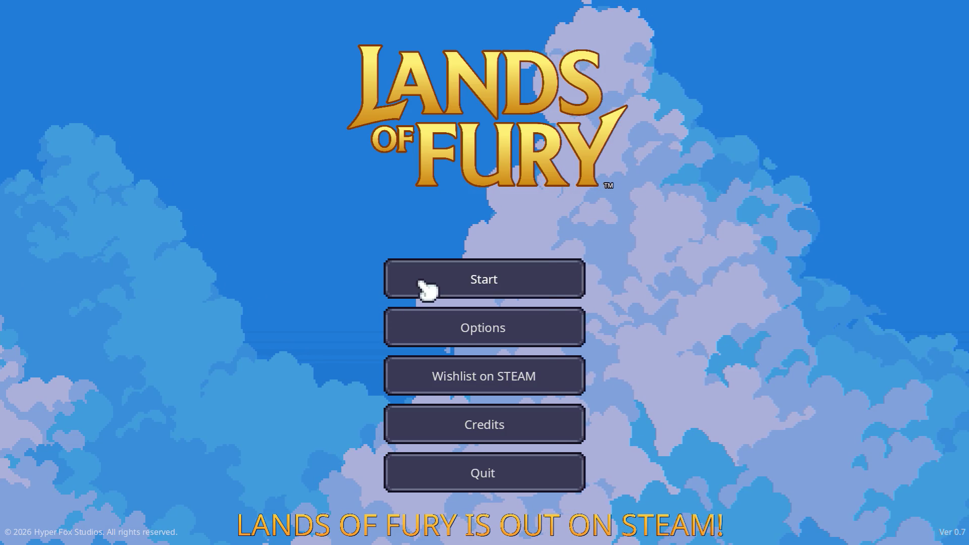
- Start a game on the first player profile and continue past the debugger breakpoint
left_click(423, 285)
left_click(405, 279)
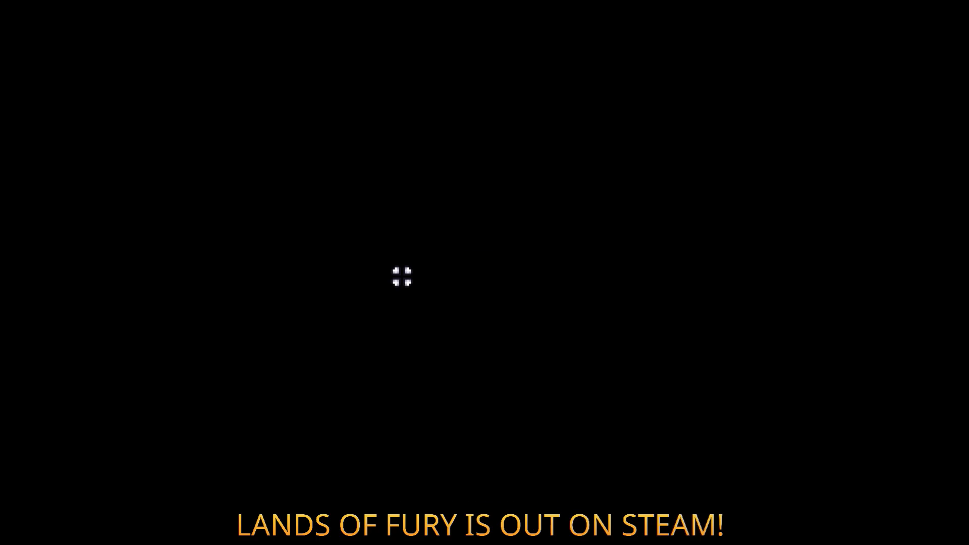
key("w")
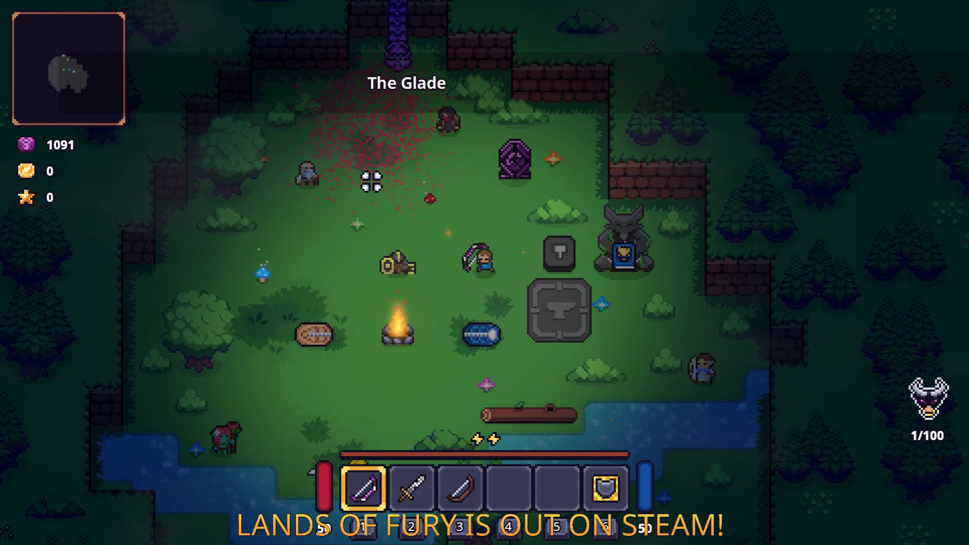
key("w")
key("a")
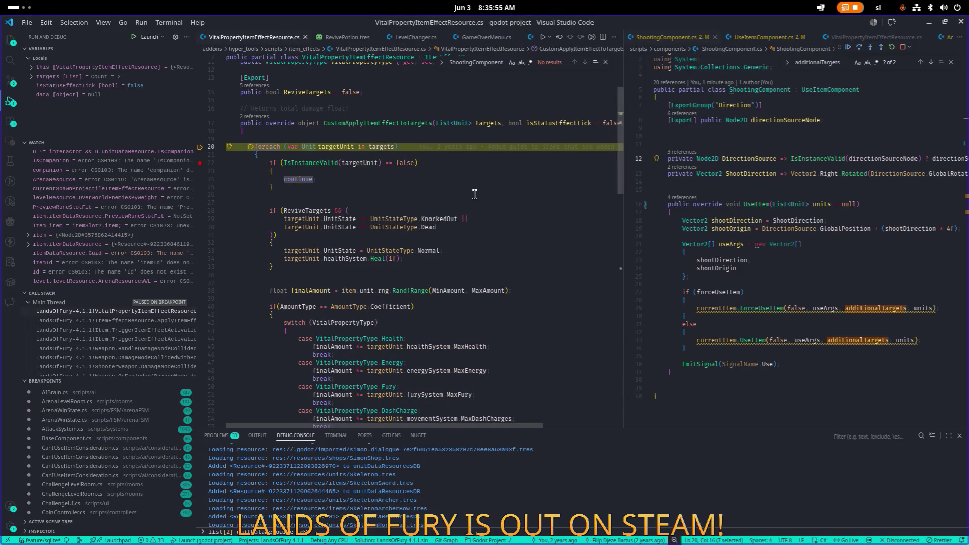
left_click(208, 163)
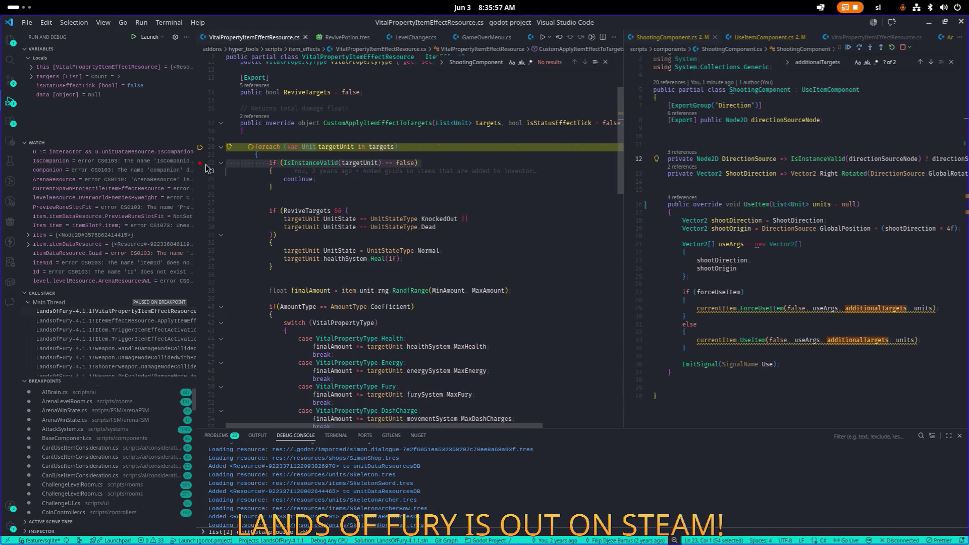
left_click(849, 48)
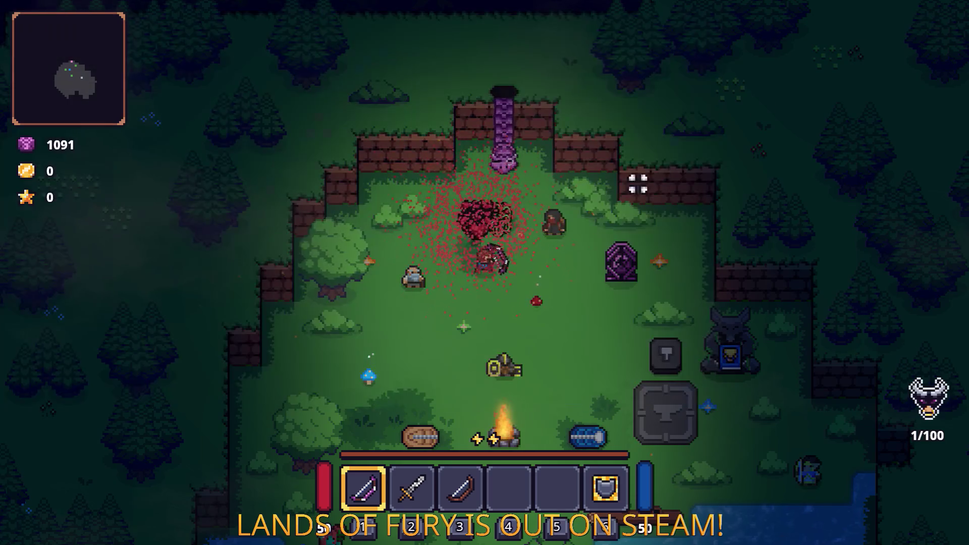
- Walk the hero back and forth between the campfire and the purple pillar
key("s")
key("d")
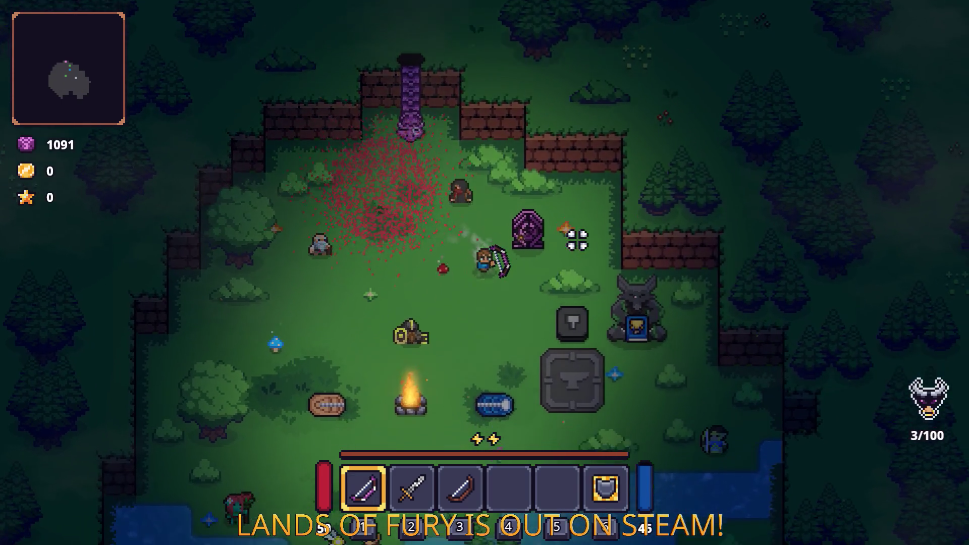
key("w")
key("a")
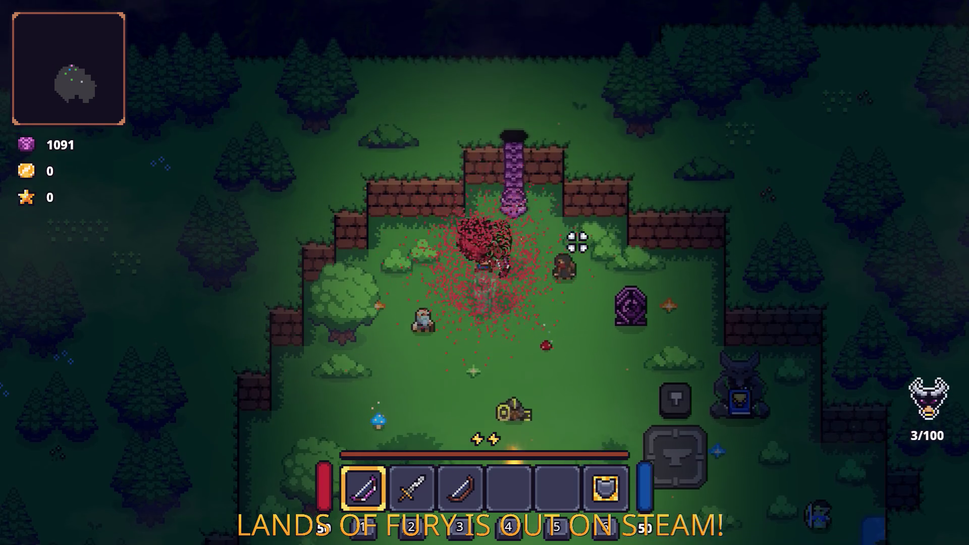
key("s")
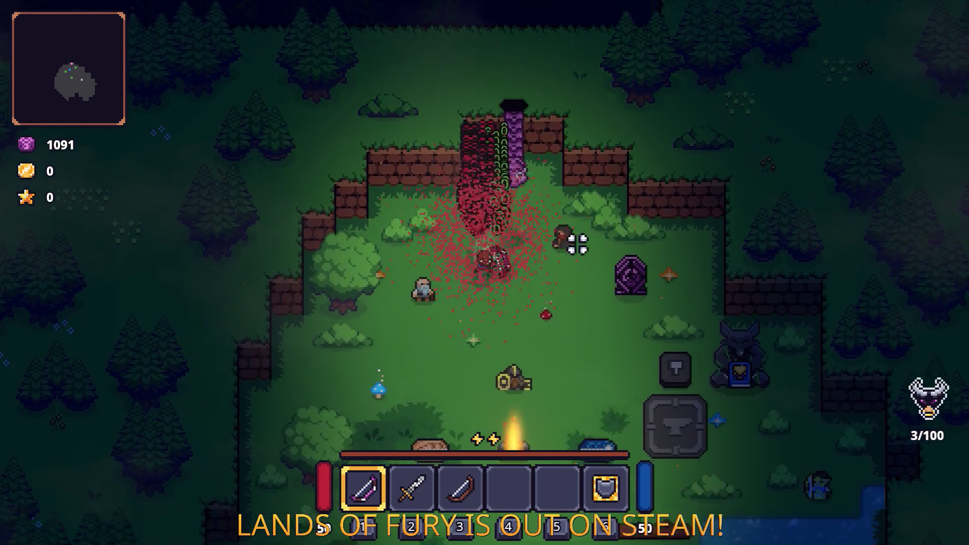
key("s")
key("w")
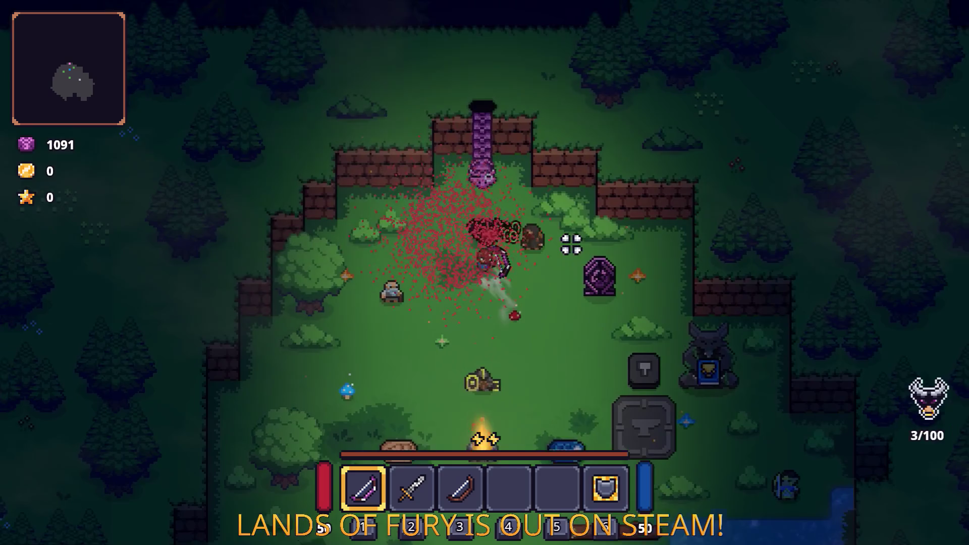
- Strafe and circle while attacking near the pillar, then pause and quit to desktop
key("a")
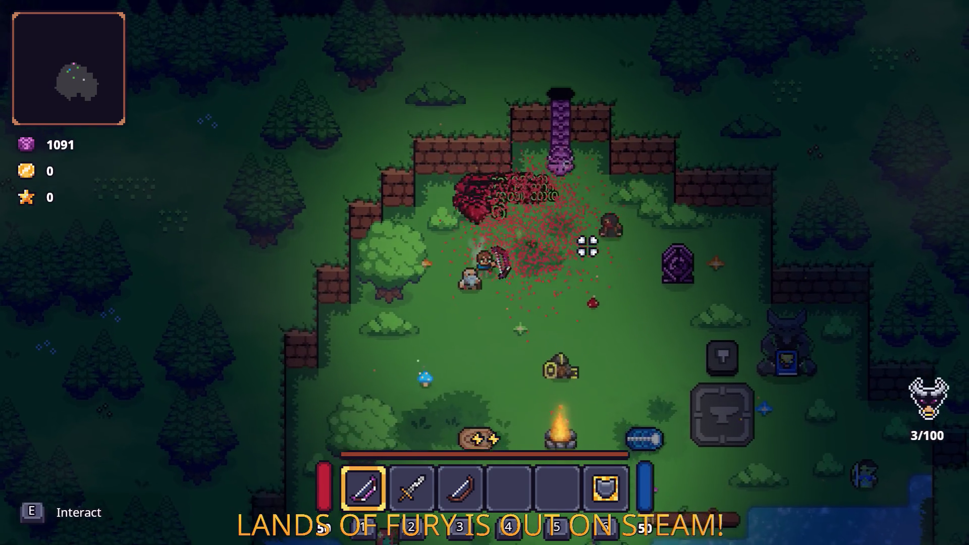
key("d")
key("a")
key("s")
key("d")
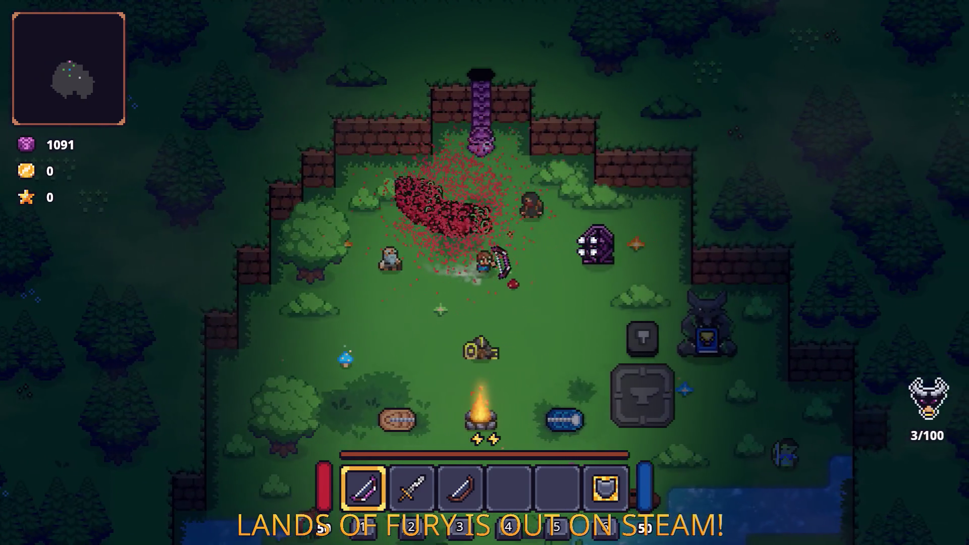
key("w")
key("a")
key("a")
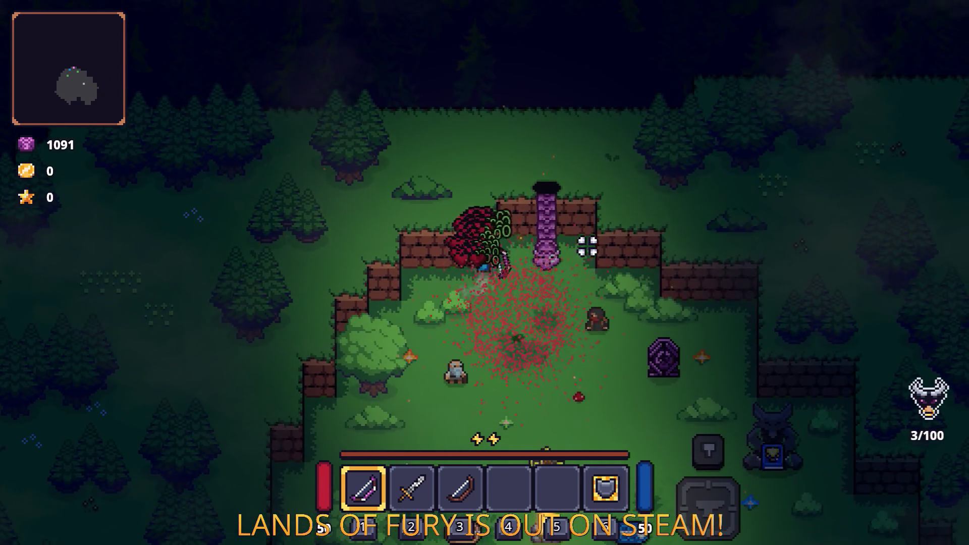
key("w")
key("d")
key("s")
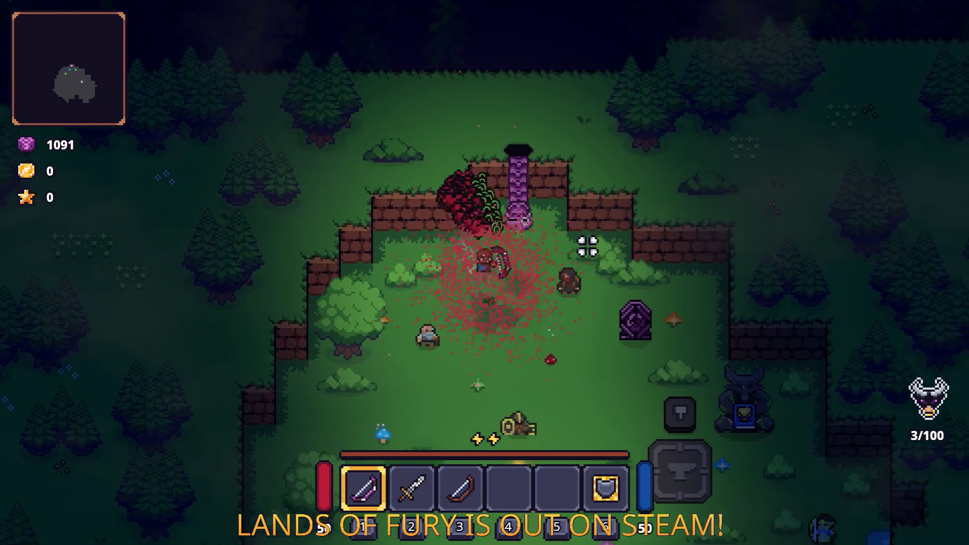
key("a")
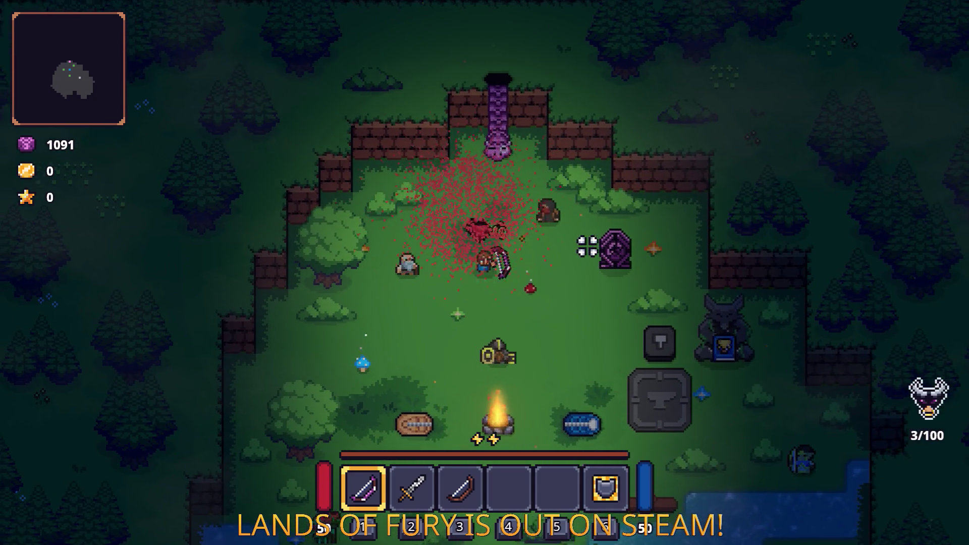
key("d")
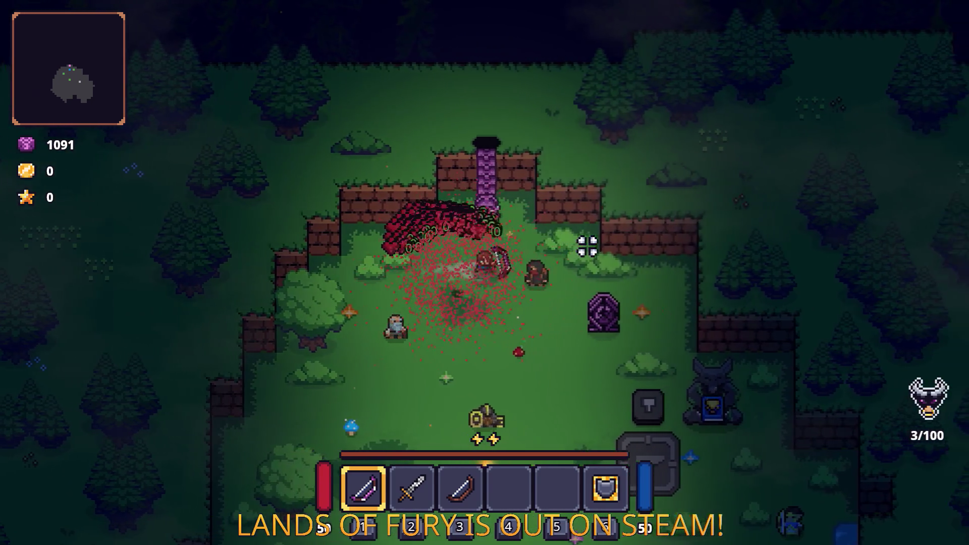
key("s")
key("a")
key("s")
key("d")
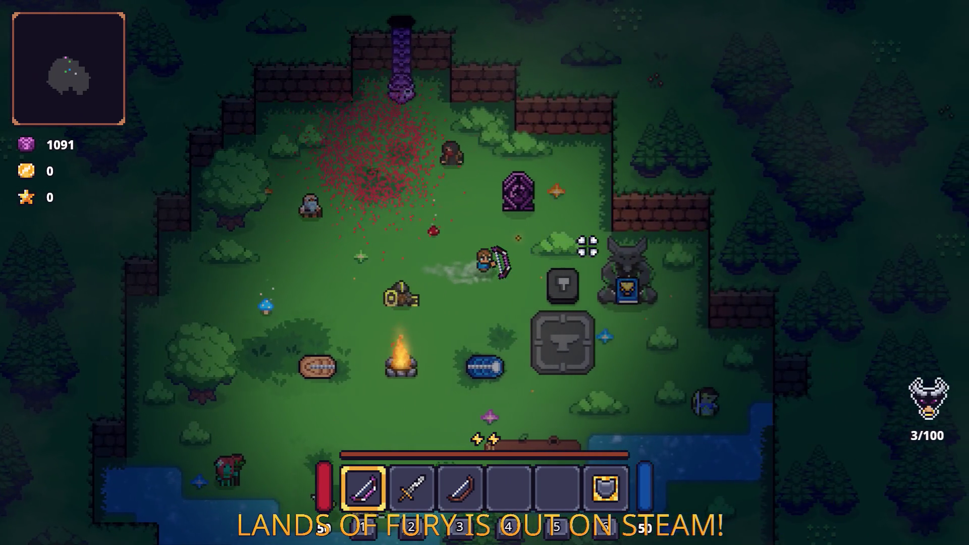
key("Escape")
left_click(526, 474)
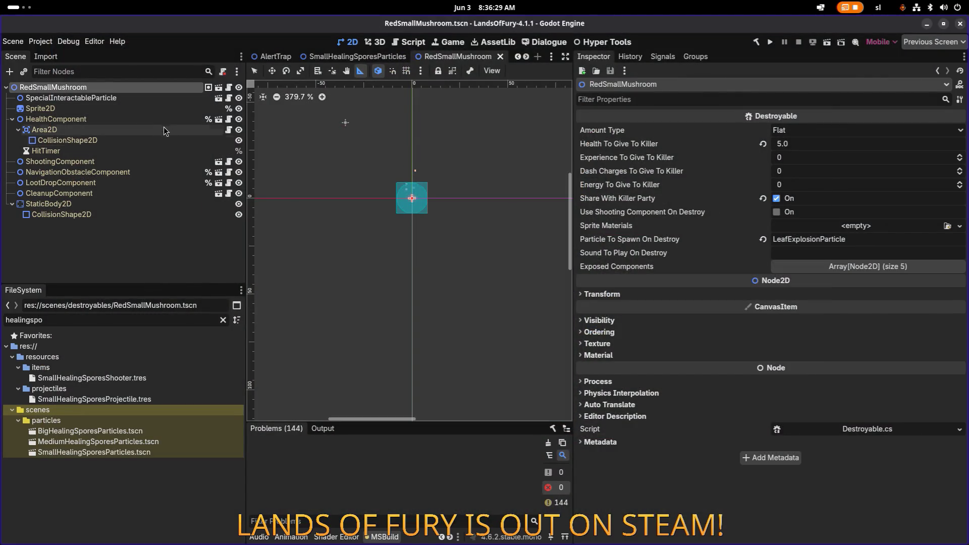
- Inspect the mushroom's ShootingComponent settings, then bring Visual Studio Code back to the front
left_click(150, 162)
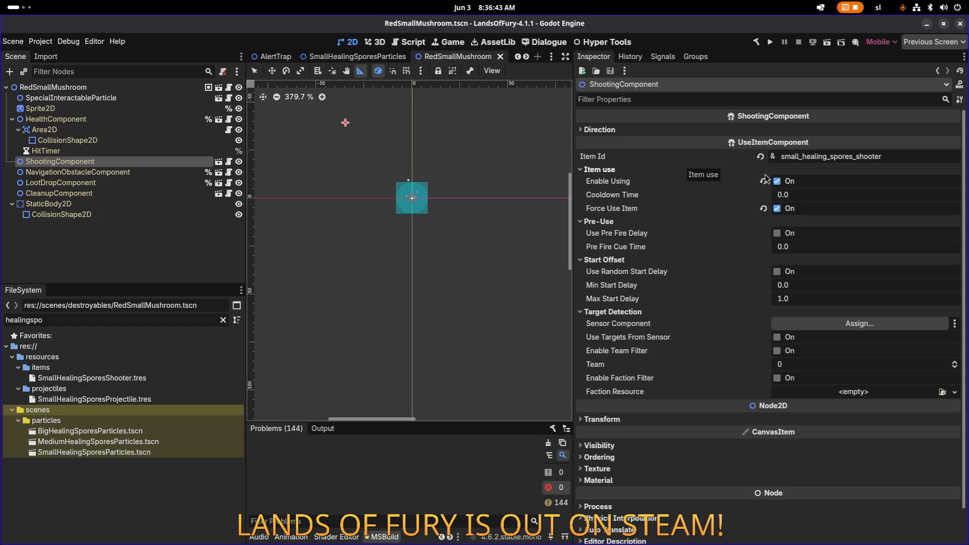
left_click(537, 238)
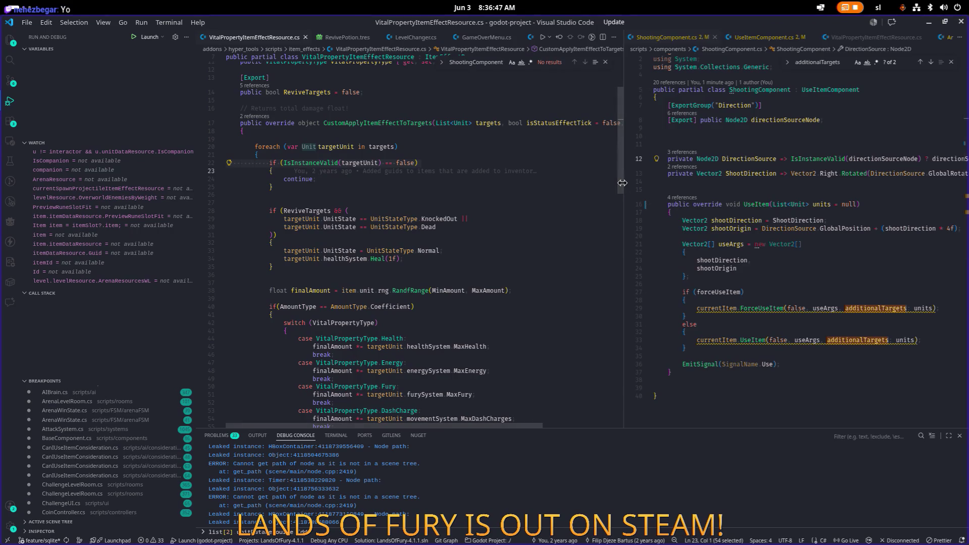
- Widen the right code pane and go to the UseItemComponent definition
left_click_drag(622, 183, 520, 182)
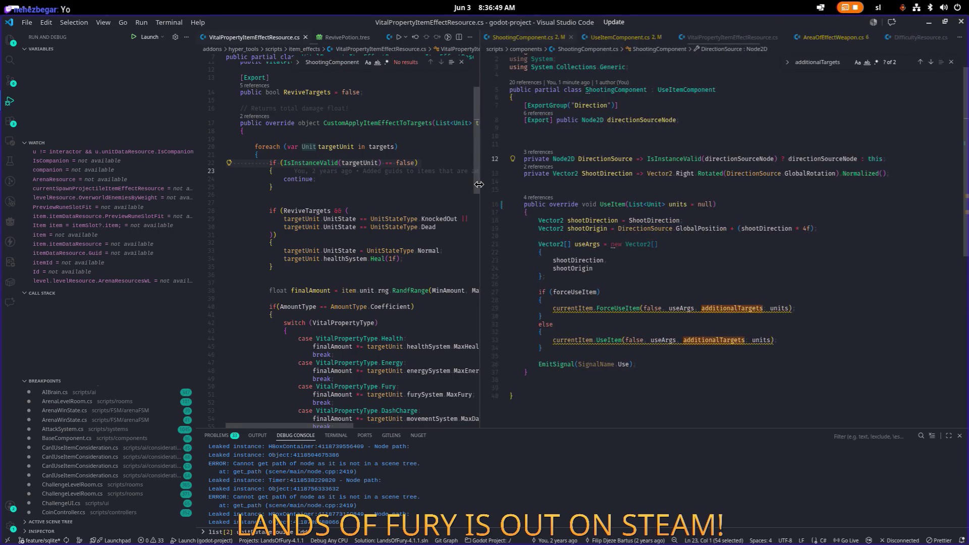
left_click(657, 216)
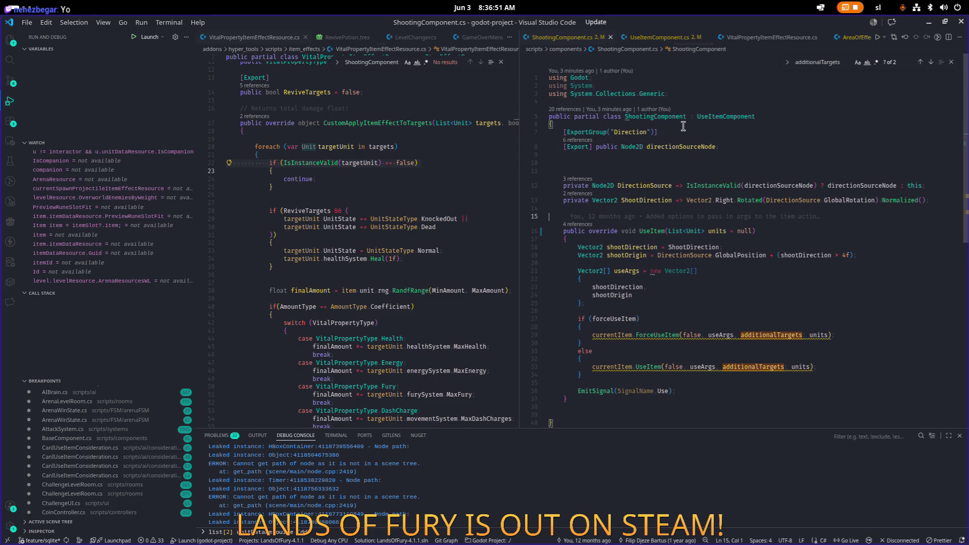
left_click(728, 112)
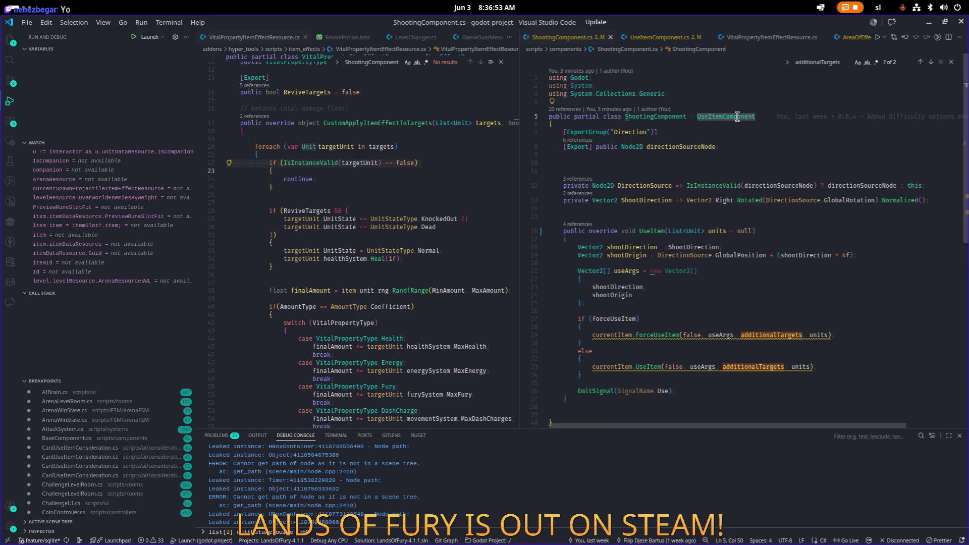
left_click(737, 116, "ctrl")
- Search UseItemComponent.cs for cooldownTimer and step through its uses to UpdateTimerState
key("ctrl+f")
type("timer")
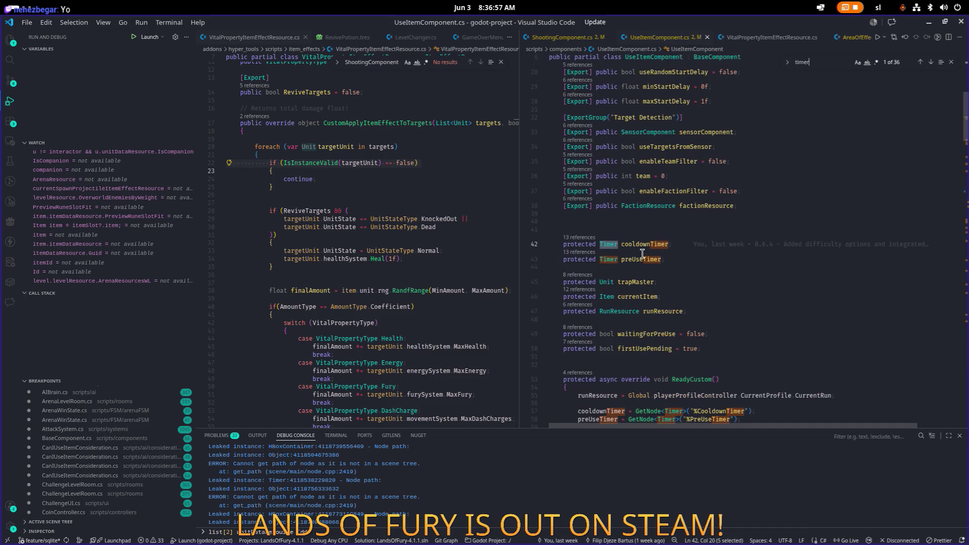
double_click(653, 245)
key("ctrl+f")
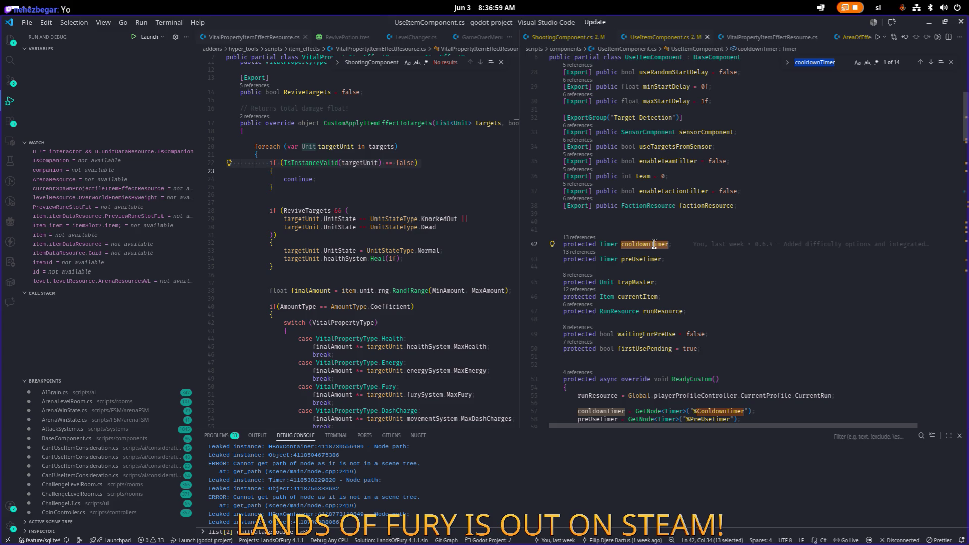
key("Return")
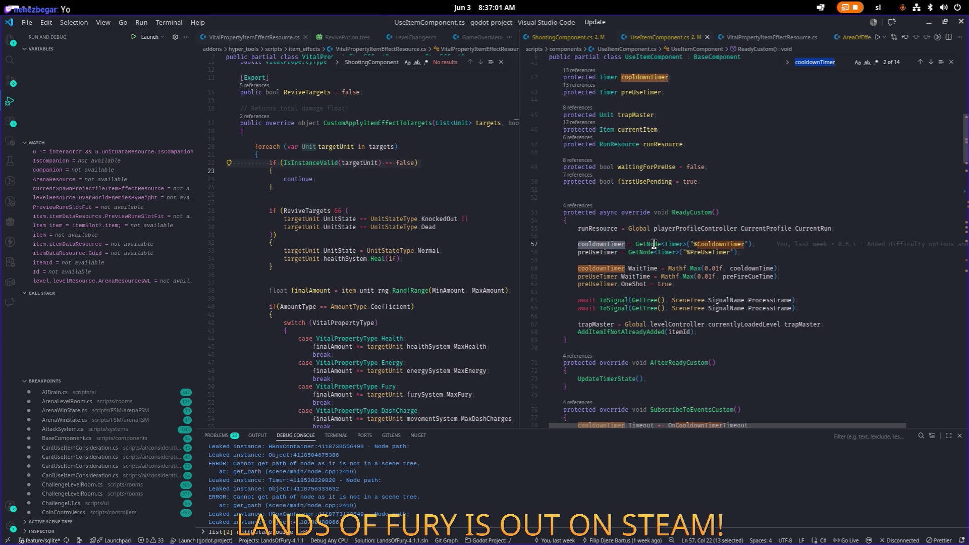
key("Return")
key("Return")
key("Return")
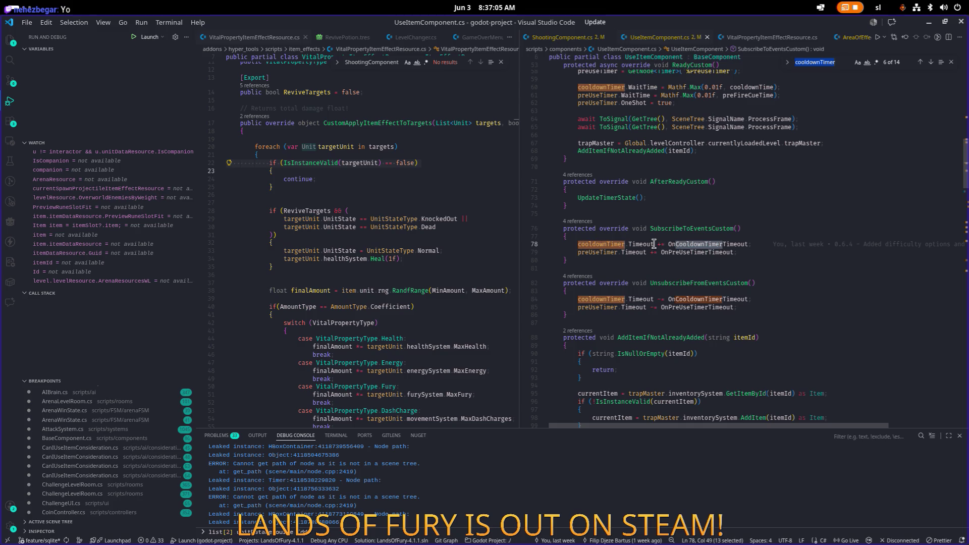
scroll(654, 244, "up", 2)
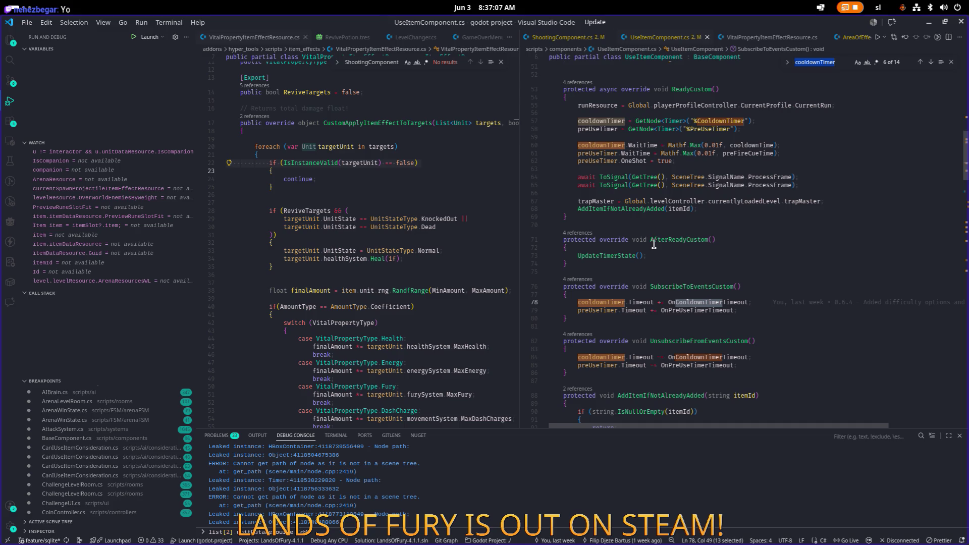
key("Return")
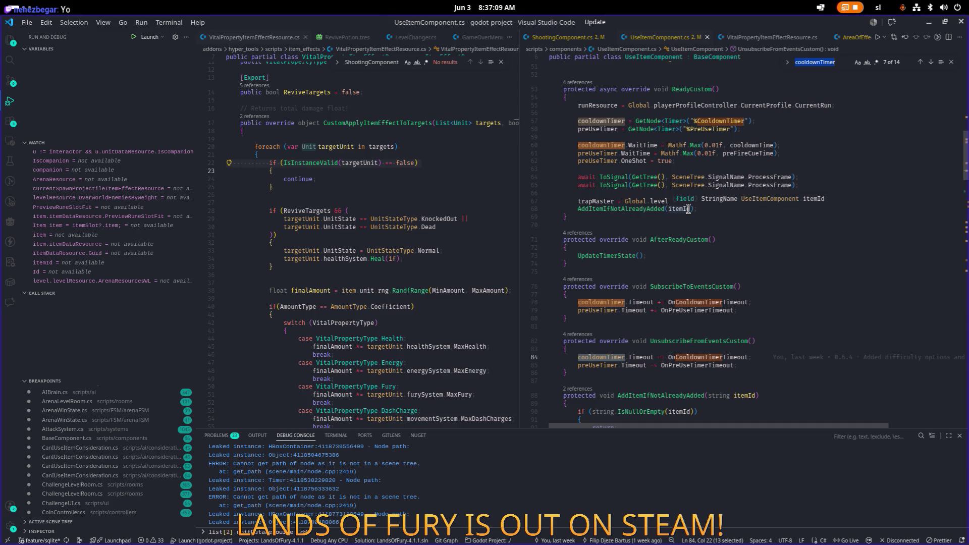
key("Return")
key("Return")
key("Return")
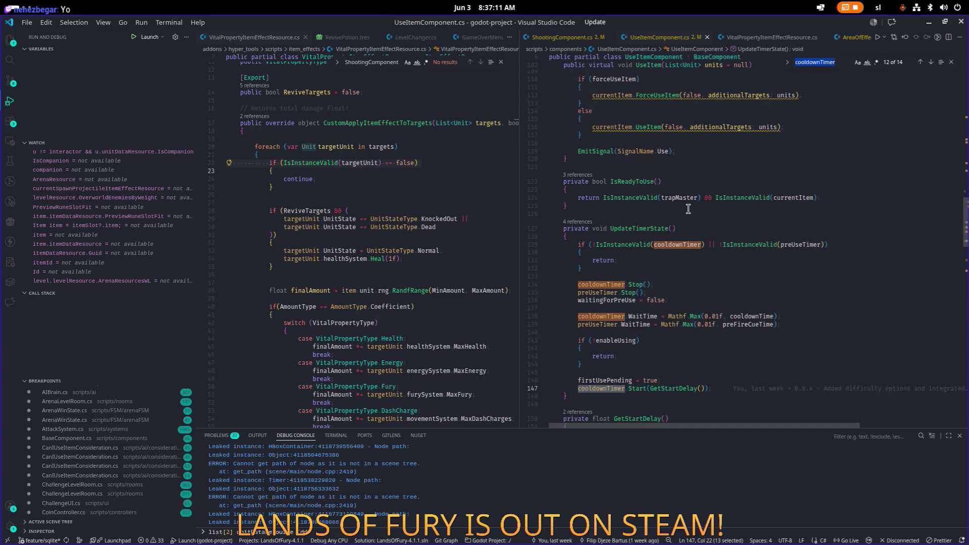
key("Return")
key("Return")
key("Return")
key("Return")
key("Return")
- Scroll through UseItemComponent.cs, checking who last changed the runResource line
left_click(745, 197)
key("ctrl+a")
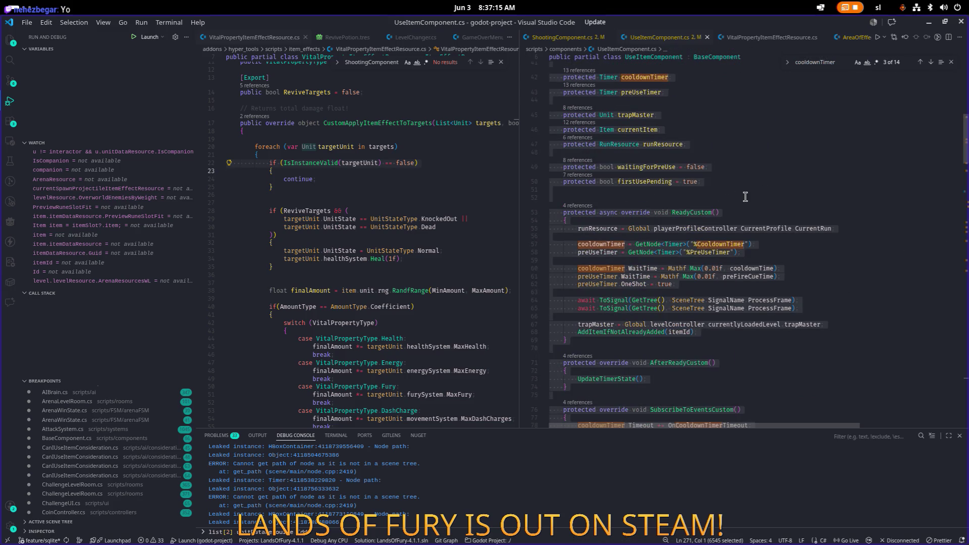
scroll(238, 208, "down", 1)
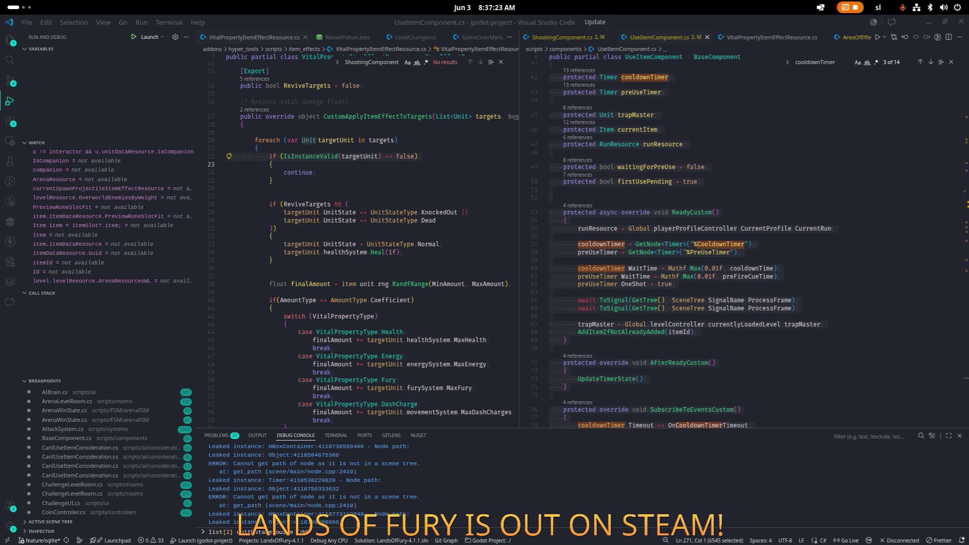
scroll(126, 217, "down", 1)
left_click(723, 154)
scroll(722, 157, "down", 1)
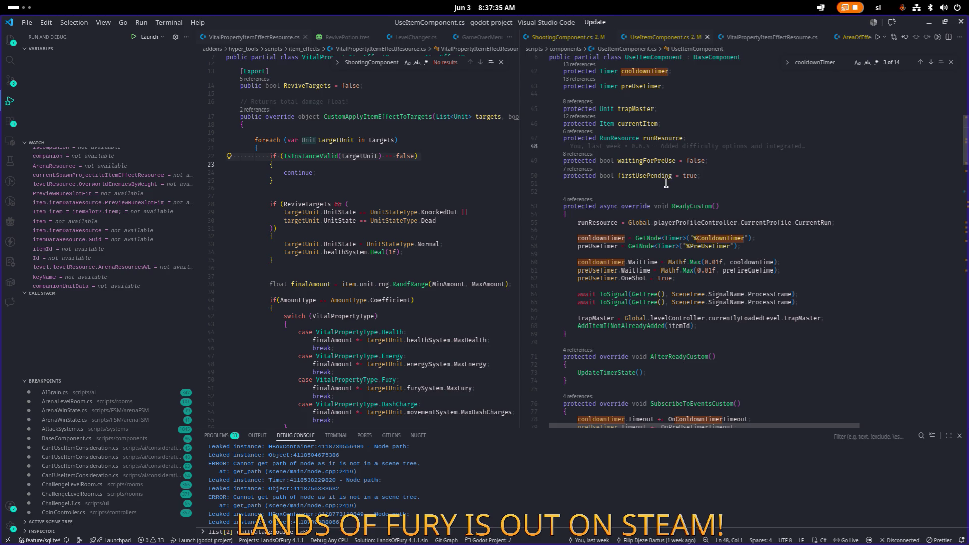
scroll(666, 183, "down", 5)
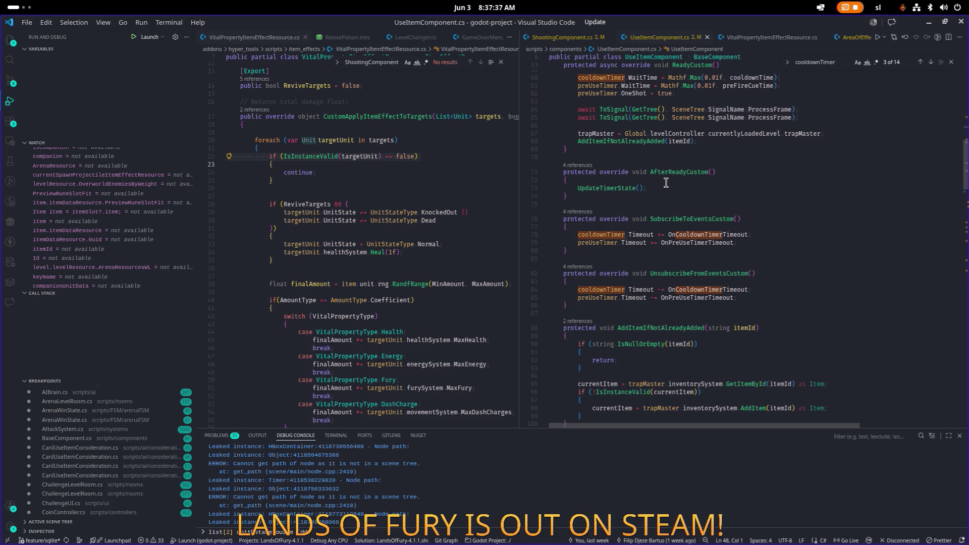
scroll(666, 183, "down", 9)
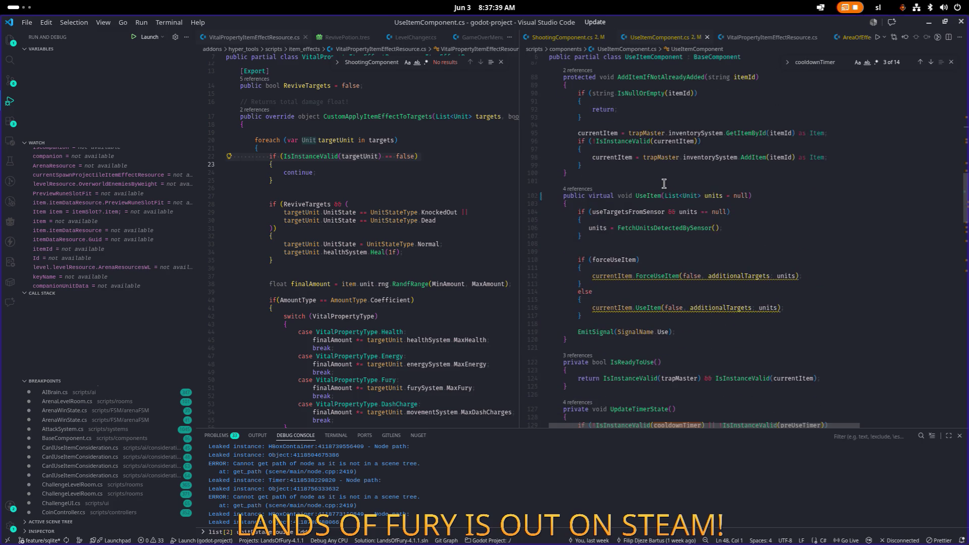
scroll(664, 183, "down", 4)
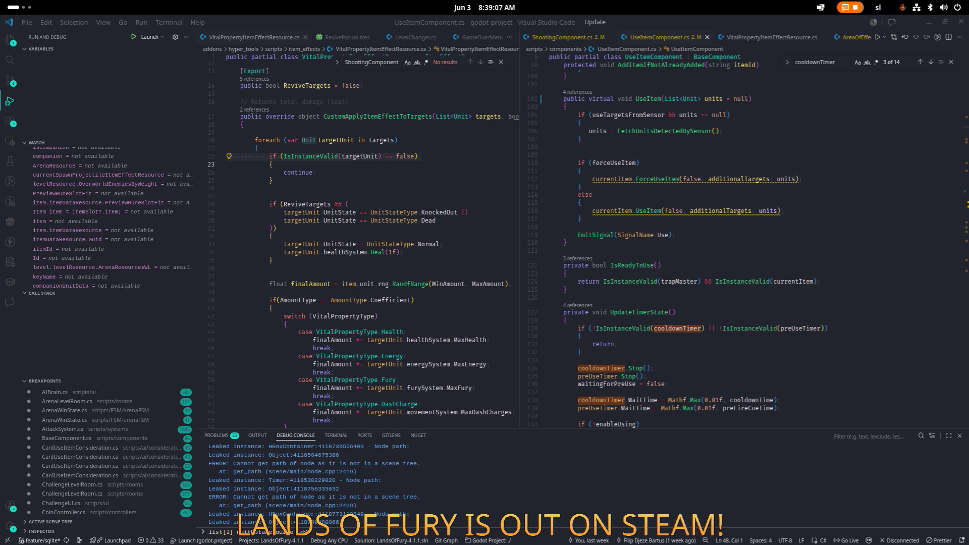
- Widen the right-hand code pane and review the code around the UseItem call
left_click(733, 211)
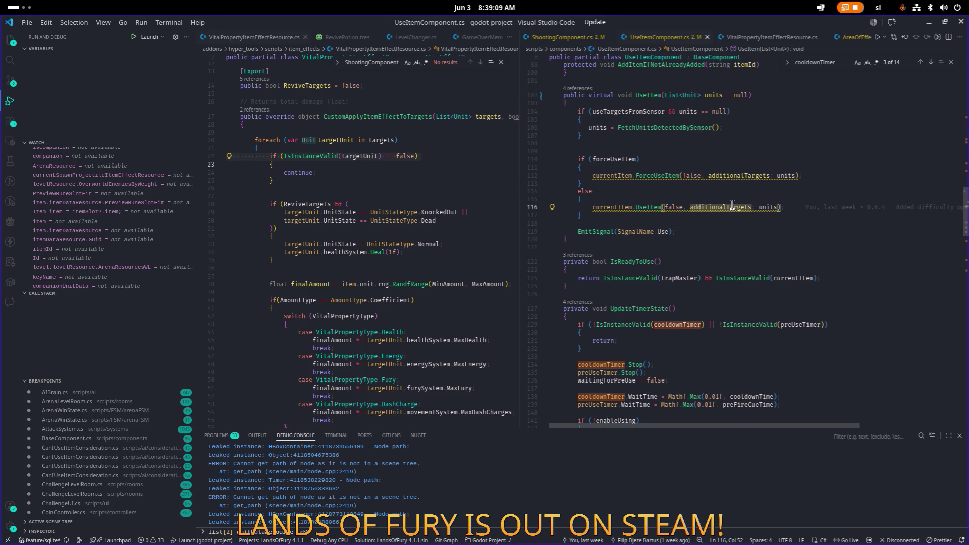
scroll(732, 204, "up", 10)
scroll(732, 204, "down", 1)
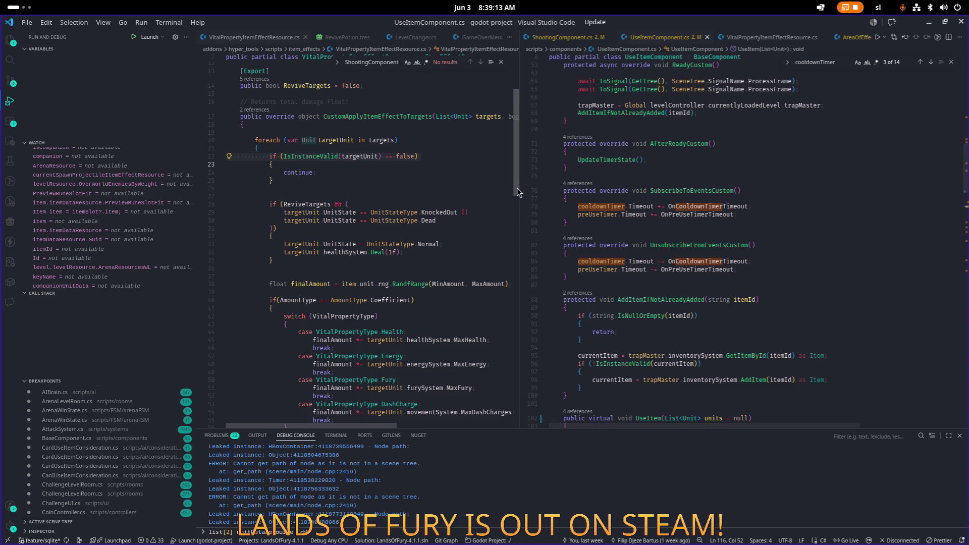
left_click_drag(518, 187, 482, 187)
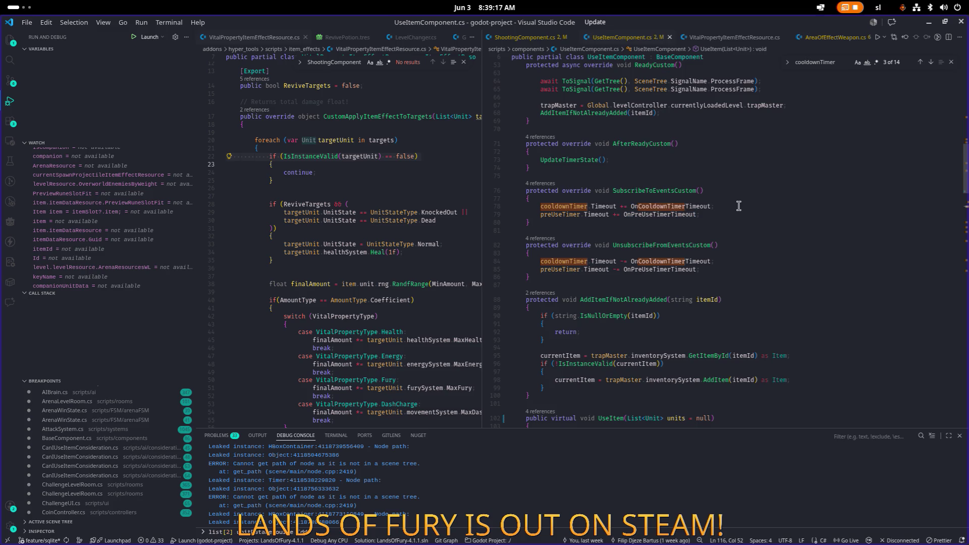
scroll(722, 209, "up", 6)
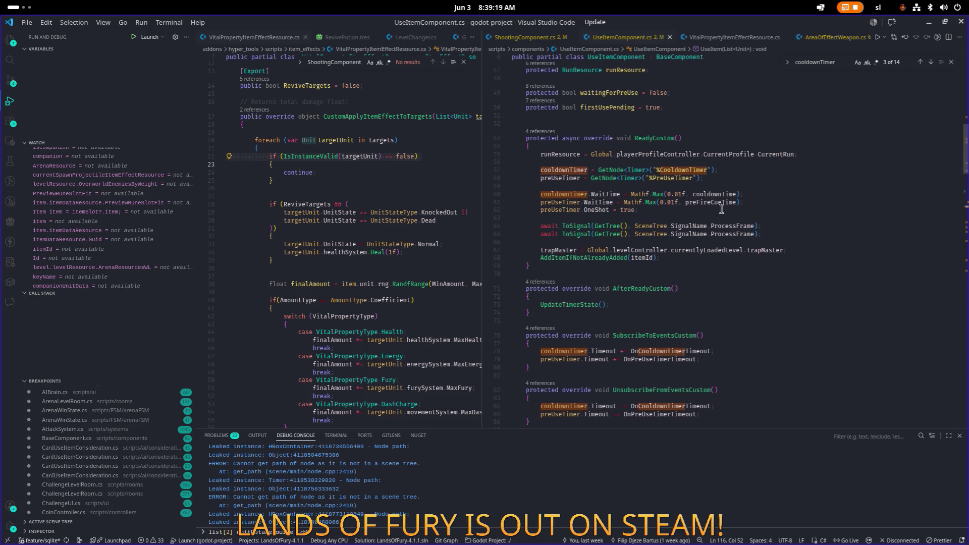
scroll(721, 209, "down", 20)
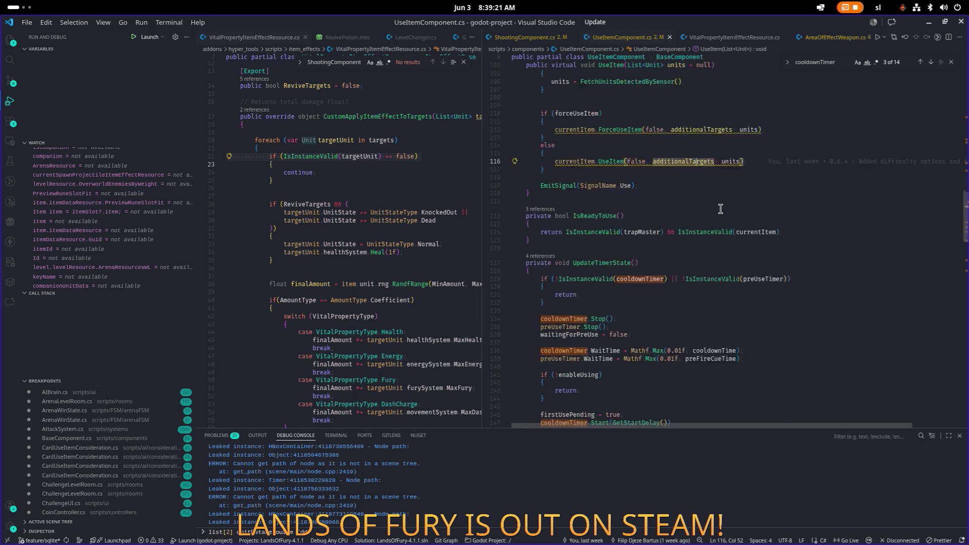
scroll(691, 207, "up", 1)
scroll(694, 204, "down", 1)
scroll(679, 207, "down", 5)
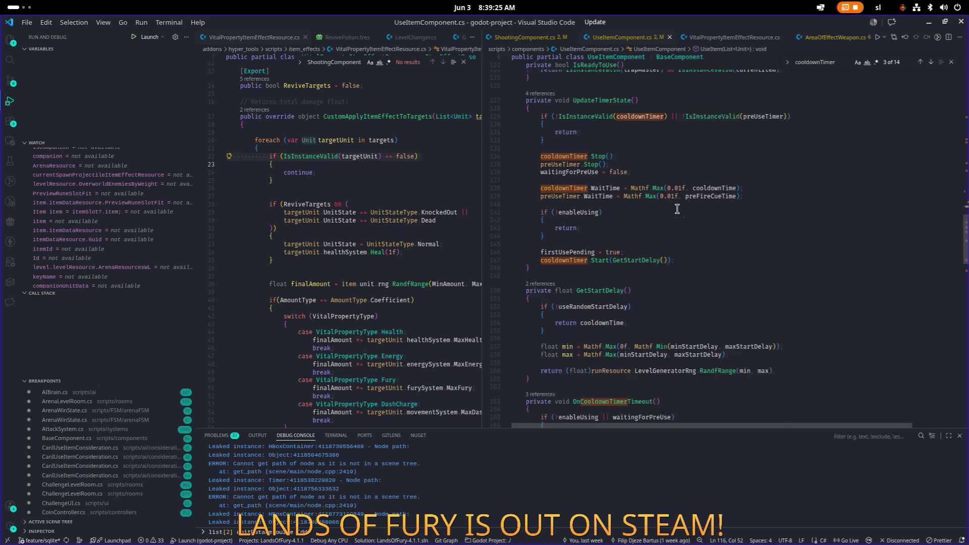
scroll(676, 209, "down", 1)
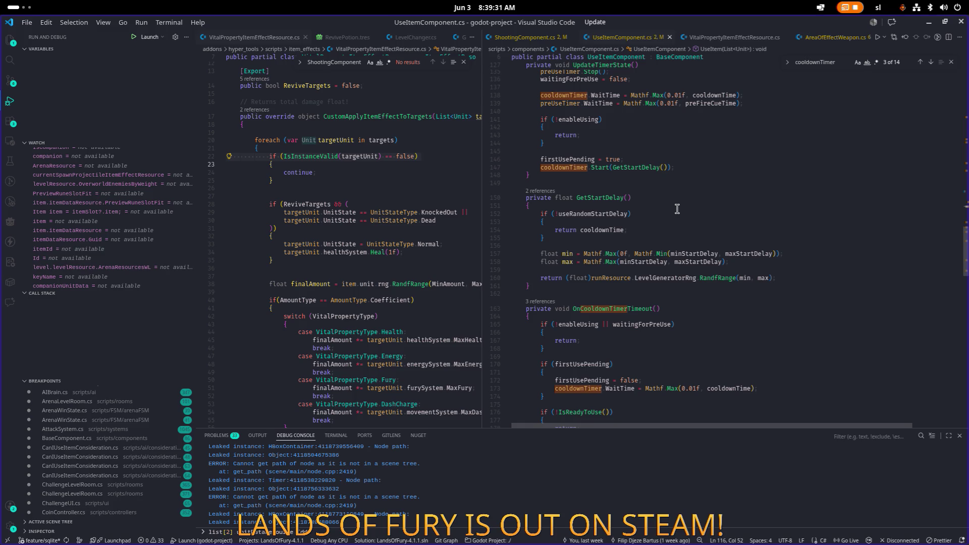
scroll(677, 209, "down", 5)
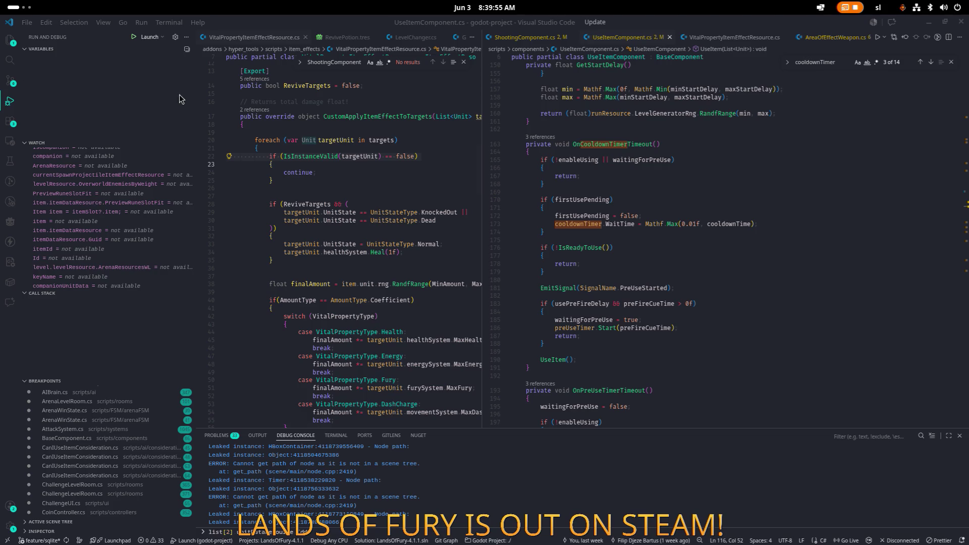
scroll(353, 237, "down", 1)
left_click(755, 161)
scroll(755, 175, "up", 10)
scroll(755, 176, "up", 15)
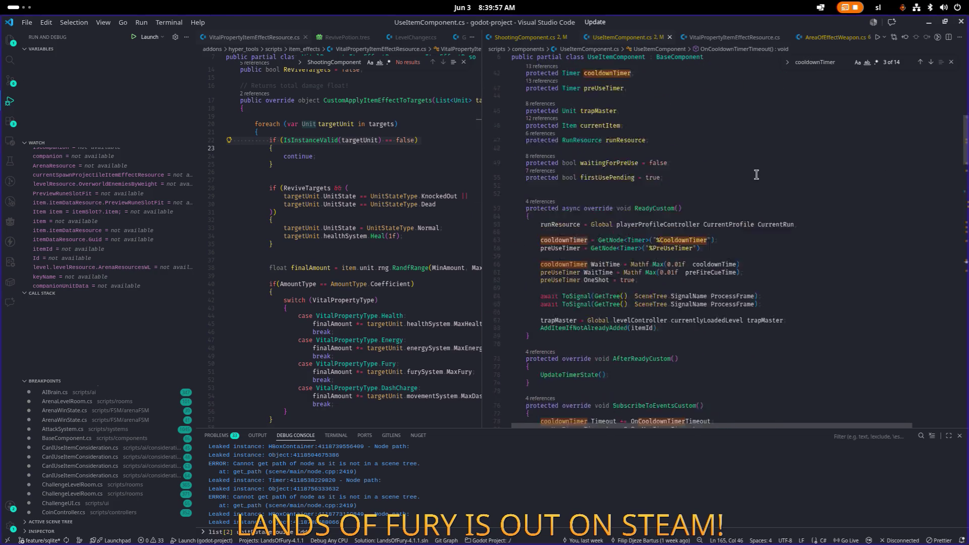
- Replace the class body from line 13 through line 271 with the new code
left_click(774, 156)
scroll(766, 161, "down", 20)
scroll(767, 157, "down", 1)
key("ctrl+shift+End")
key("ctrl+v")
- Save UseItemComponent.cs and open its working-tree diff from Source Control
scroll(711, 175, "up", 8)
left_click(711, 172)
key("ctrl+s")
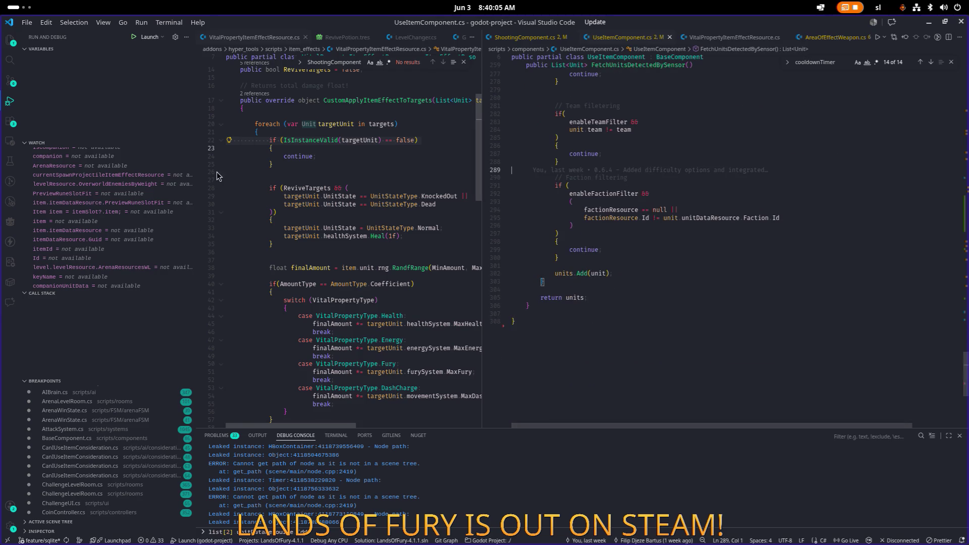
left_click(10, 81)
left_click(98, 143)
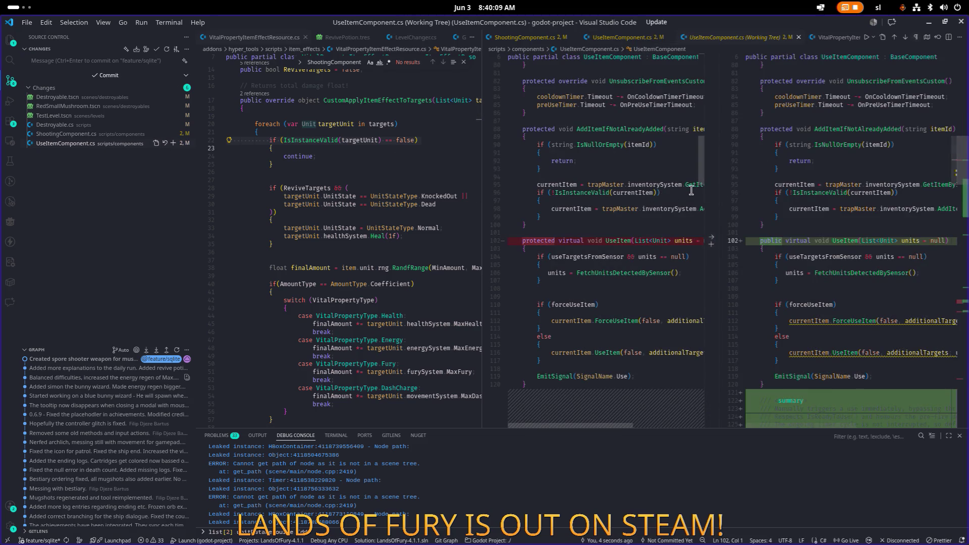
- Compare original and new OnPreUseTimerTimeout, where UseItem now gets pendingUnits from _manualTriggerUnits
scroll(757, 227, "down", 2)
scroll(760, 242, "down", 6)
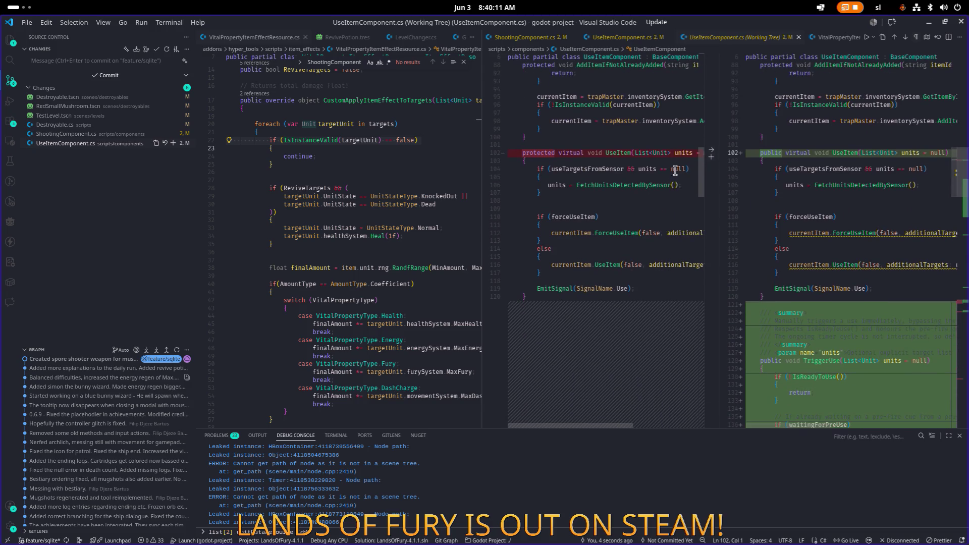
scroll(646, 173, "down", 2)
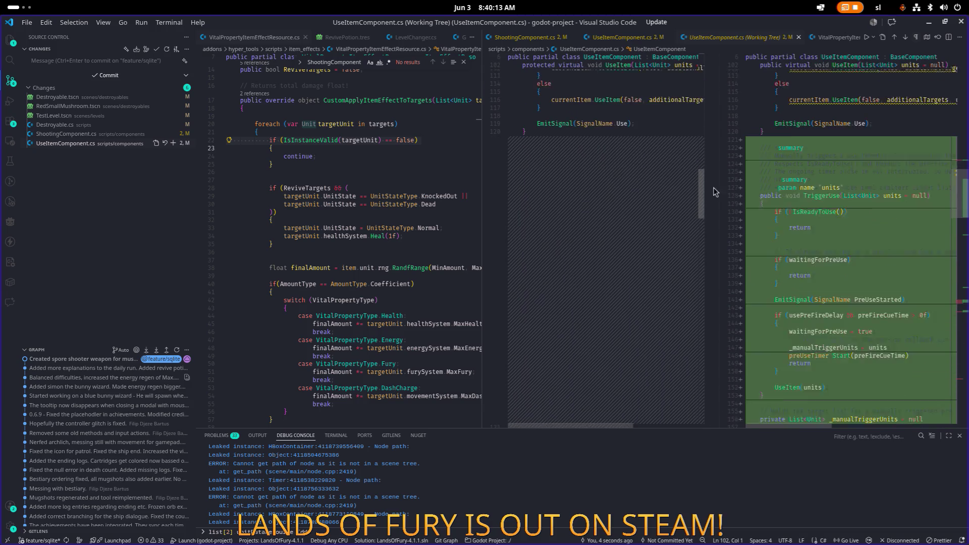
scroll(795, 178, "up", 7)
scroll(796, 178, "up", 10)
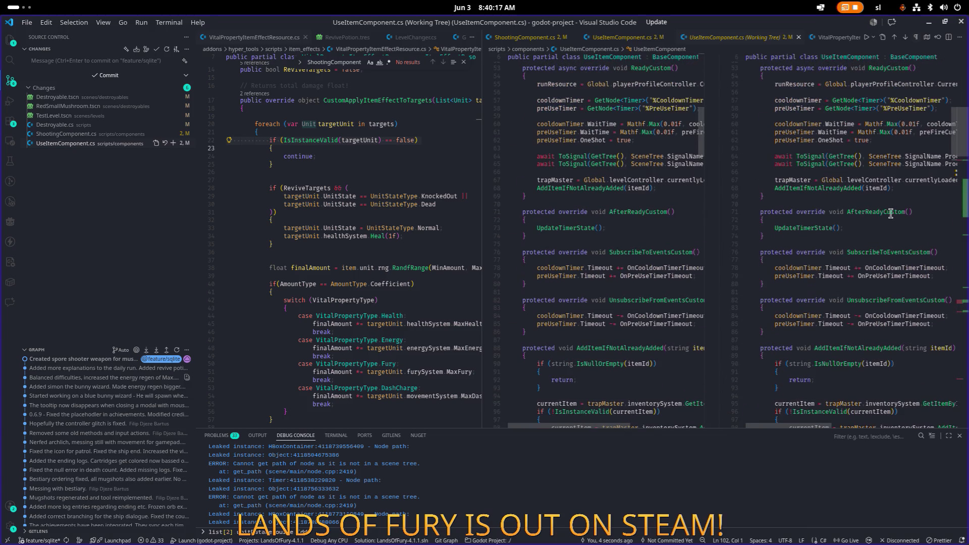
scroll(871, 207, "up", 4)
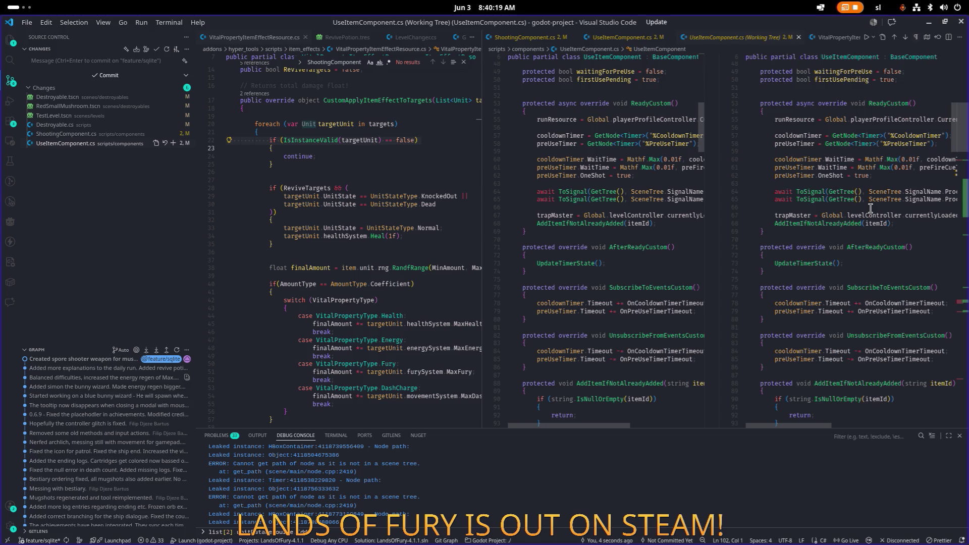
scroll(870, 208, "down", 6)
scroll(869, 208, "down", 8)
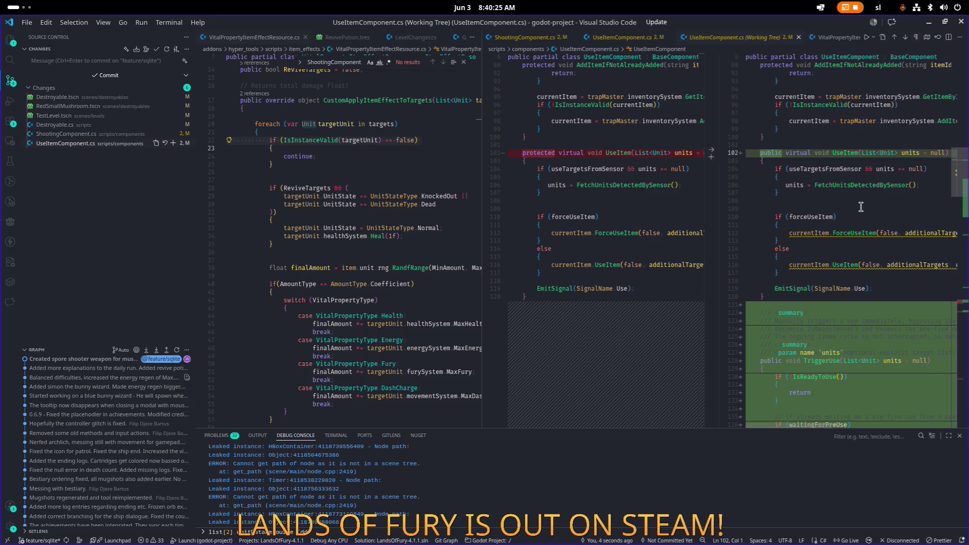
scroll(861, 207, "down", 12)
scroll(858, 207, "down", 7)
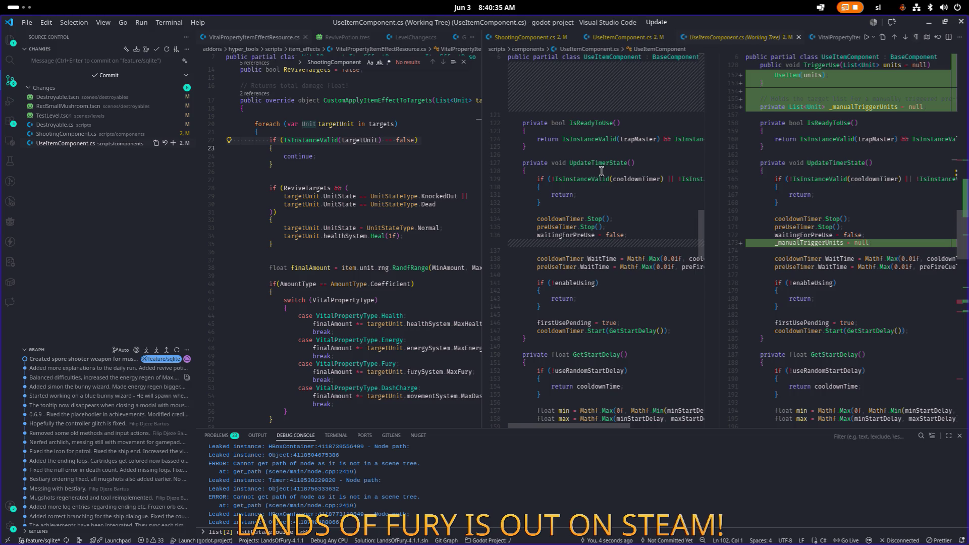
scroll(752, 196, "down", 12)
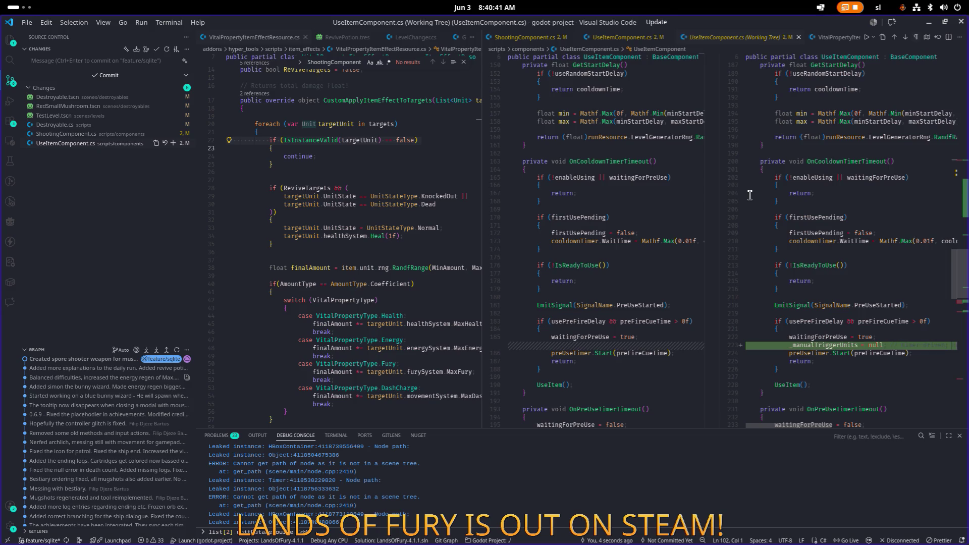
scroll(750, 196, "down", 1)
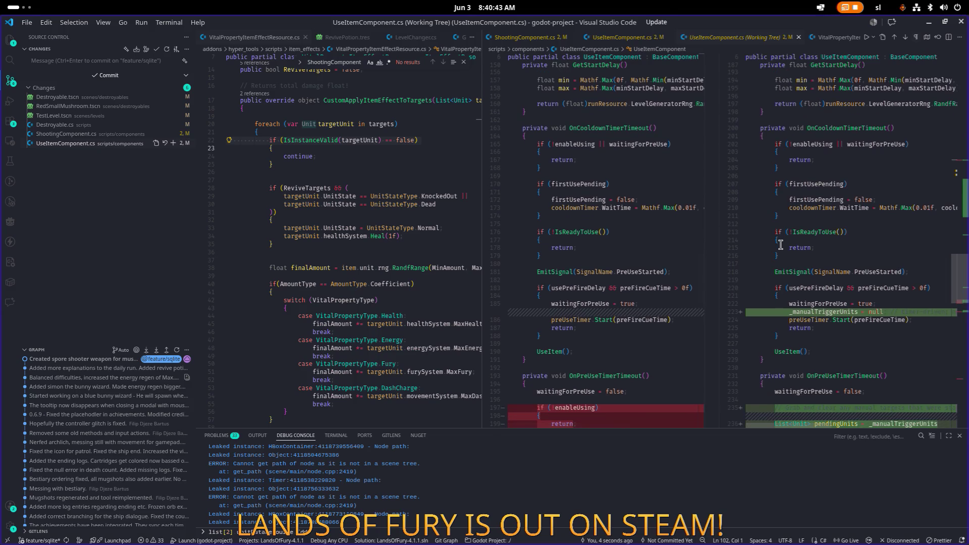
scroll(780, 245, "down", 3)
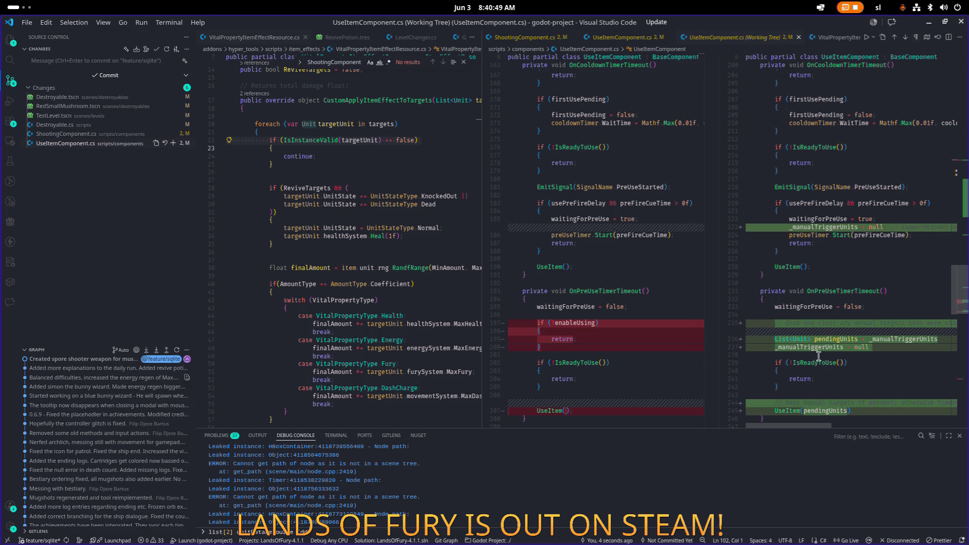
scroll(828, 326, "down", 2)
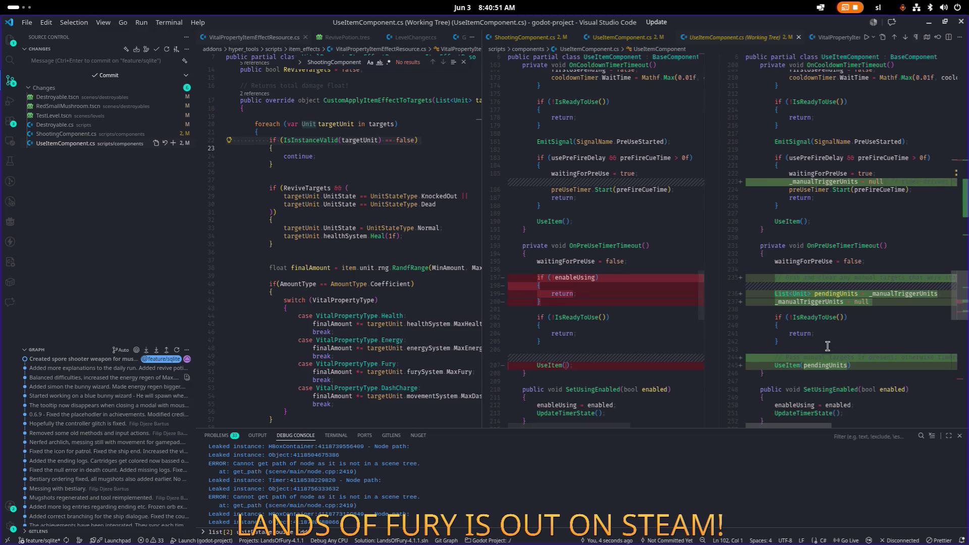
mouse_move(790, 426)
left_mouse_down()
mouse_move(811, 426)
mouse_move(793, 426)
left_mouse_up()
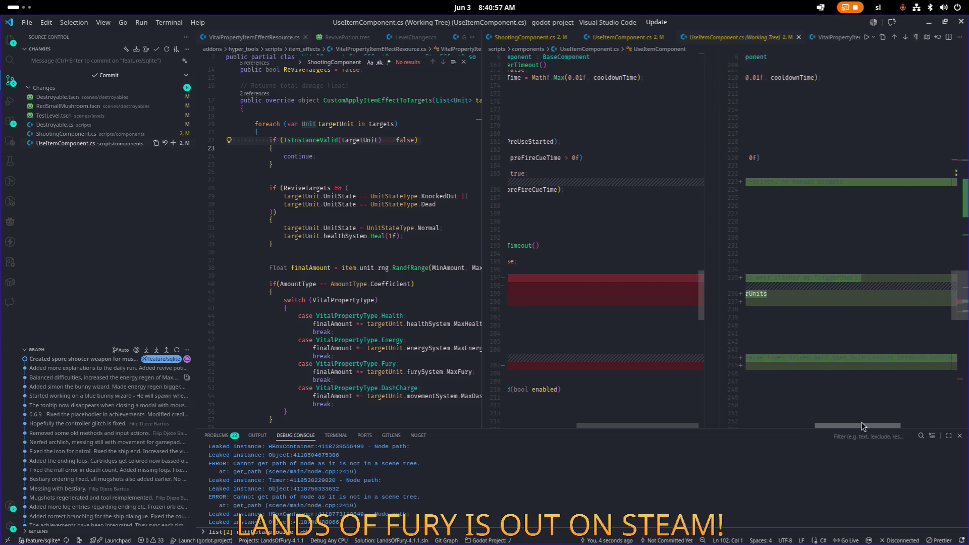
scroll(814, 371, "down", 5)
scroll(814, 372, "down", 15)
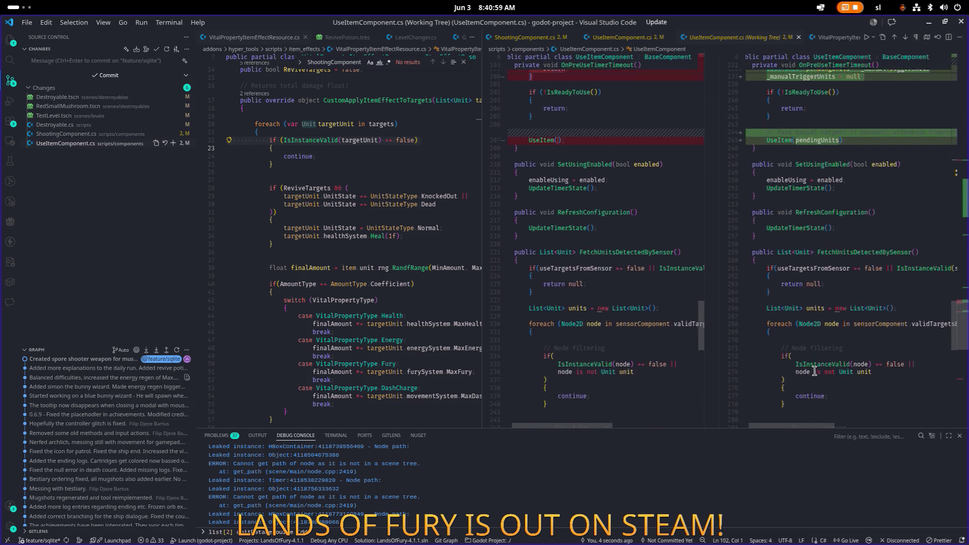
scroll(814, 371, "up", 10)
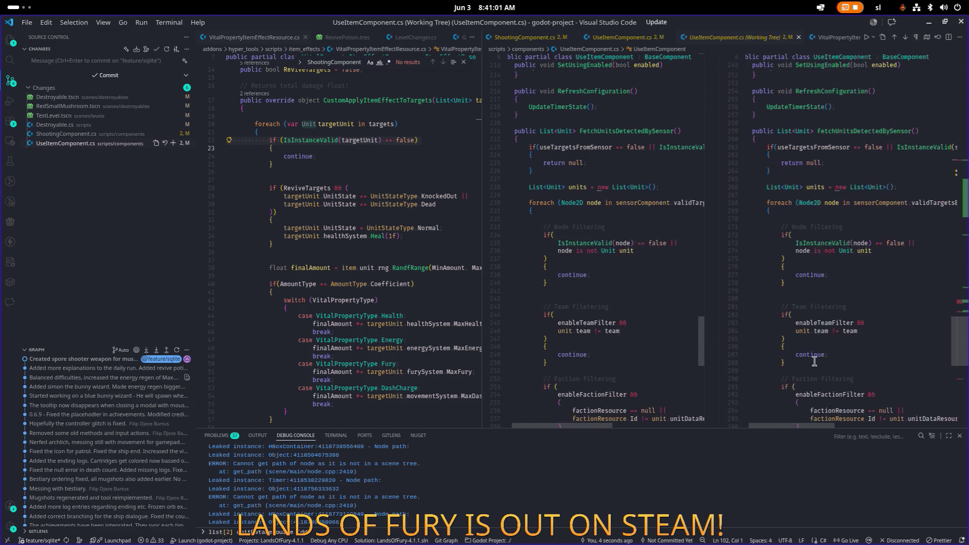
scroll(834, 210, "up", 3)
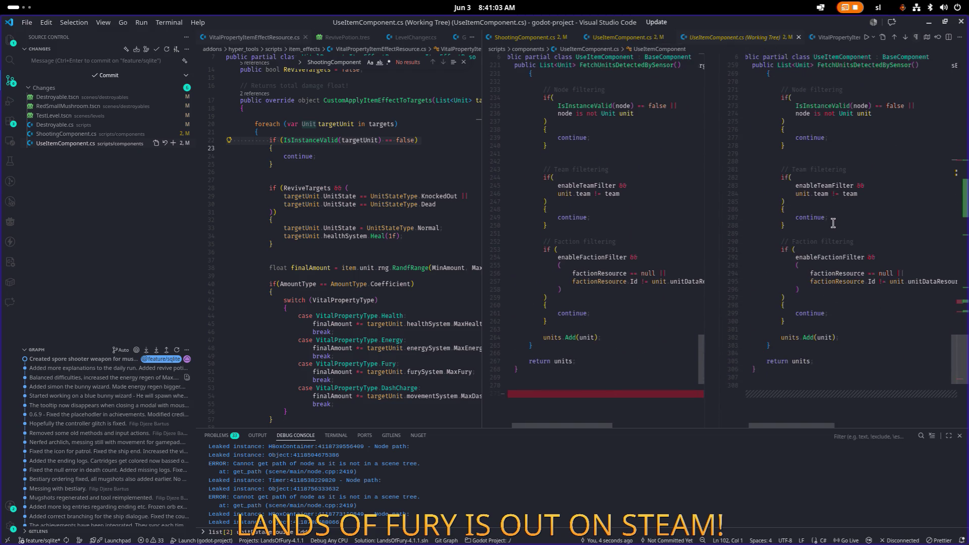
scroll(828, 247, "up", 6)
scroll(828, 247, "up", 3)
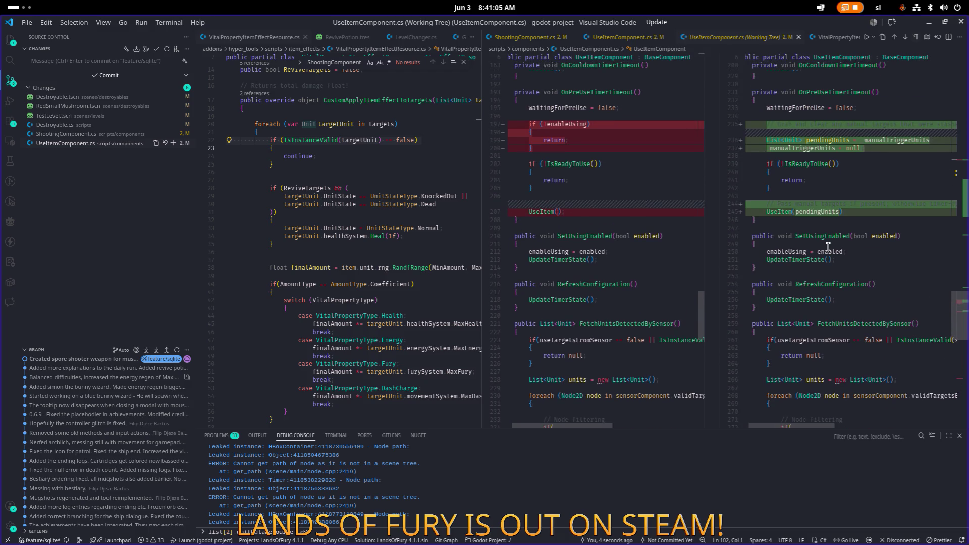
scroll(827, 247, "up", 2)
scroll(827, 247, "down", 1)
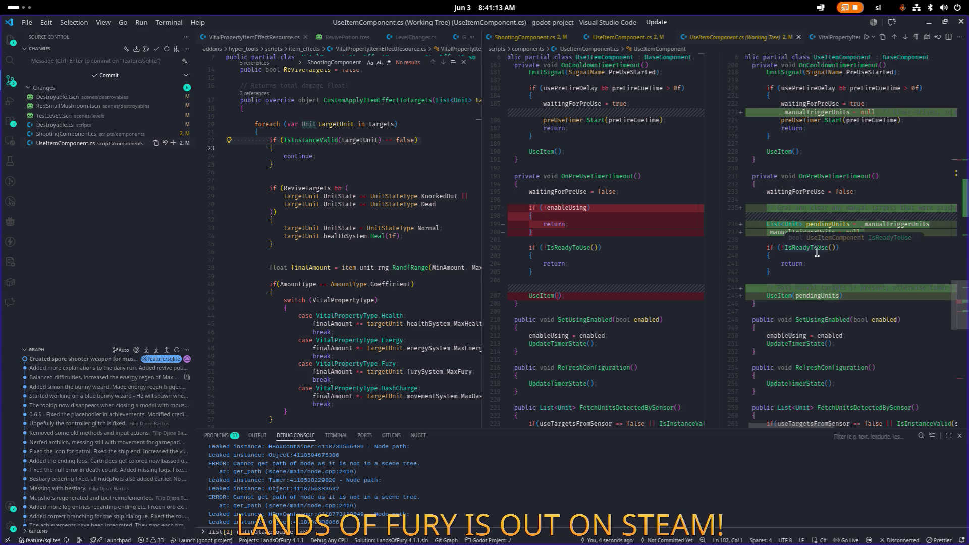
left_click(898, 225)
- Jump to the _manualTriggerUnits field declaration with F12
left_click(899, 225, "ctrl")
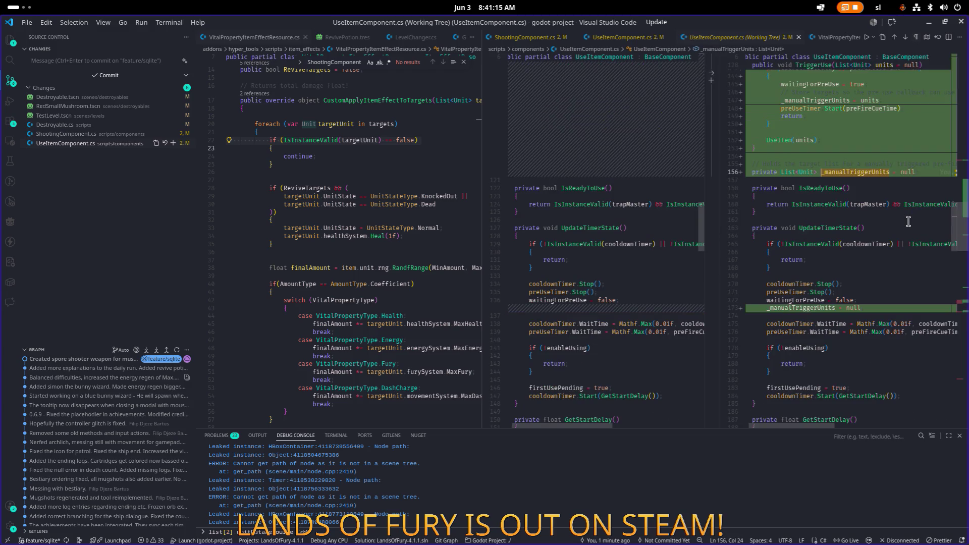
scroll(889, 235, "up", 2)
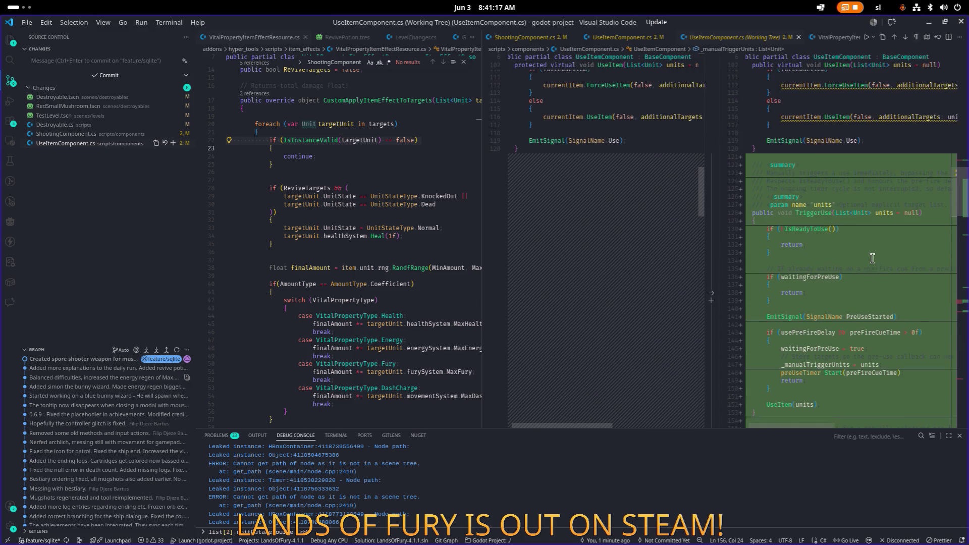
scroll(873, 255, "down", 3)
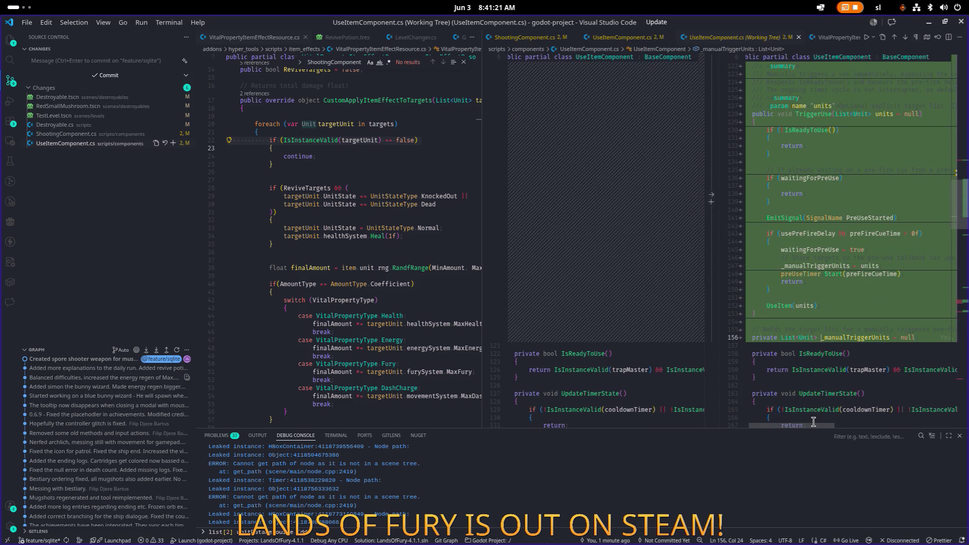
mouse_move(811, 426)
left_mouse_down()
mouse_move(841, 427)
mouse_move(767, 427)
left_mouse_up()
scroll(852, 285, "up", 6)
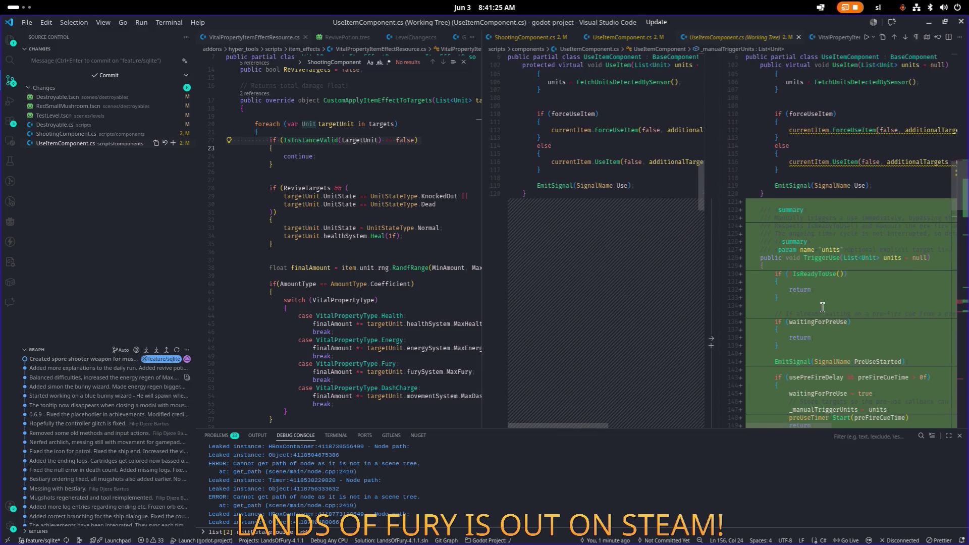
- Search for TriggerUse and step between its declaration and the call near line 235
double_click(825, 262)
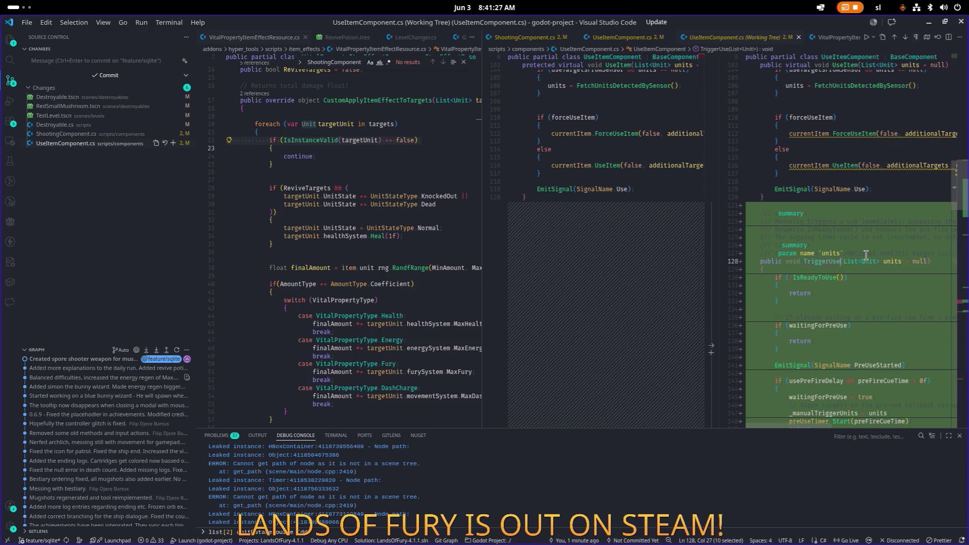
key("ctrl+f")
key("Return")
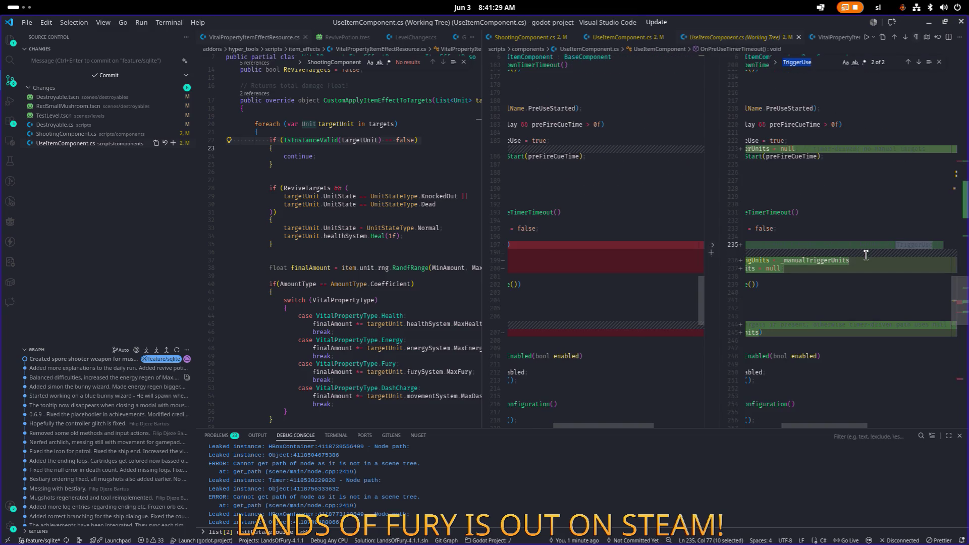
left_click_drag(852, 425, 812, 426)
scroll(869, 264, "up", 3)
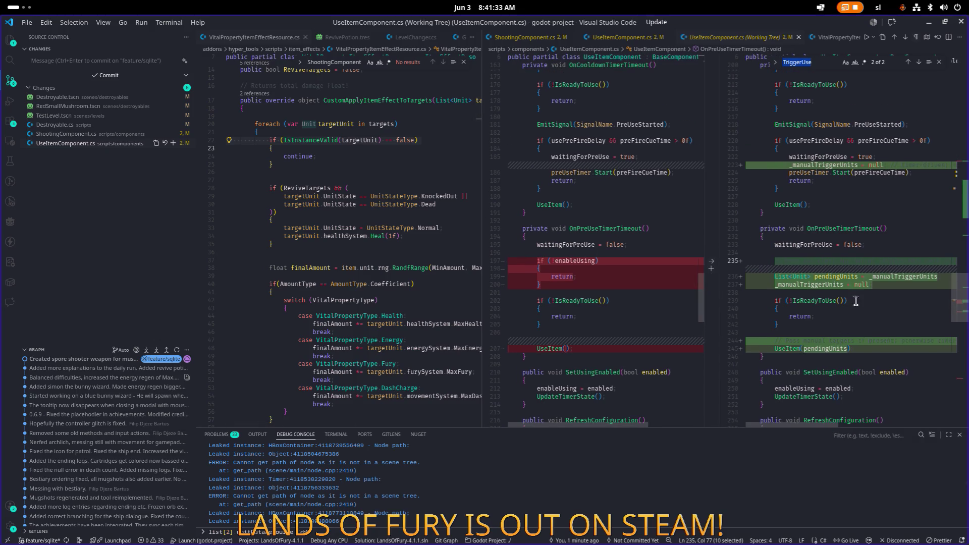
left_click(909, 62)
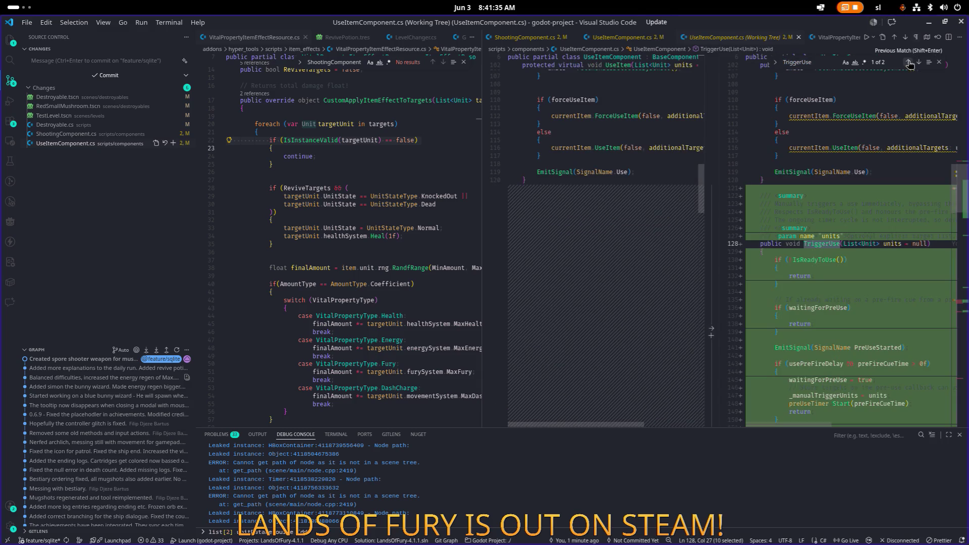
left_click(910, 64)
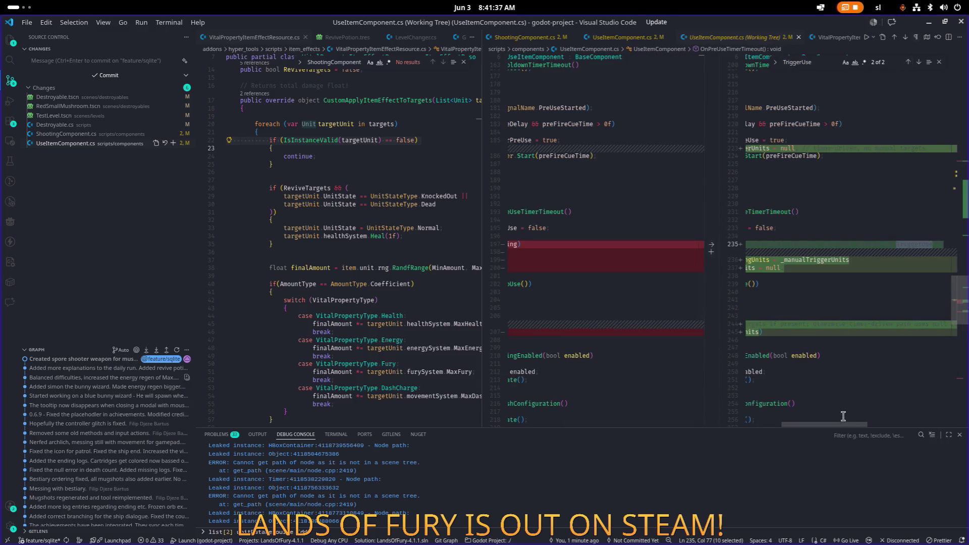
scroll(830, 427, "left", 5)
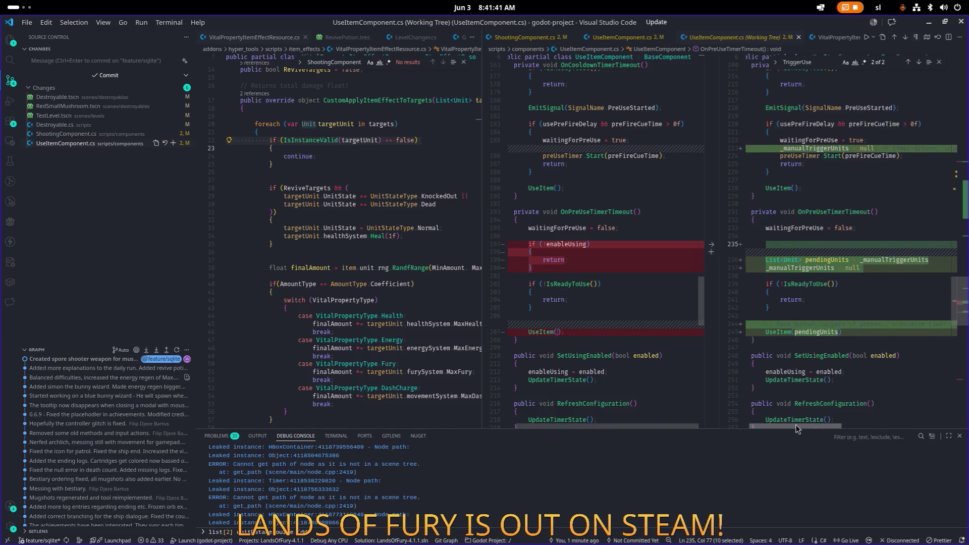
scroll(788, 428, "left", 1)
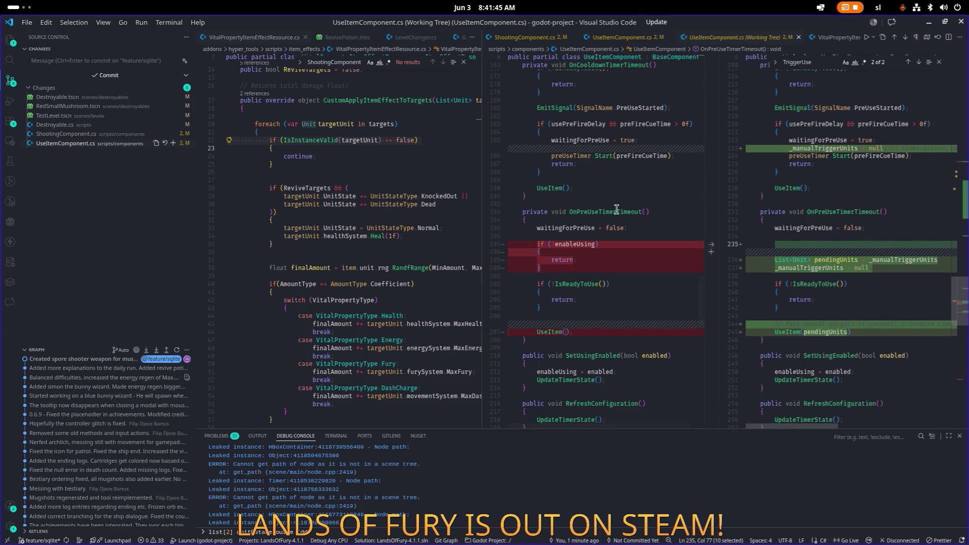
scroll(616, 209, "down", 1)
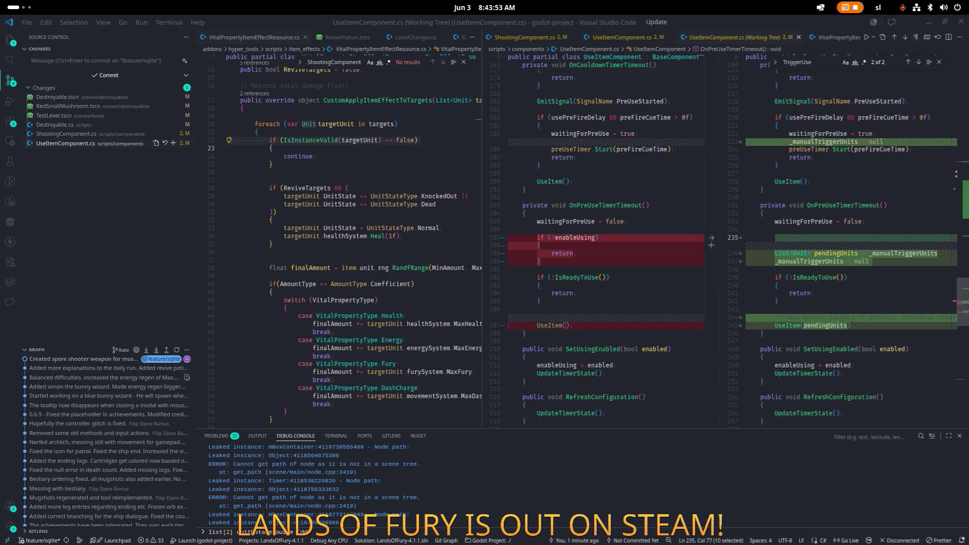
- Launch Steam, filter the library by 'des', and open Despot's Game's store page
key("super")
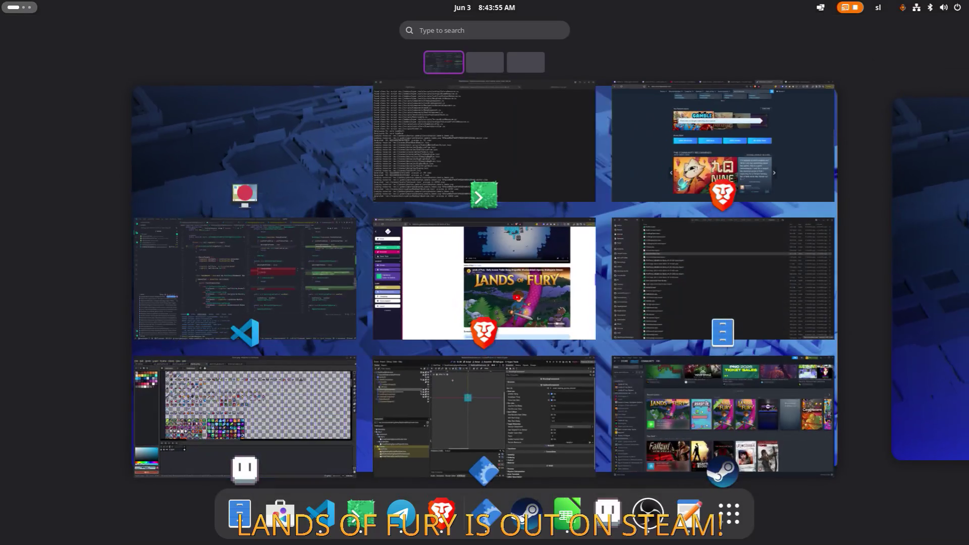
type("steam")
key("Return")
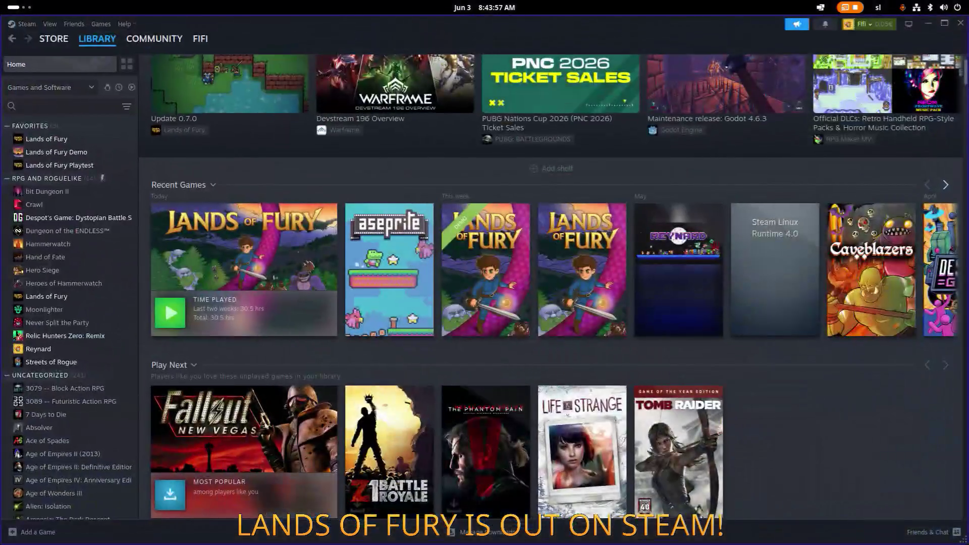
left_click(63, 106)
type("des")
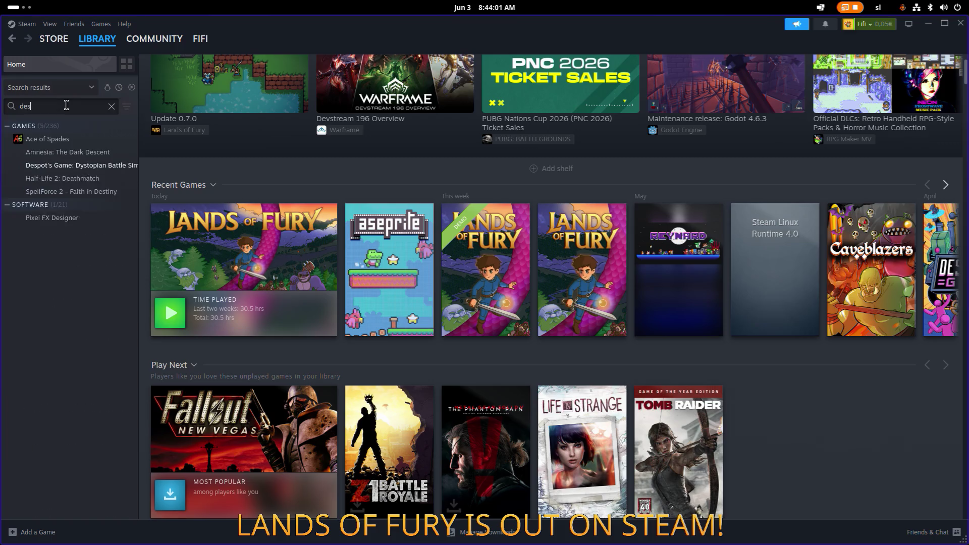
left_click(61, 166)
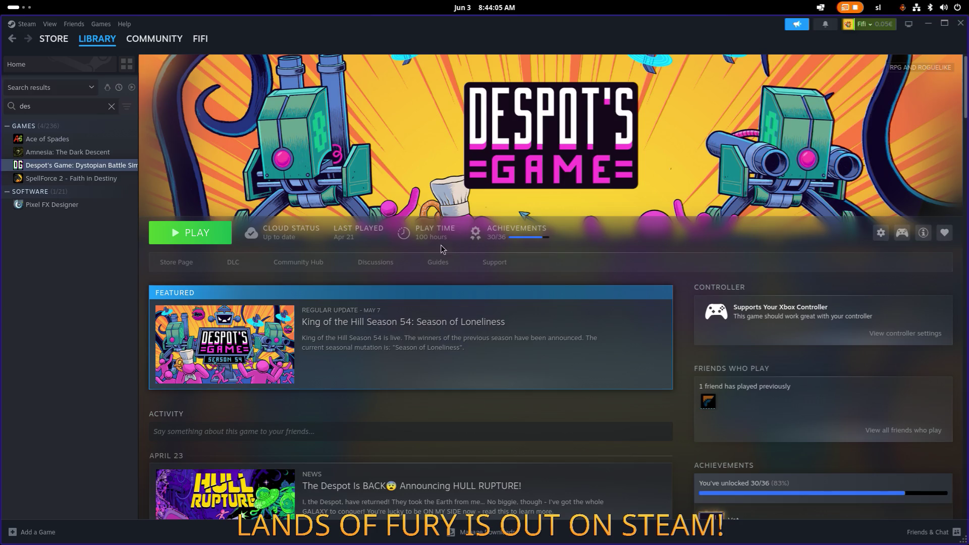
left_click(187, 265)
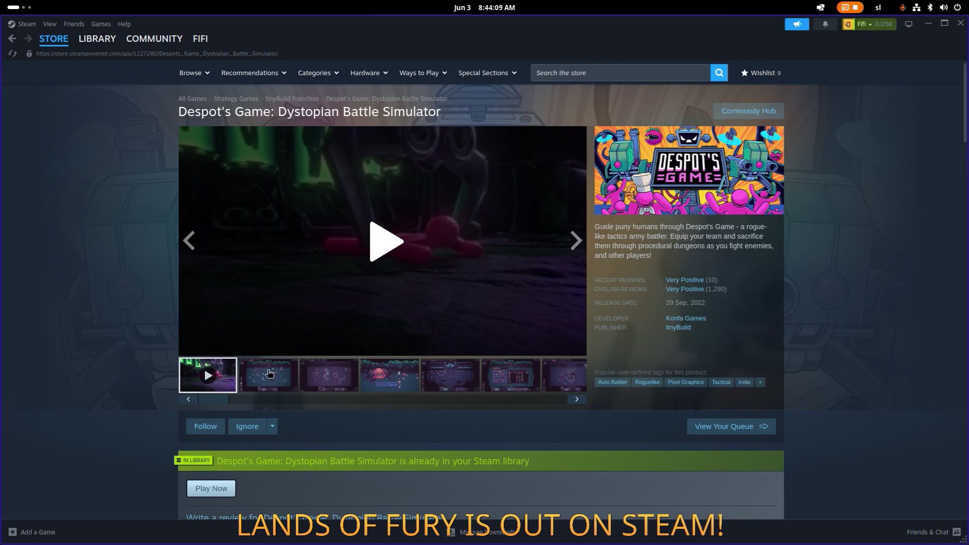
- Page through the gallery to the seventh, battle screenshot, then open the Konfa Games developer page
left_click(269, 373)
left_click(347, 385)
left_click(383, 380)
left_click(446, 379)
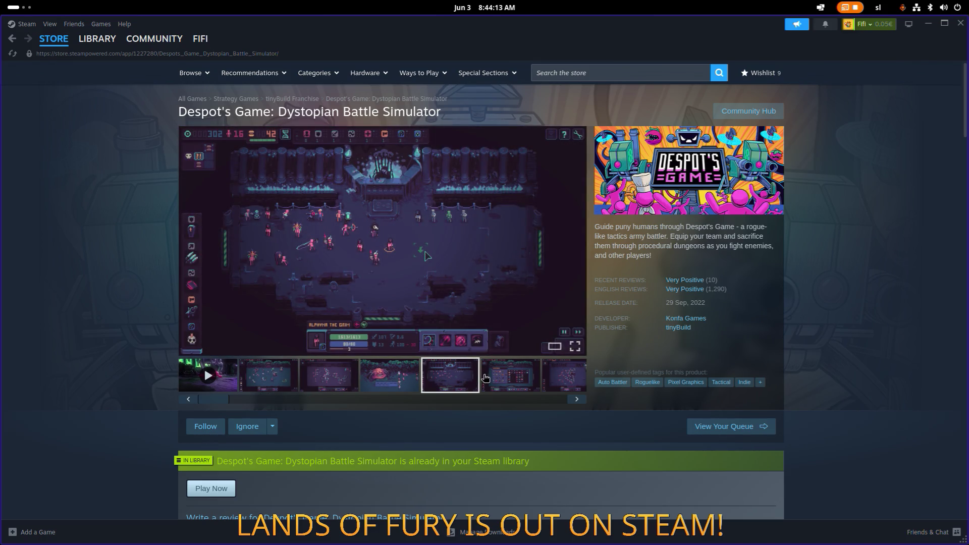
left_click(487, 378)
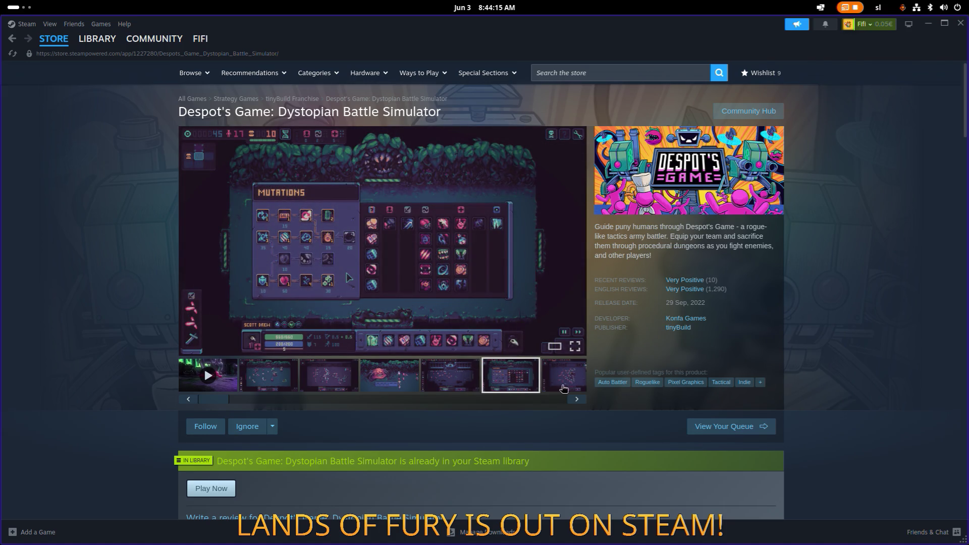
left_click(564, 387)
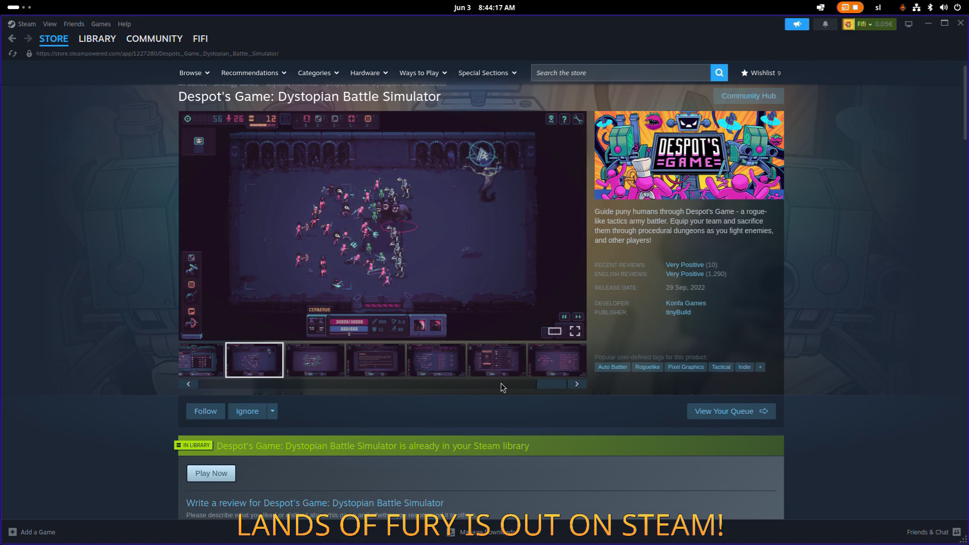
mouse_move(710, 276)
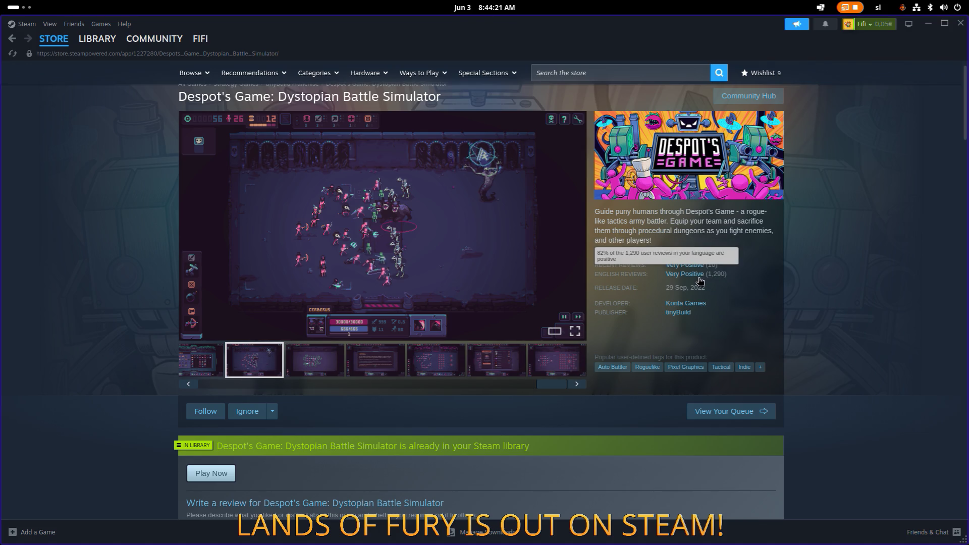
left_click(686, 304)
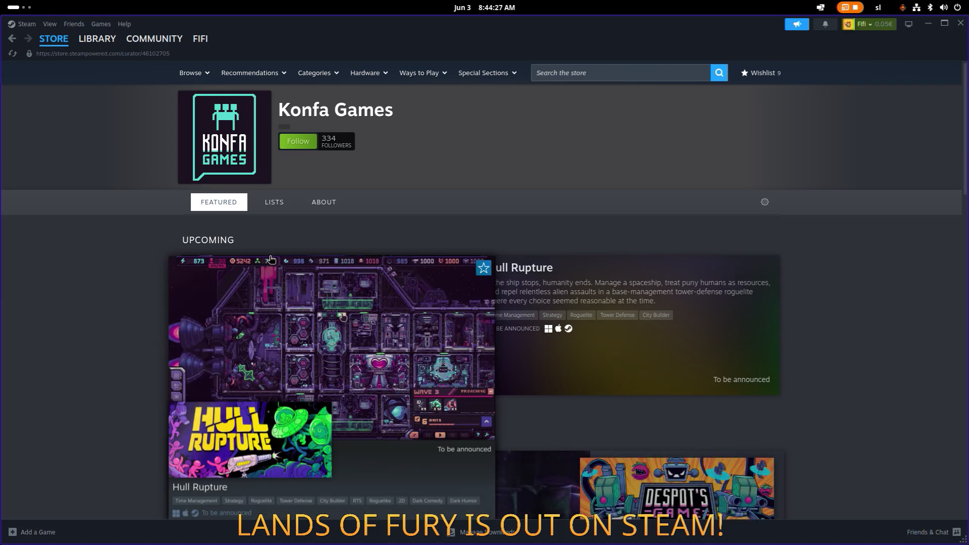
- Scroll through the Konfa Games developer page, viewing upcoming Hull Rupture and popular titles
scroll(270, 256, "down", 5)
scroll(232, 235, "up", 2)
scroll(232, 234, "up", 1)
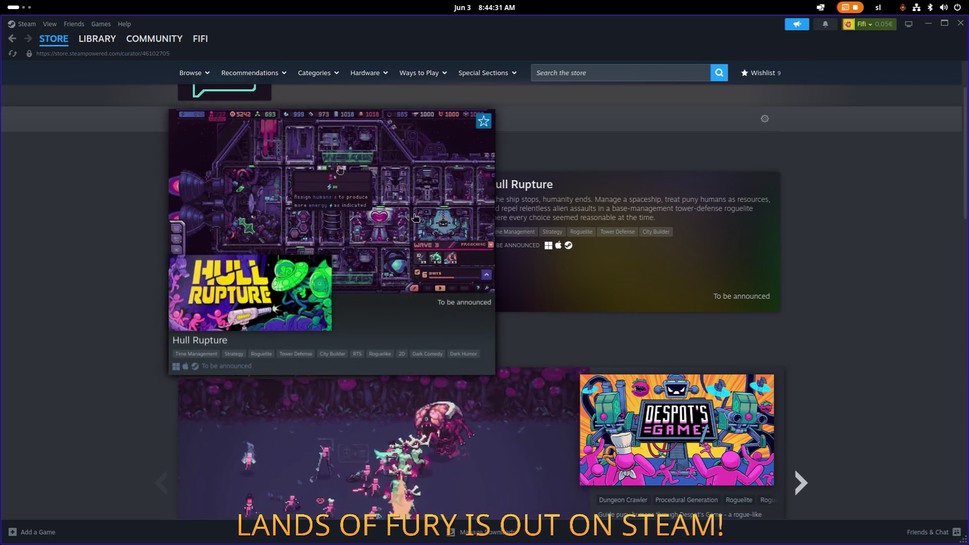
scroll(517, 196, "down", 5)
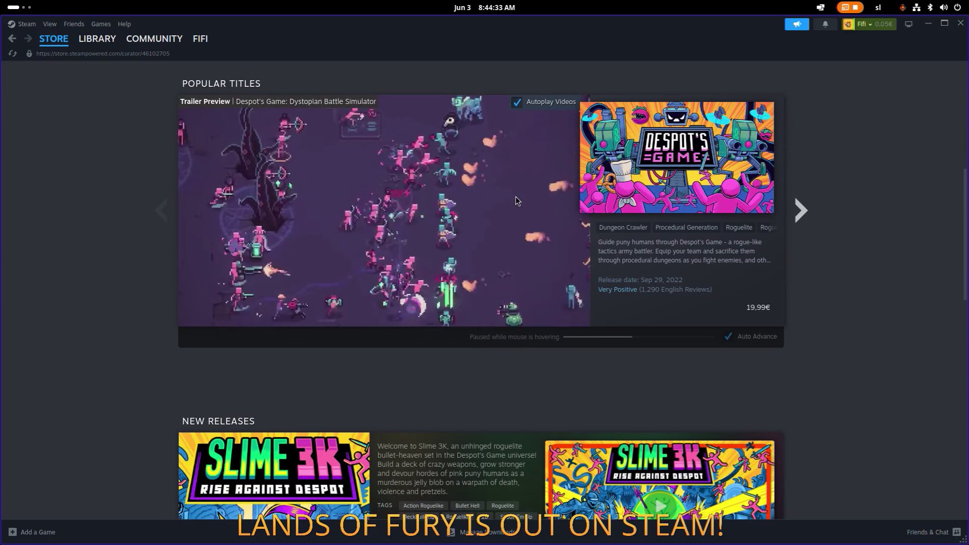
scroll(516, 196, "down", 6)
scroll(510, 198, "down", 6)
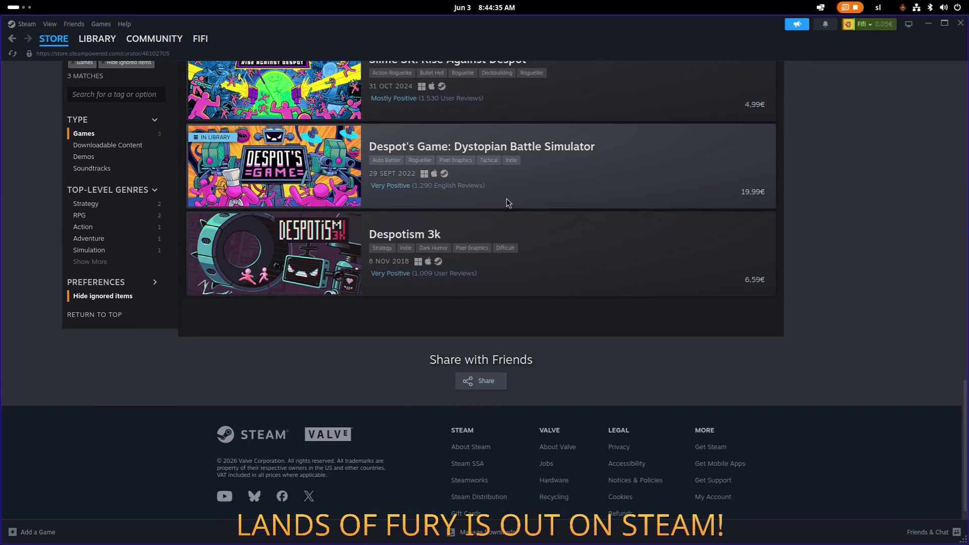
scroll(530, 209, "up", 15)
scroll(392, 257, "down", 5)
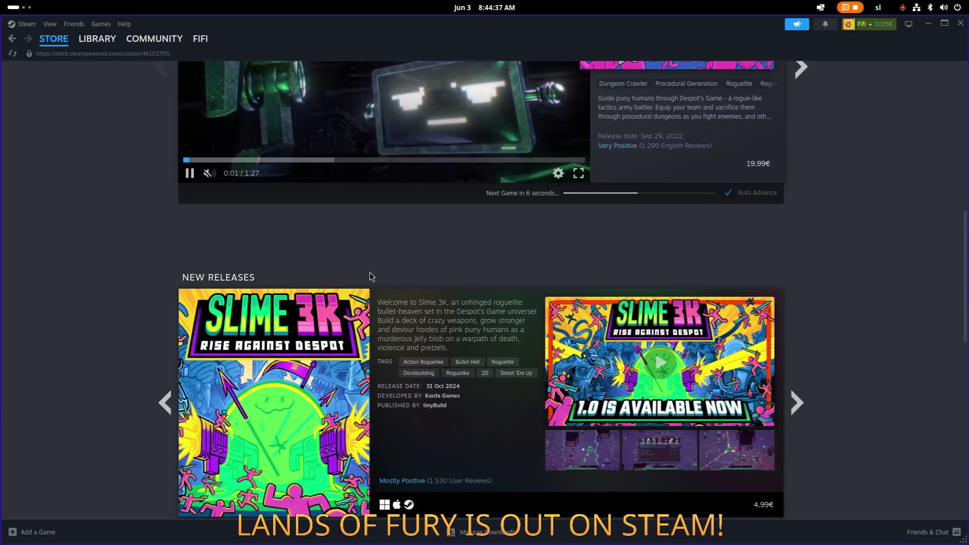
scroll(333, 313, "up", 5)
scroll(326, 318, "down", 1)
scroll(353, 302, "up", 5)
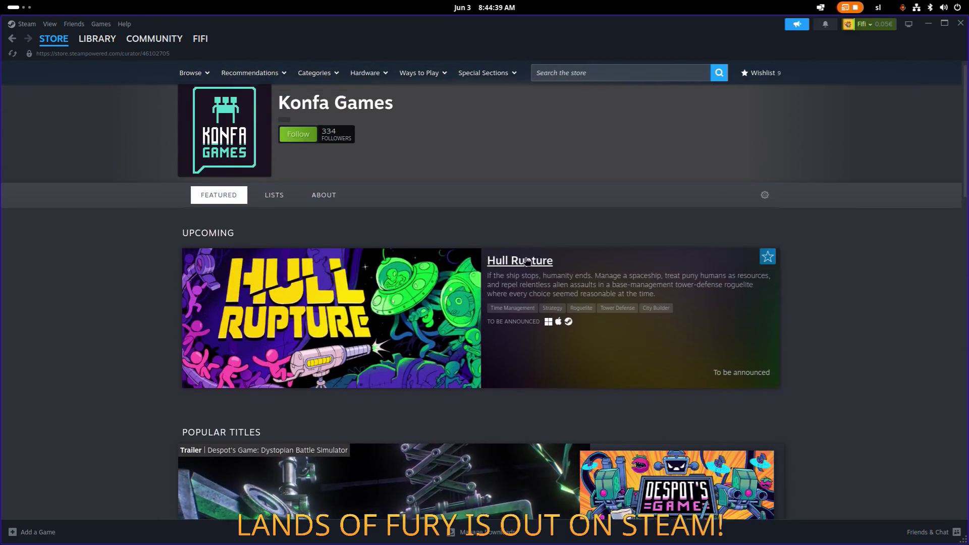
scroll(453, 250, "down", 1)
- Open the Hull Rupture store page and pause its gameplay trailer at 0:22
left_click(453, 250)
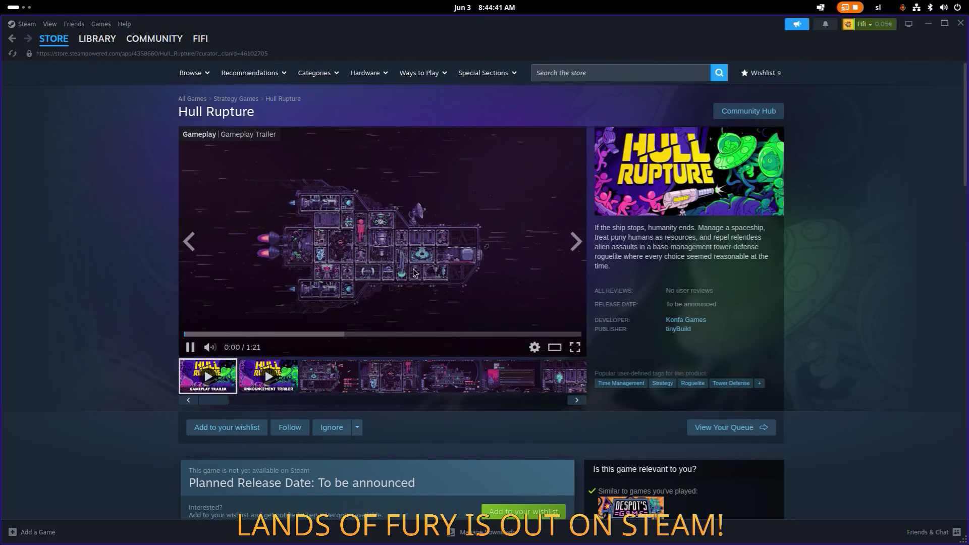
scroll(490, 328, "down", 2)
scroll(487, 325, "down", 3)
scroll(475, 252, "up", 3)
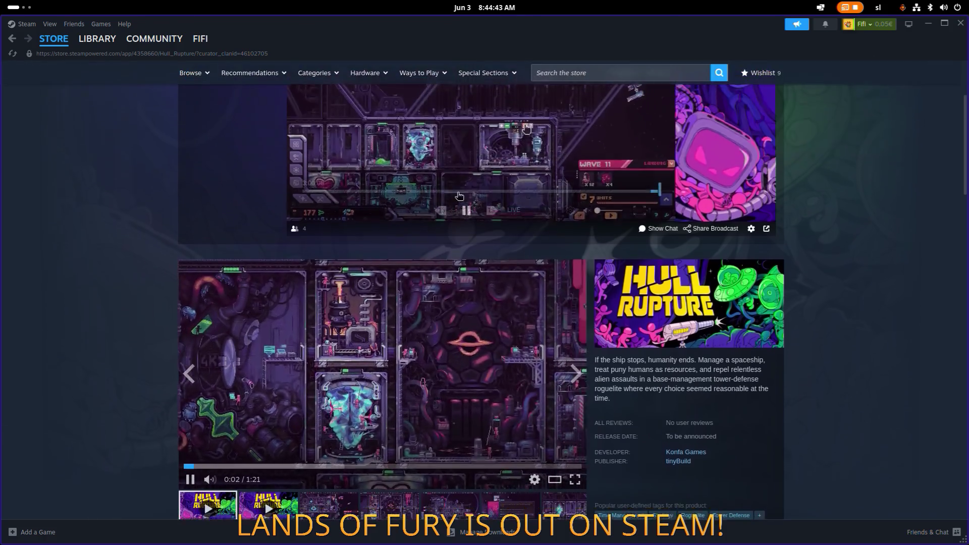
left_click(465, 197)
scroll(469, 213, "down", 3)
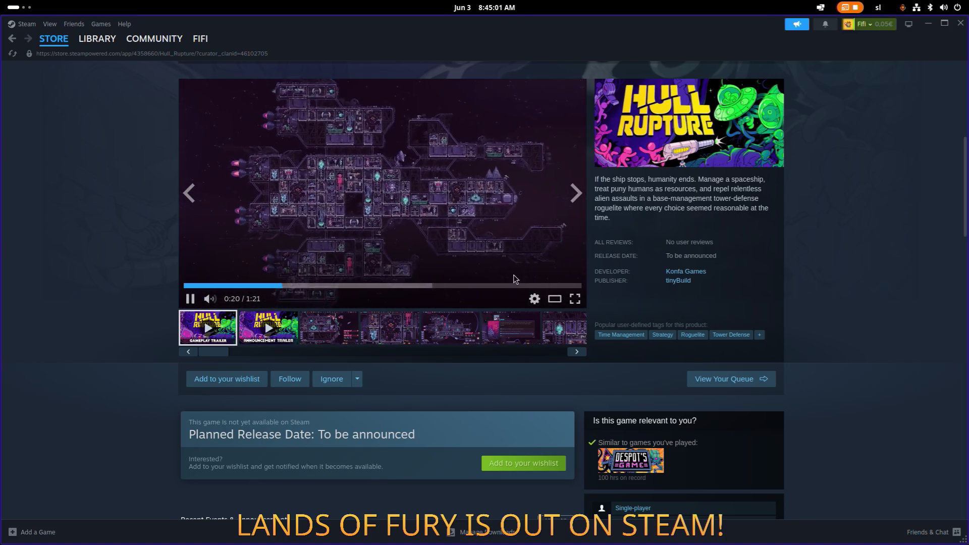
left_click(523, 205)
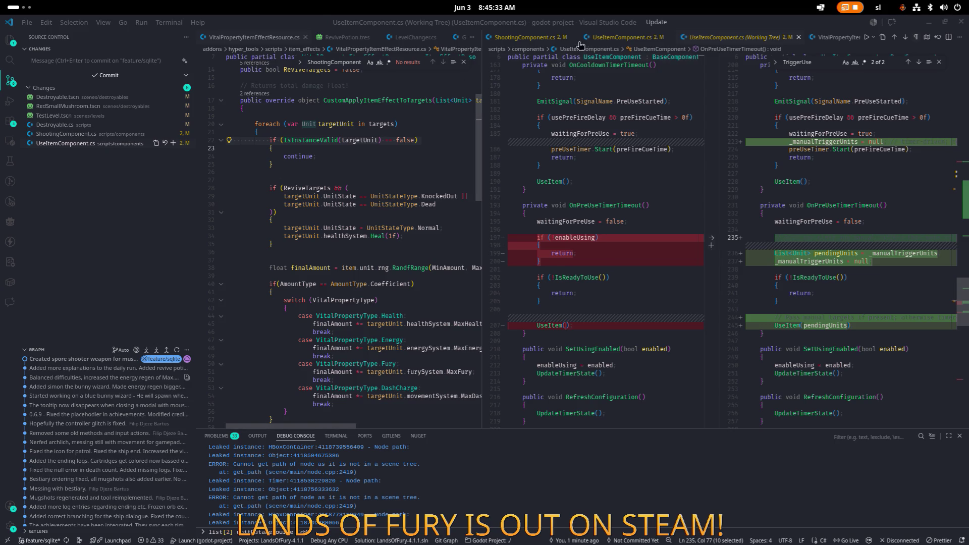
- Close the working-tree diff tab and paste the updated code into UseItemComponent.cs
left_click(724, 40)
middle_click(724, 41)
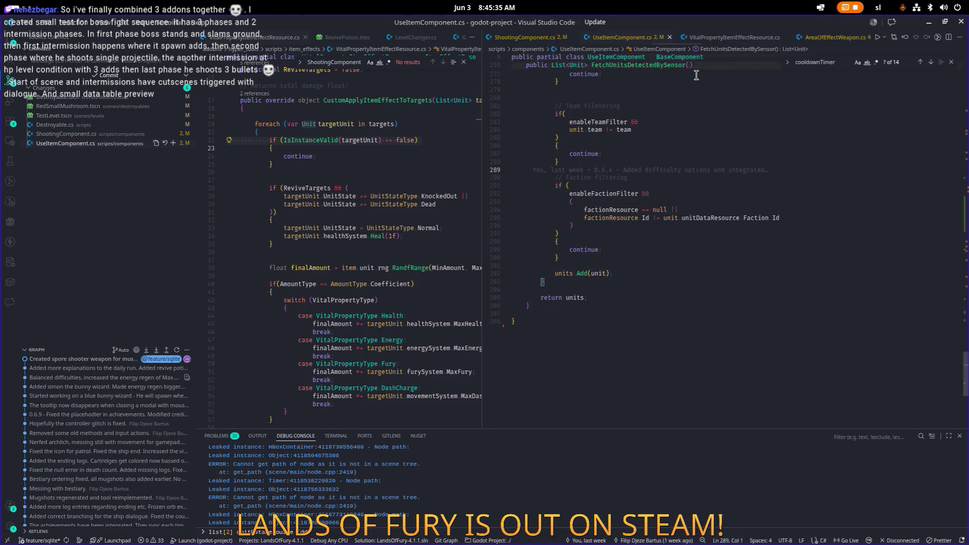
key("ctrl+v")
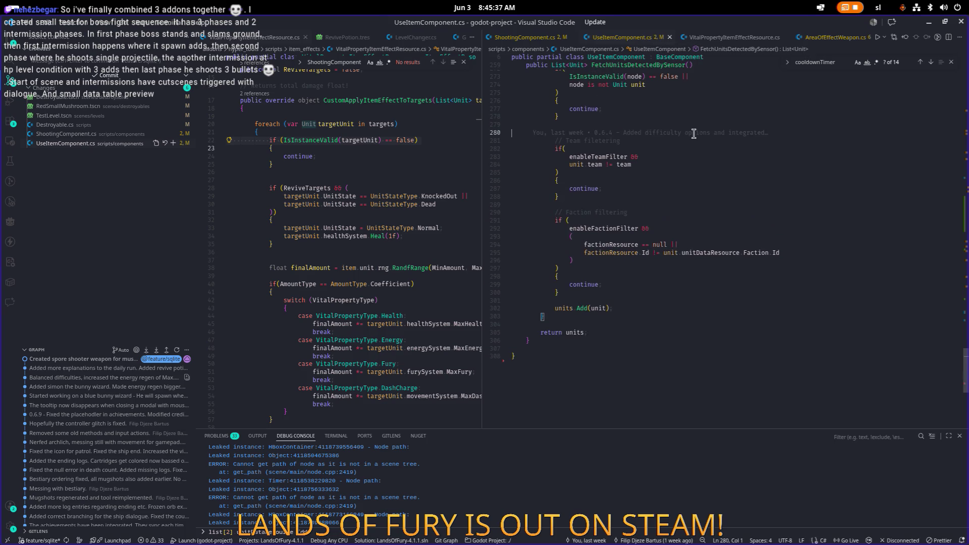
scroll(691, 135, "down", 10)
left_click(691, 135)
scroll(691, 135, "up", 20)
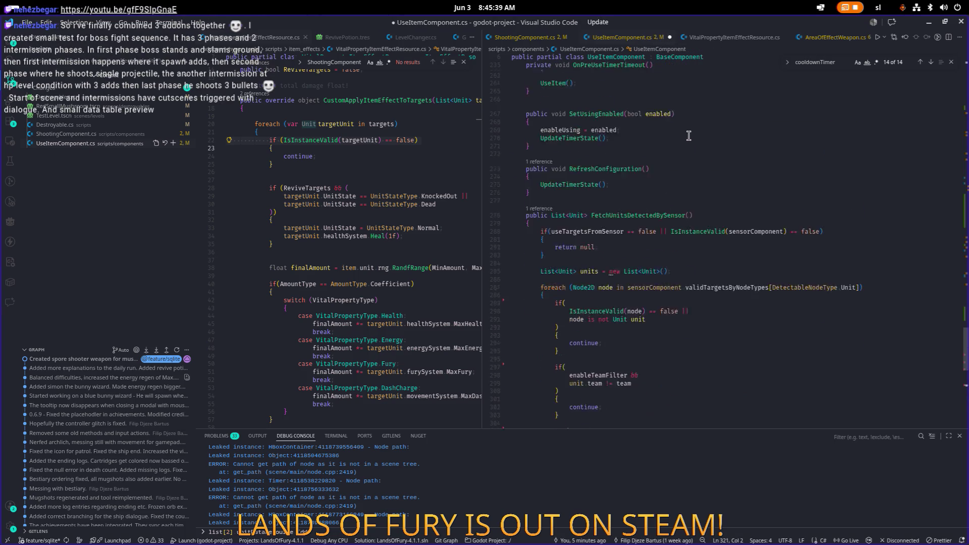
scroll(689, 135, "up", 1)
- Save UseItemComponent.cs and reopen its working-tree diff
left_click(689, 136)
key("ctrl+s")
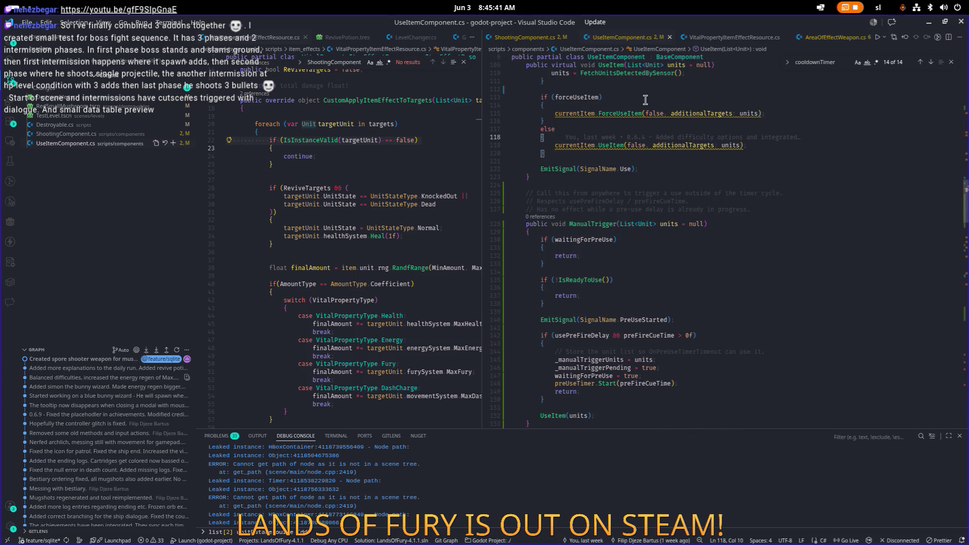
left_click(61, 143)
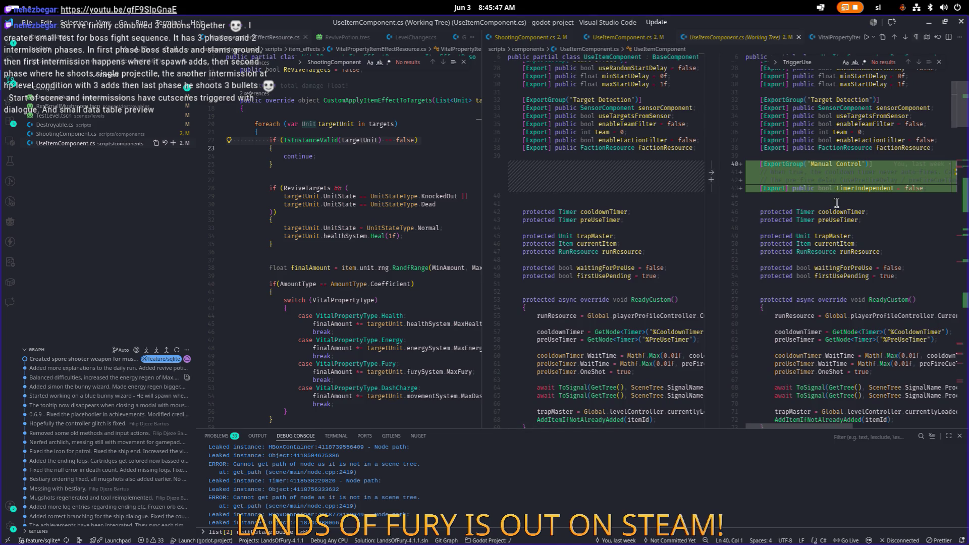
scroll(836, 203, "down", 3)
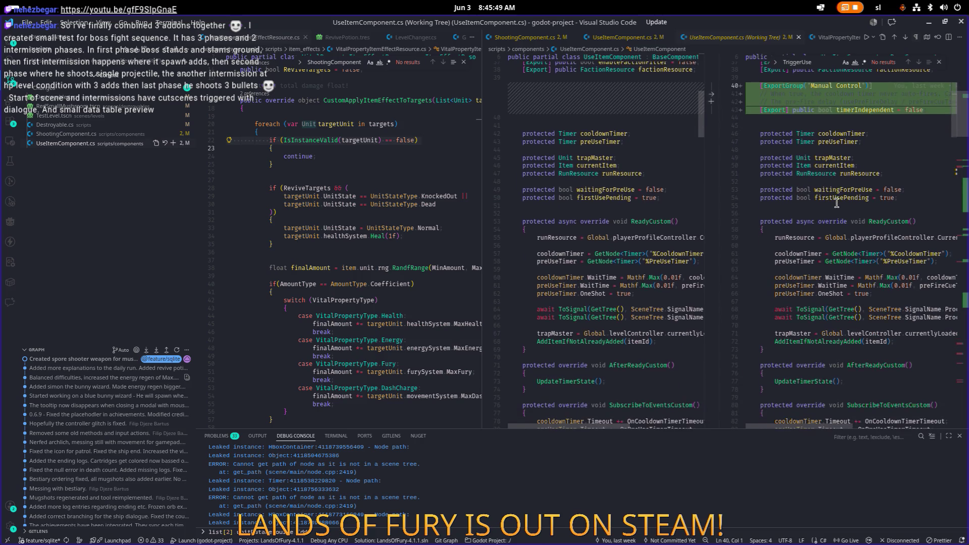
scroll(837, 202, "up", 2)
scroll(836, 202, "down", 10)
scroll(836, 202, "down", 3)
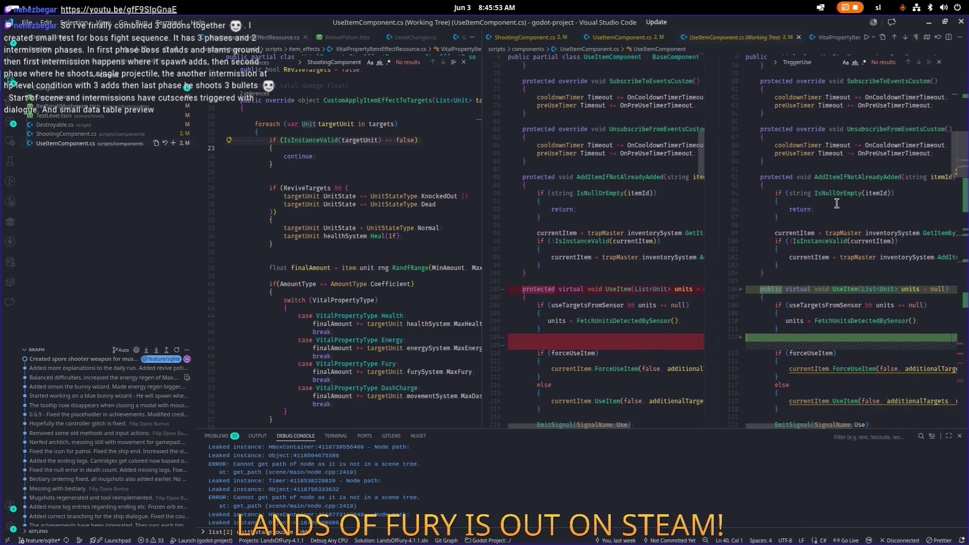
scroll(837, 202, "down", 3)
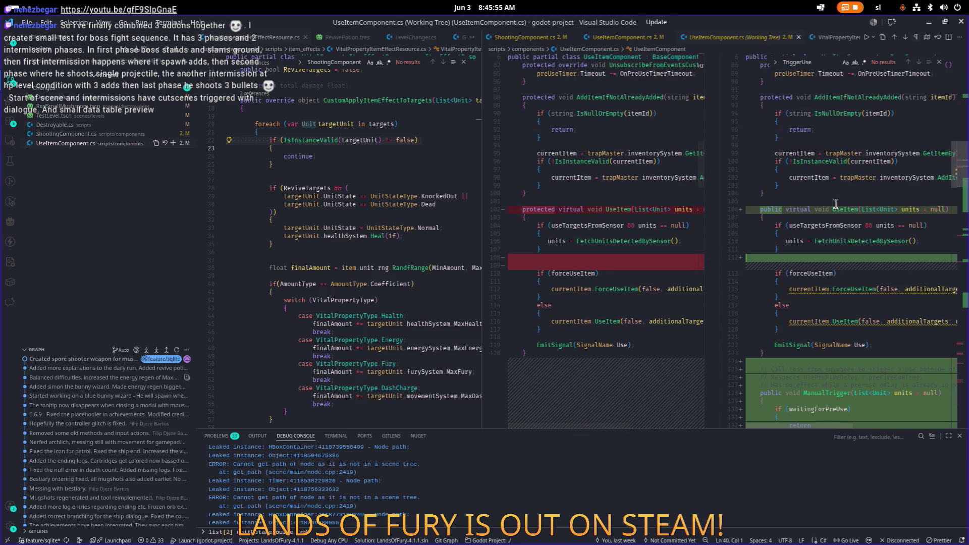
scroll(835, 203, "down", 4)
scroll(783, 152, "down", 6)
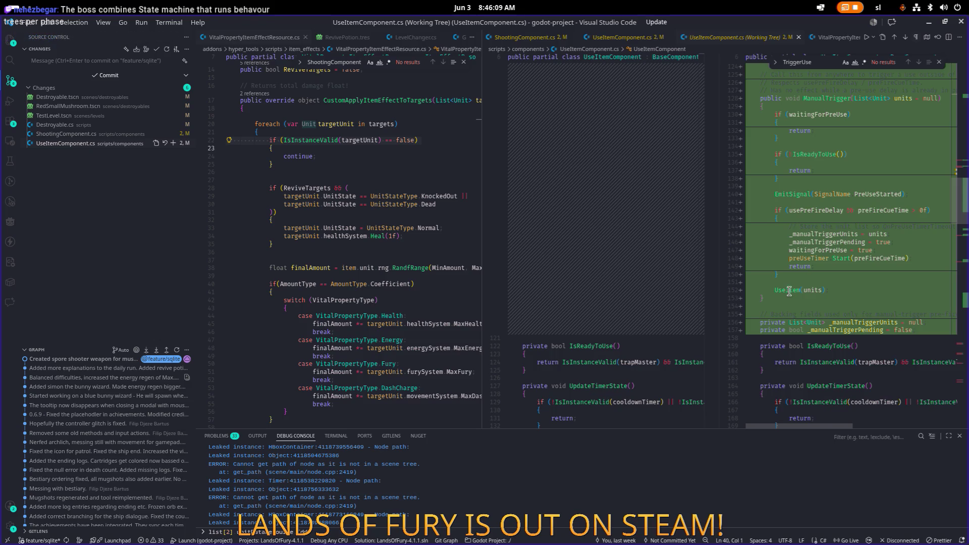
mouse_move(788, 289)
scroll(788, 290, "down", 2)
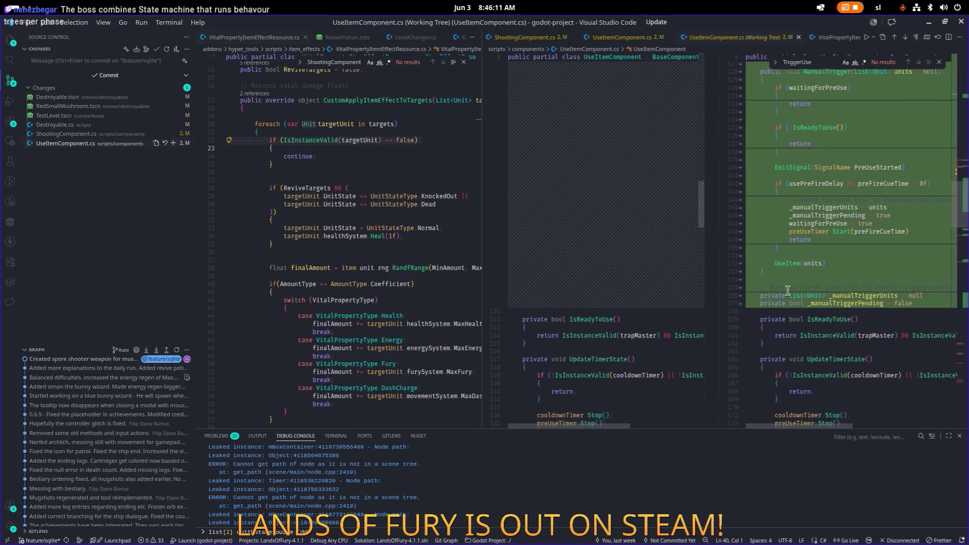
scroll(788, 261, "down", 2)
scroll(788, 261, "down", 2)
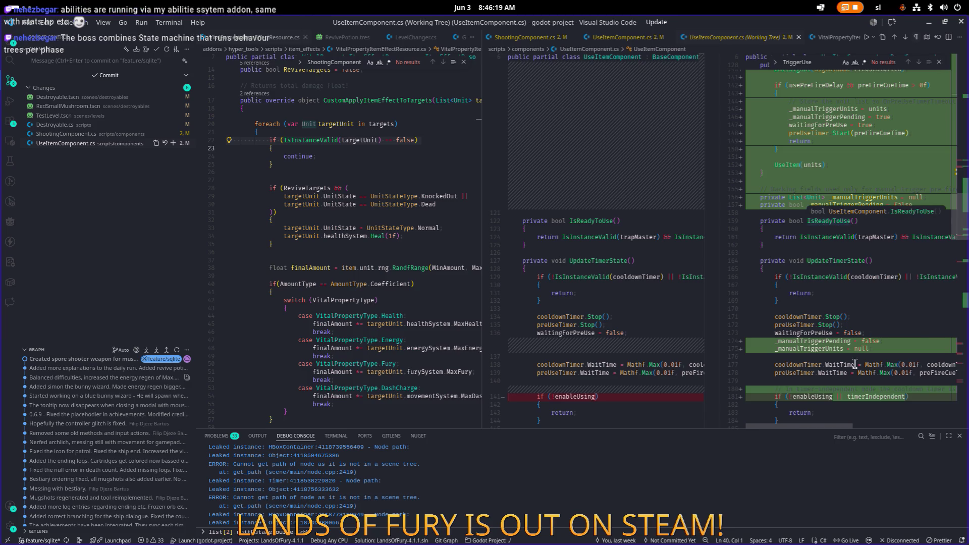
mouse_move(819, 426)
left_mouse_down()
mouse_move(841, 428)
mouse_move(826, 429)
left_mouse_up()
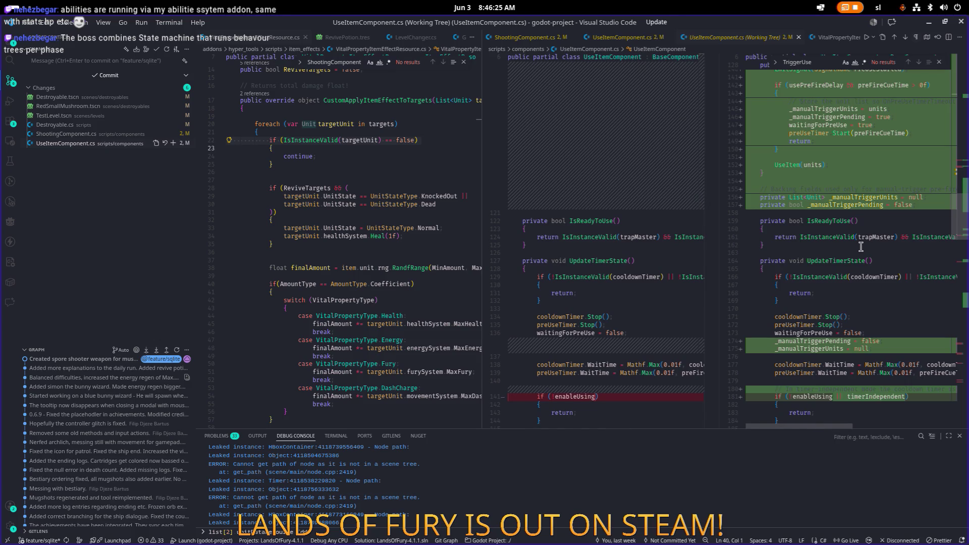
scroll(861, 246, "down", 2)
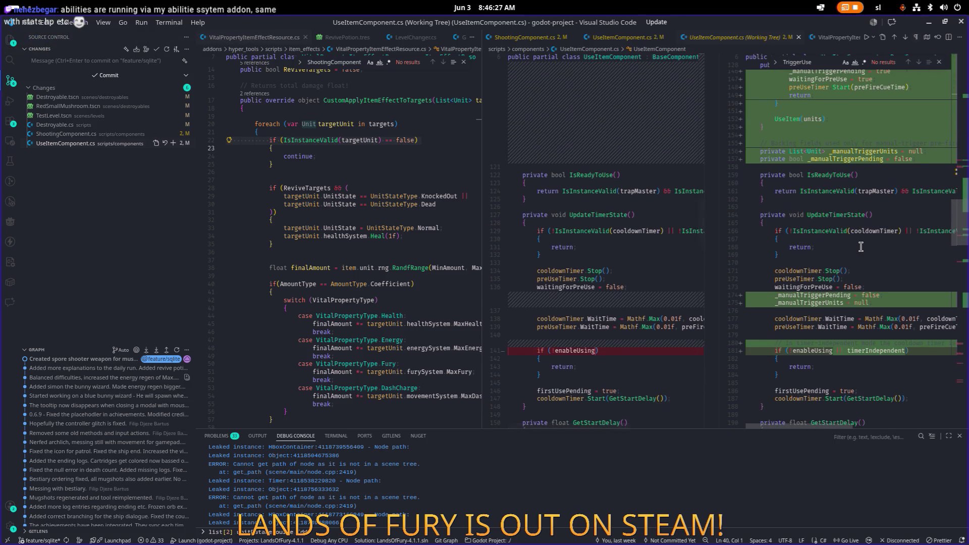
scroll(860, 247, "down", 2)
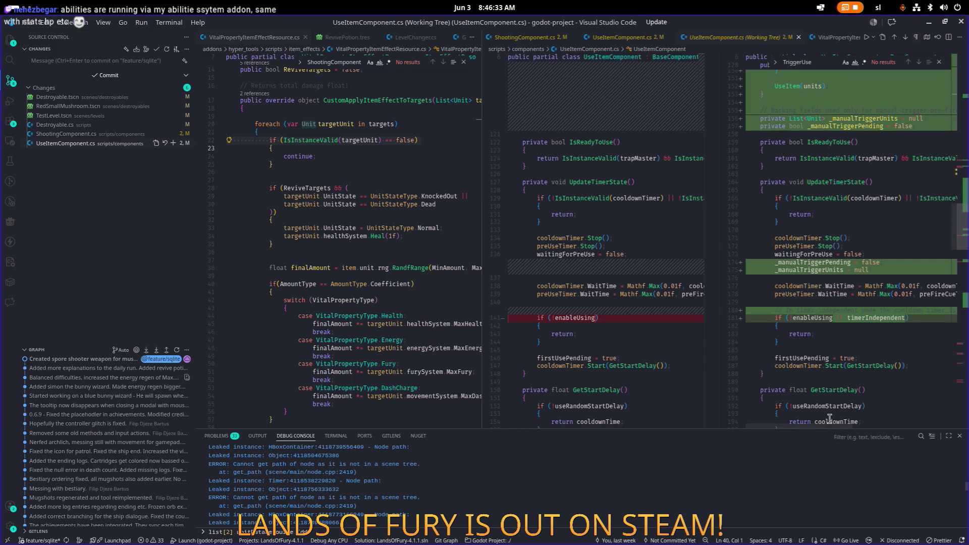
scroll(836, 391, "down", 10)
scroll(831, 390, "up", 1)
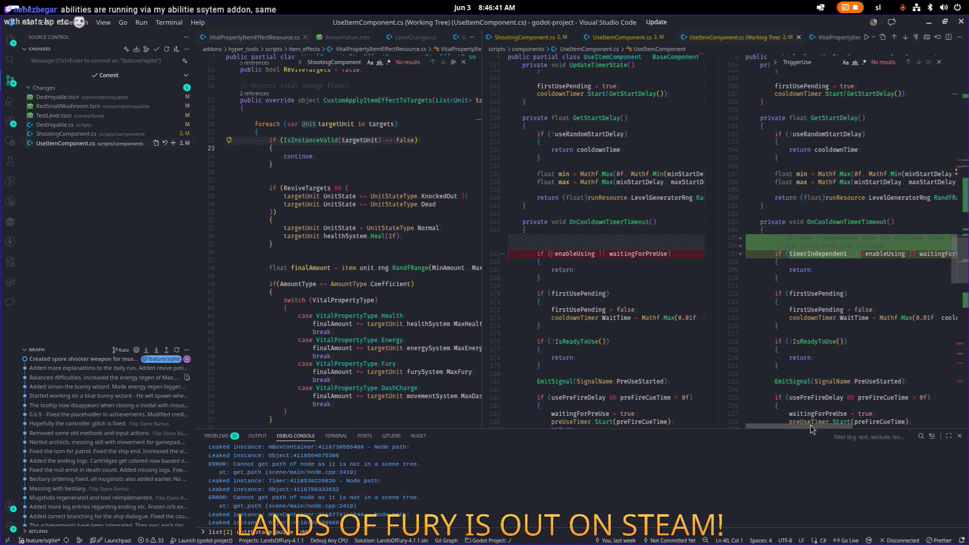
scroll(810, 427, "right", 1)
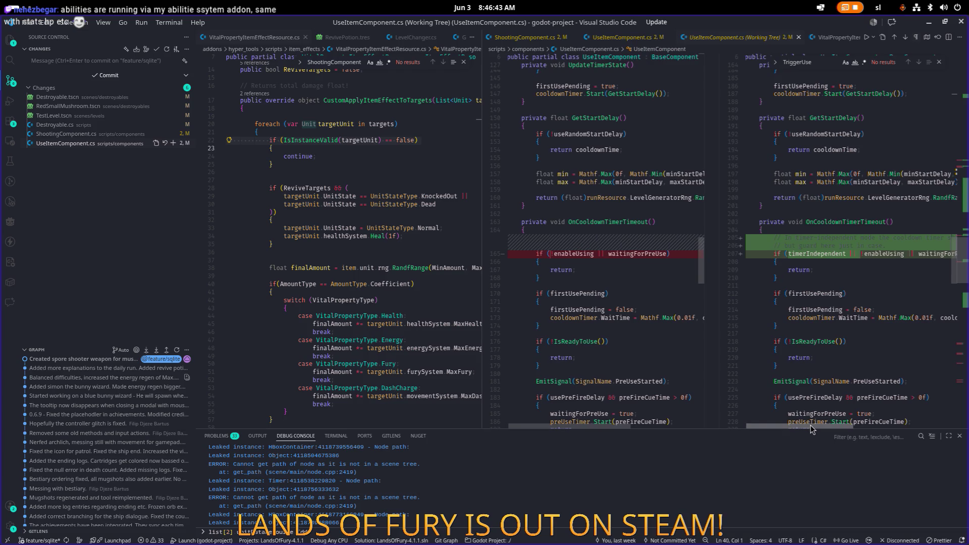
scroll(818, 387, "down", 8)
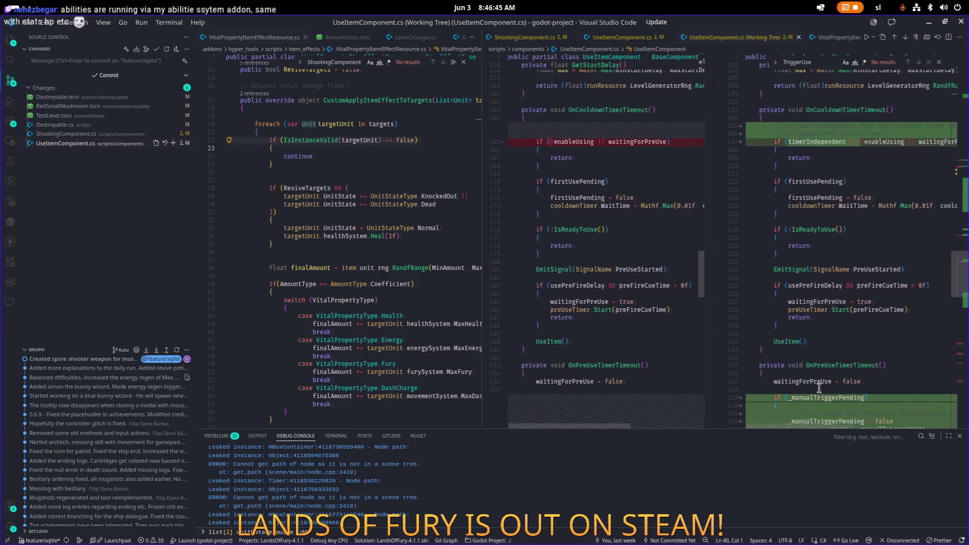
scroll(819, 388, "down", 2)
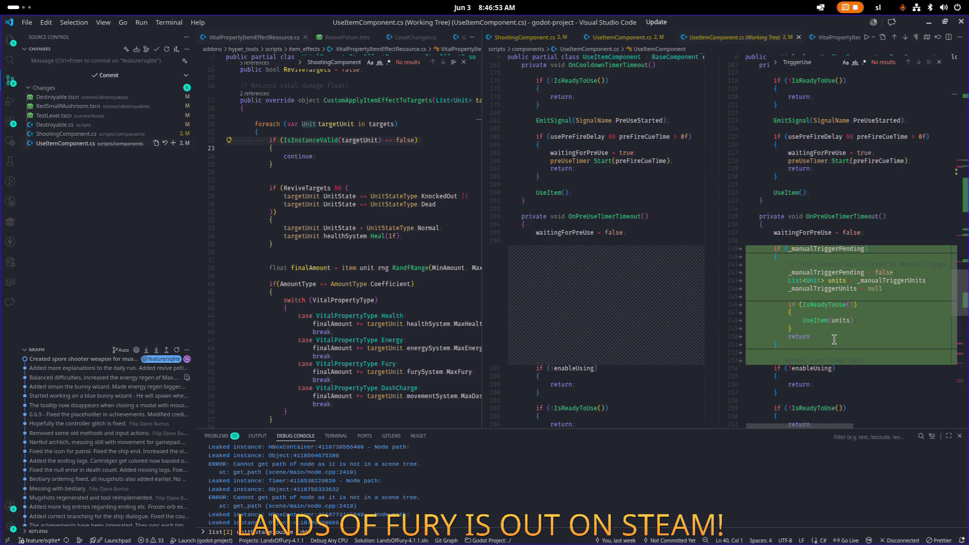
scroll(834, 340, "down", 10)
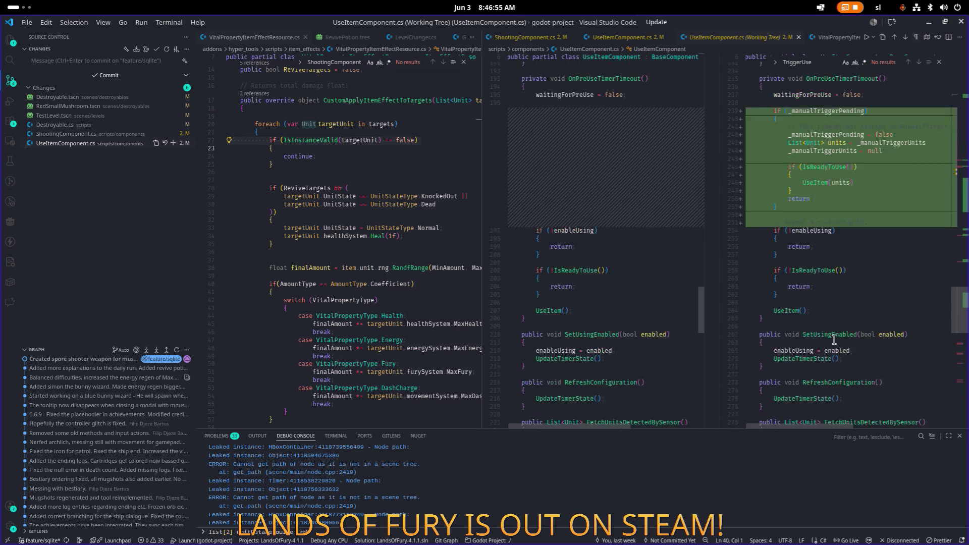
left_click(858, 274)
- Search the diff for forceUseItem occurrences
key("ctrl+f")
type("force")
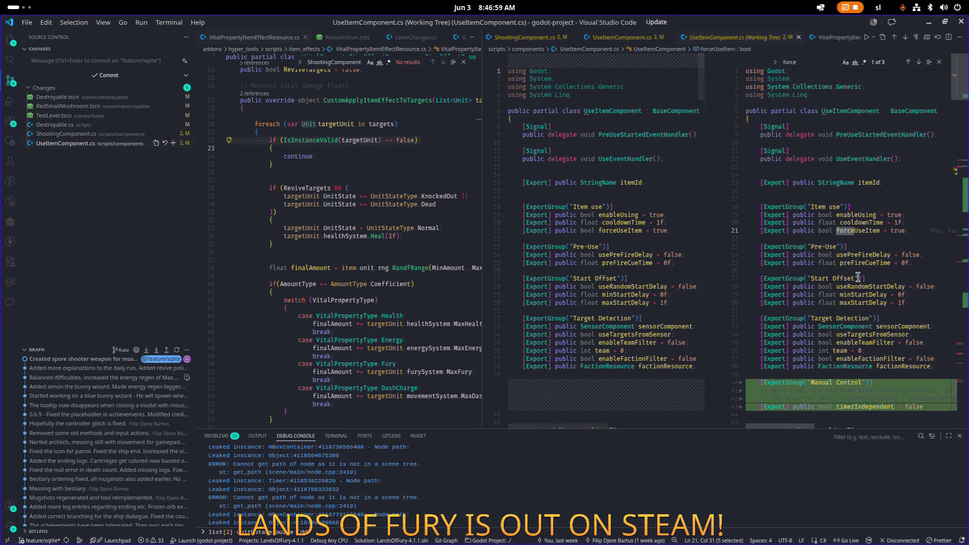
type("u")
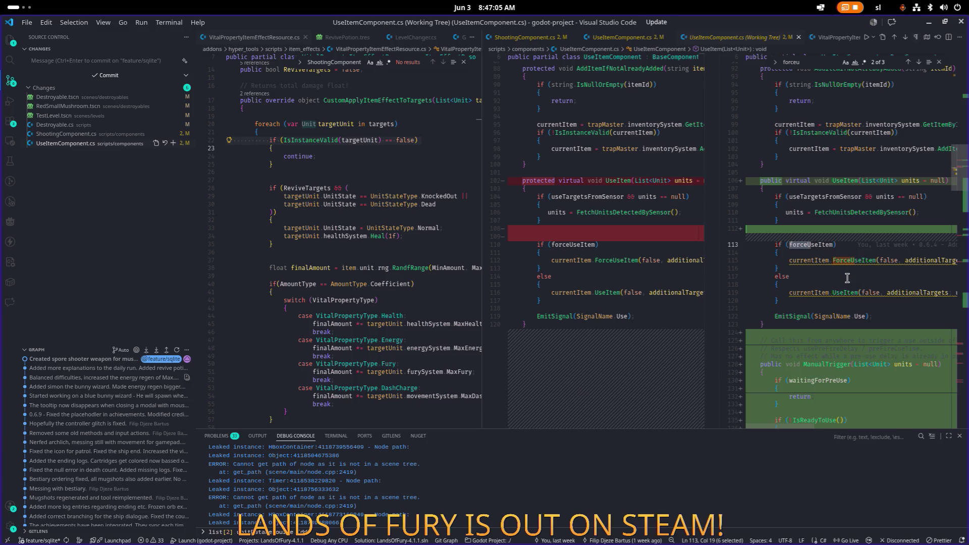
scroll(847, 278, "down", 9)
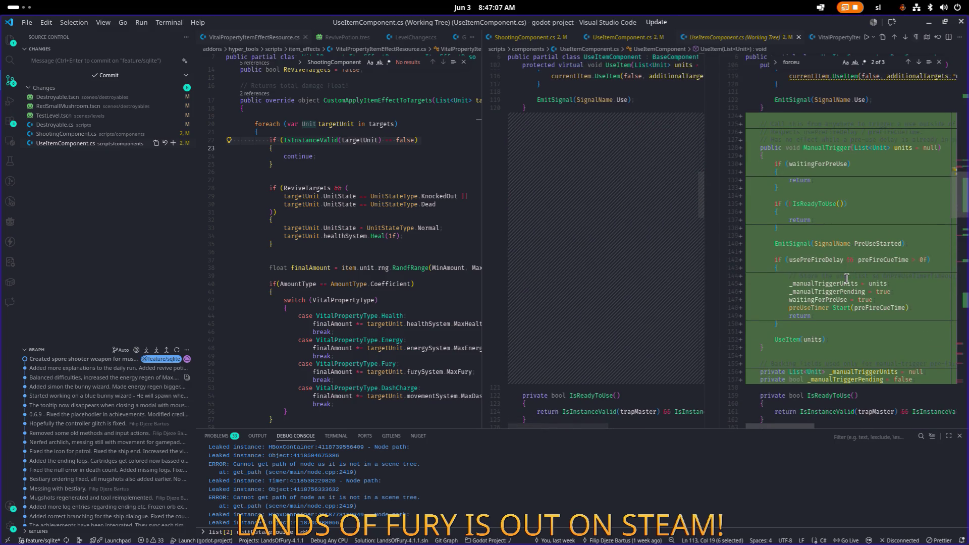
scroll(847, 263, "up", 4)
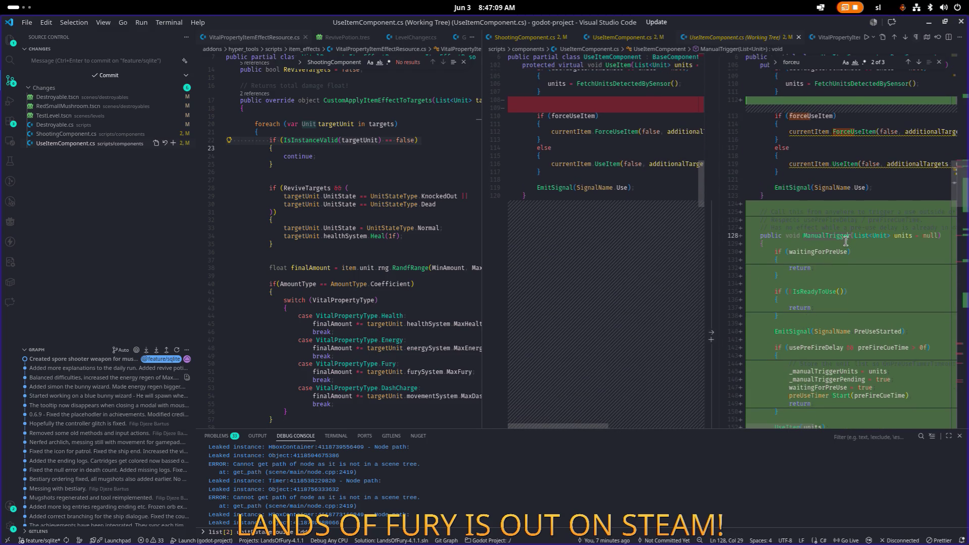
- Close the diff and start building the LandsOfFury .NET project in Godot
left_click(937, 37)
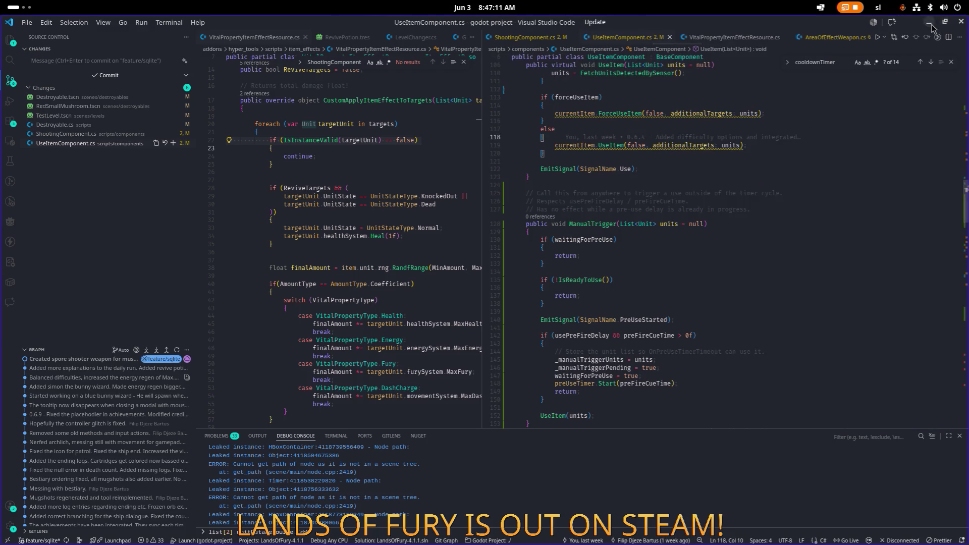
key("alt+Tab")
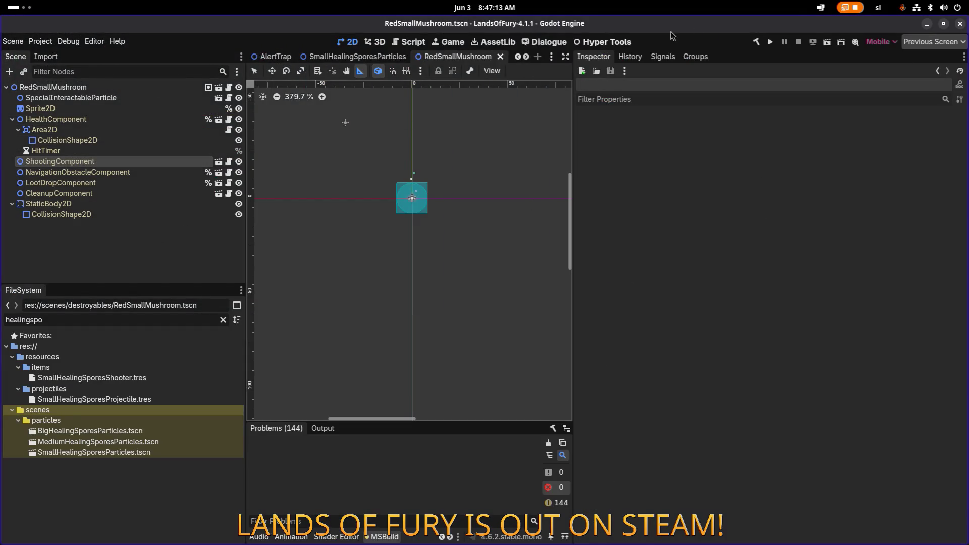
left_click(756, 42)
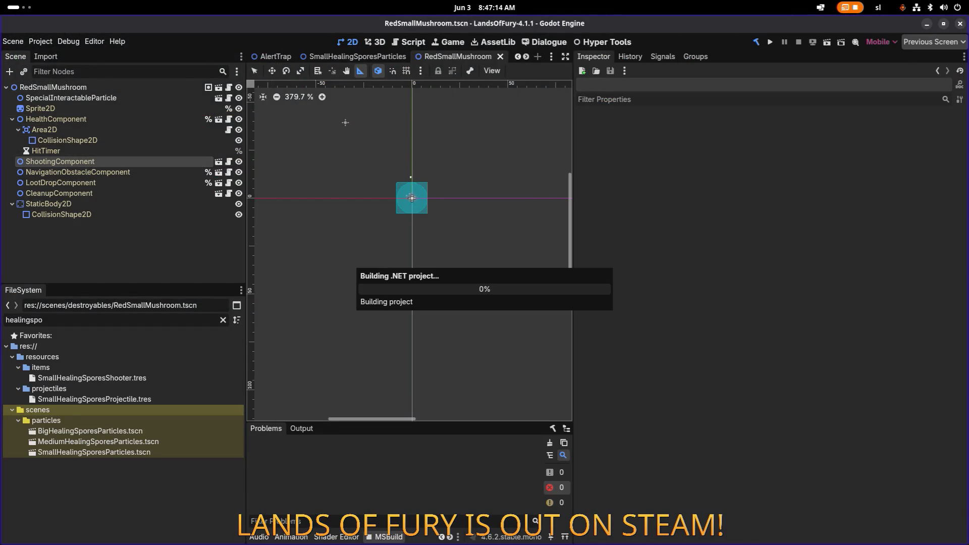
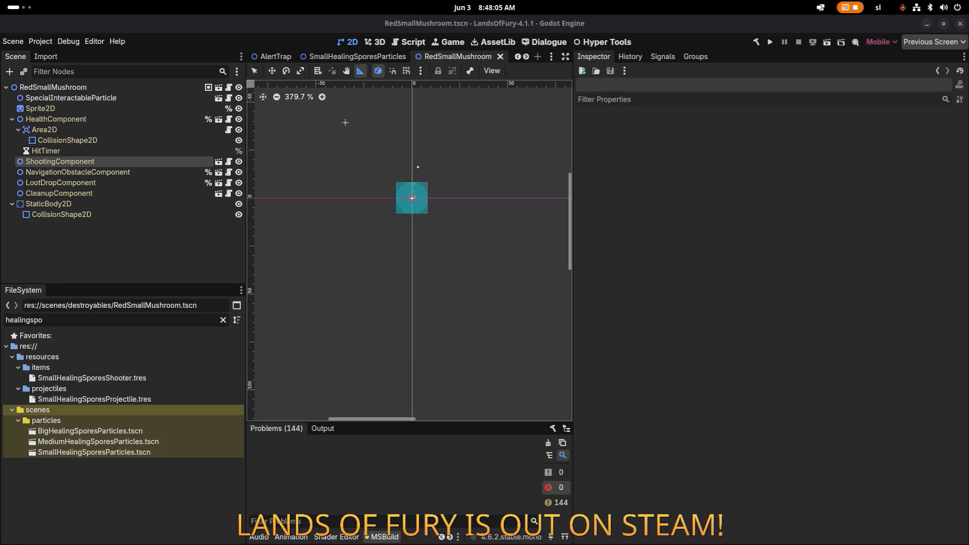
- Watch the boss fight and data tables preview video full screen to the end, then like it
key("alt+Tab")
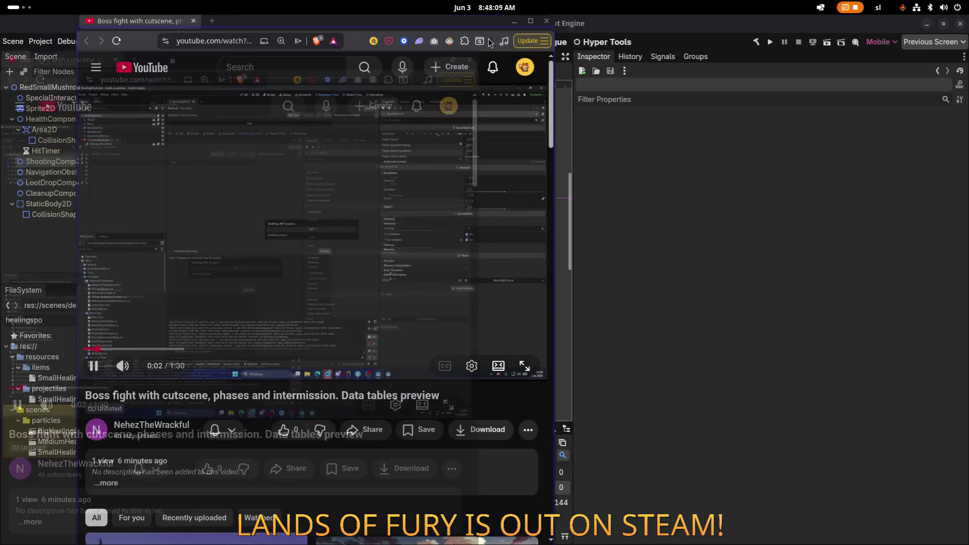
double_click(411, 29)
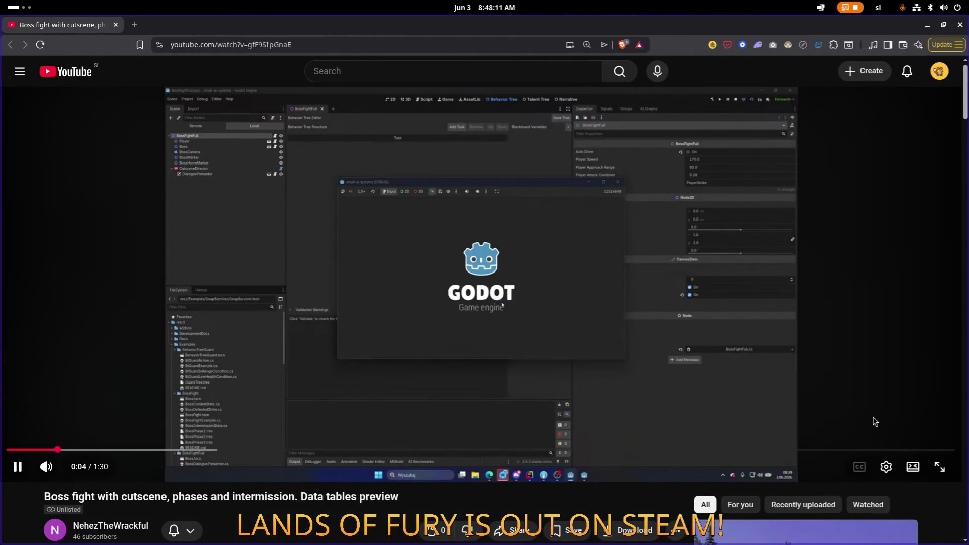
left_click(939, 467)
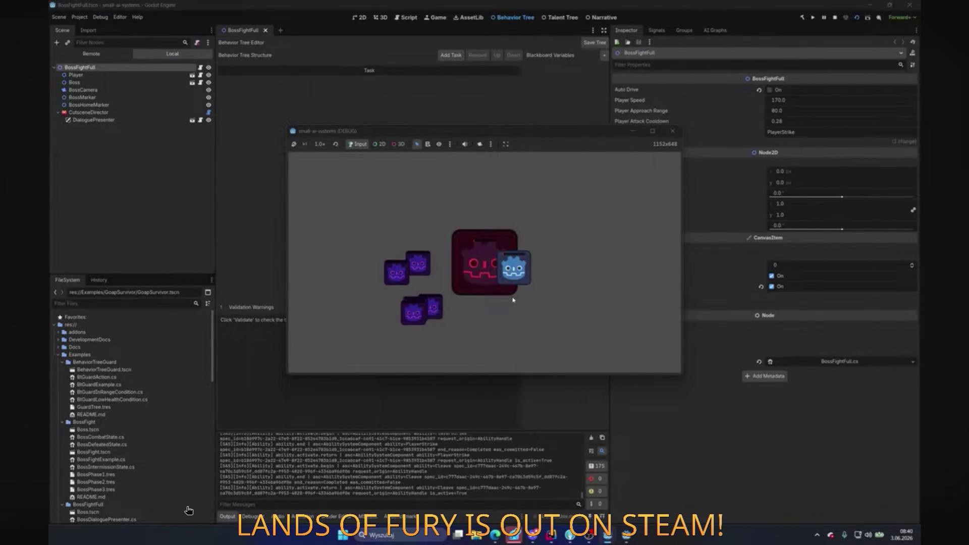
left_click(672, 131)
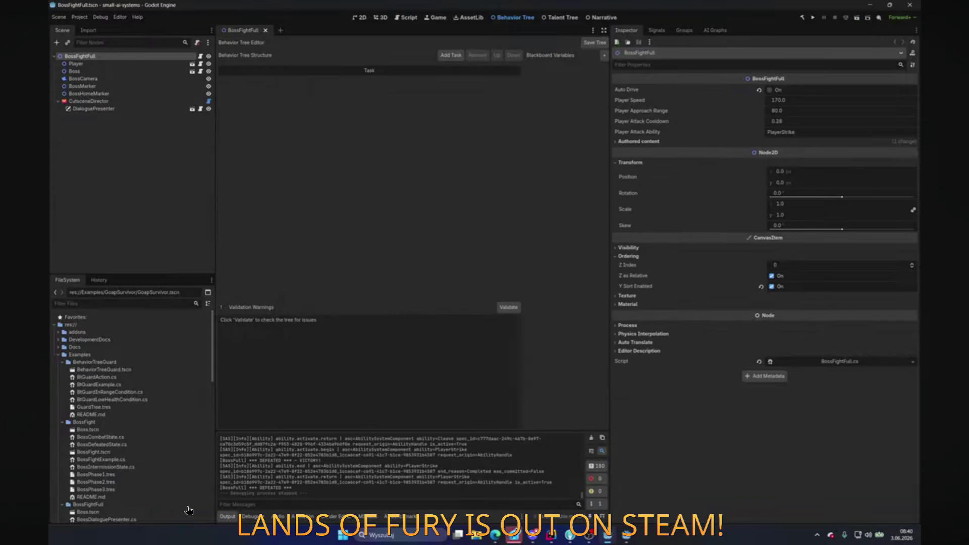
mouse_move(344, 455)
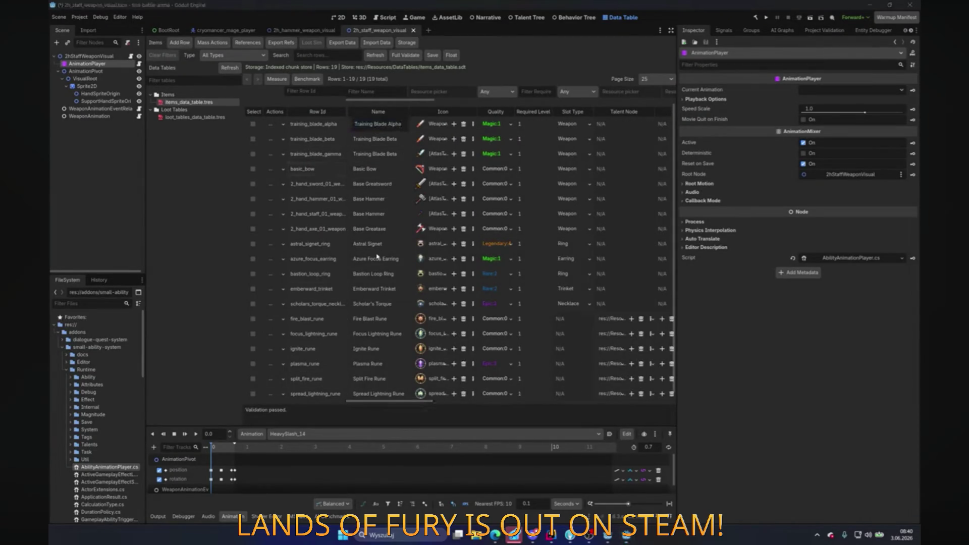
mouse_move(537, 413)
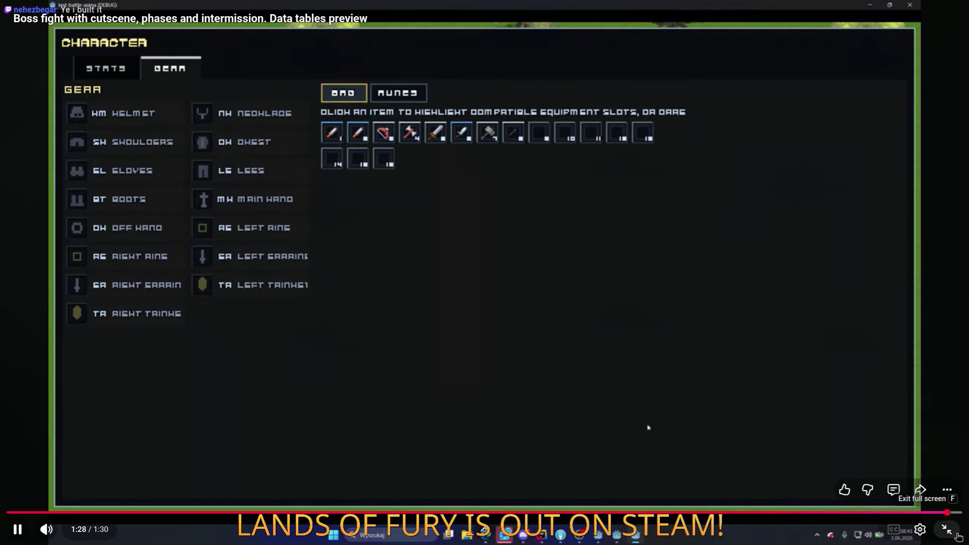
left_click(957, 535)
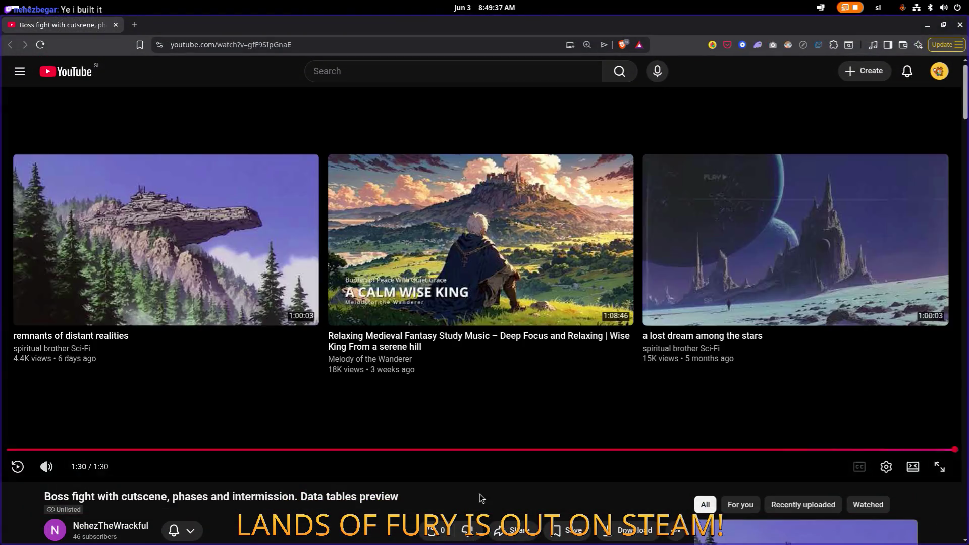
left_click(433, 529)
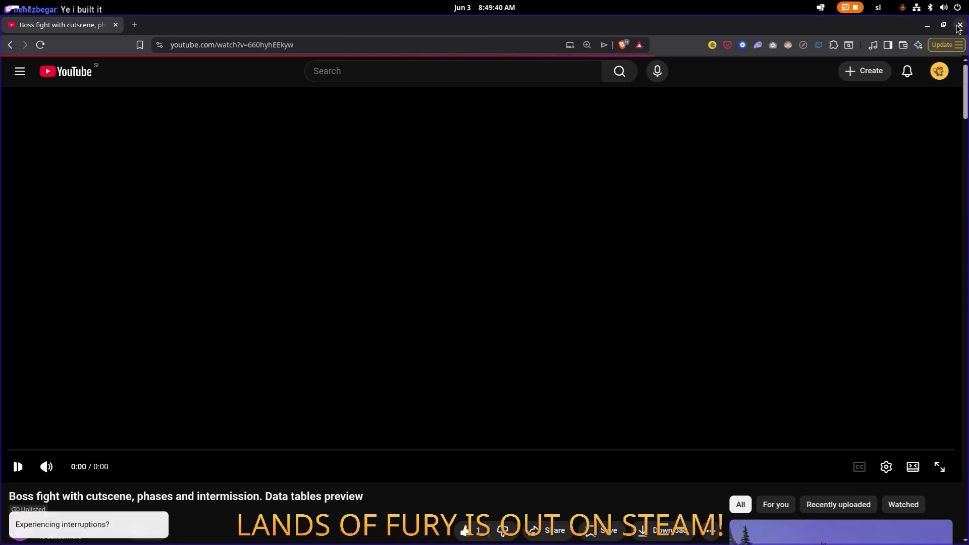
- Turn on Timer Independent under Manual Control for RedSmallMushroom's ShootingComponent and save the scene
left_click(959, 25)
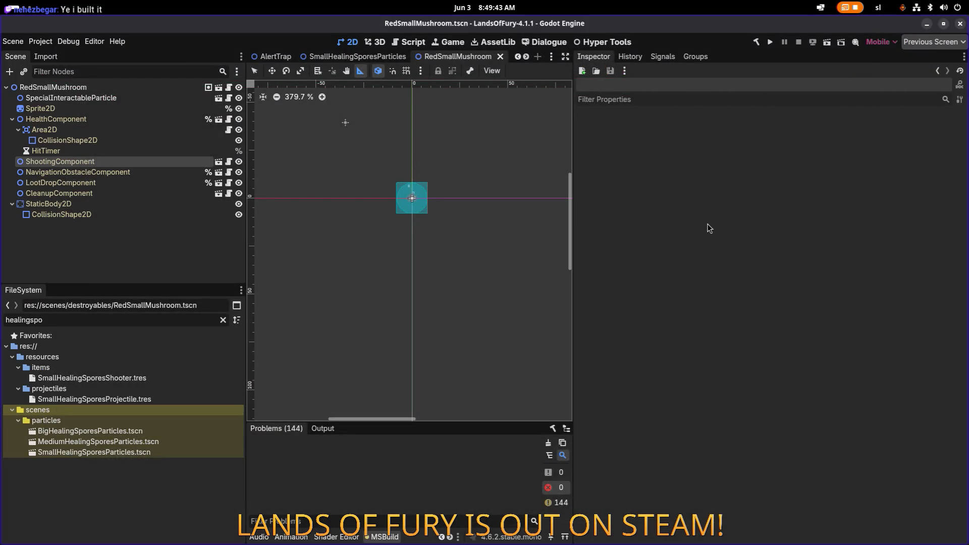
left_click(376, 172)
left_click(375, 172)
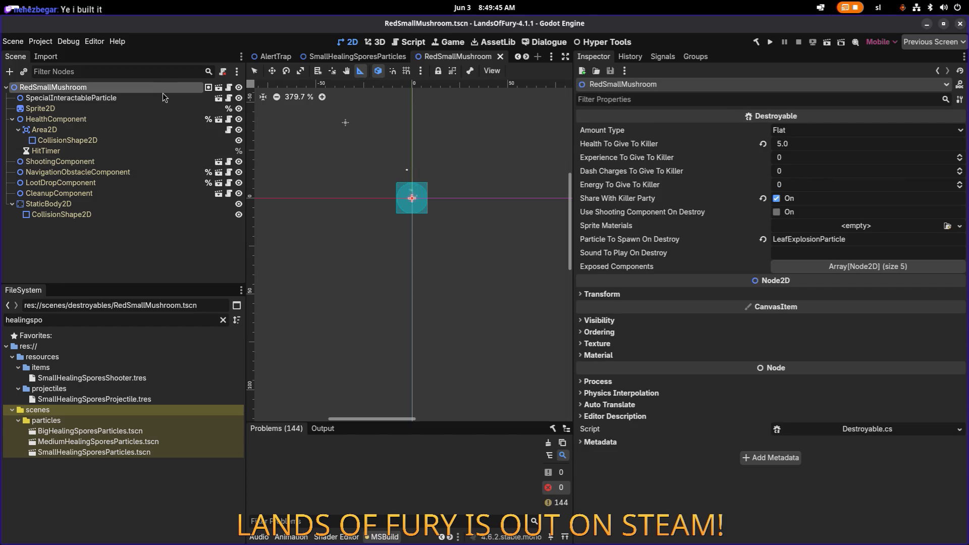
left_click(108, 165)
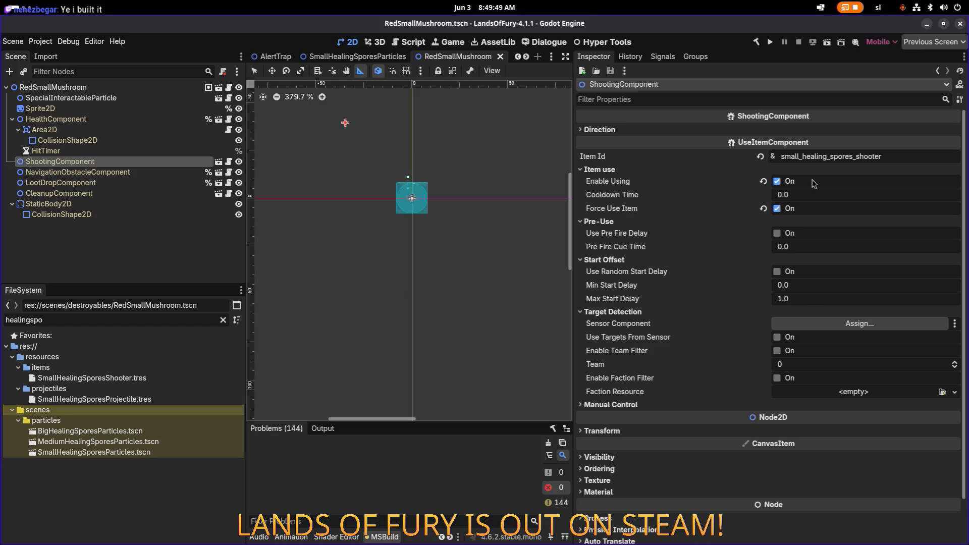
left_click(651, 404)
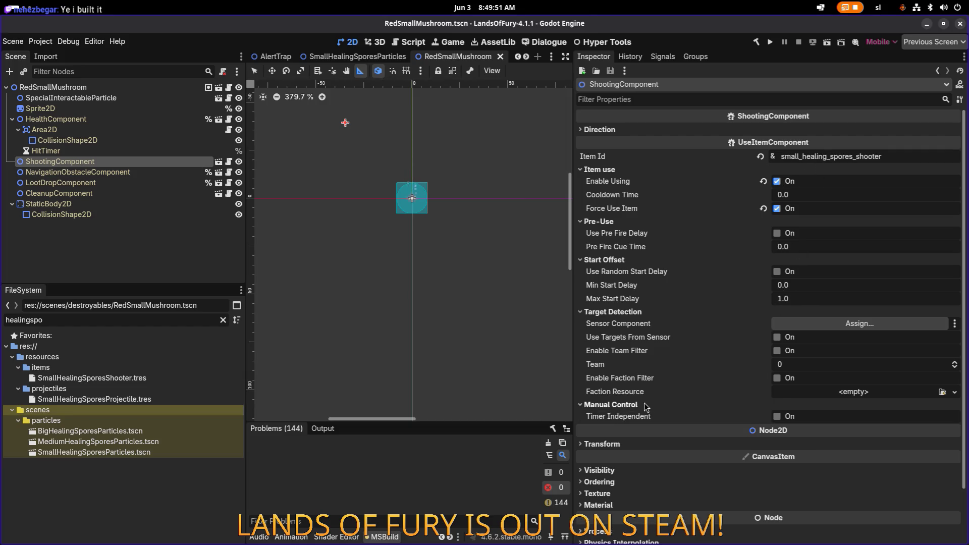
left_click(777, 416)
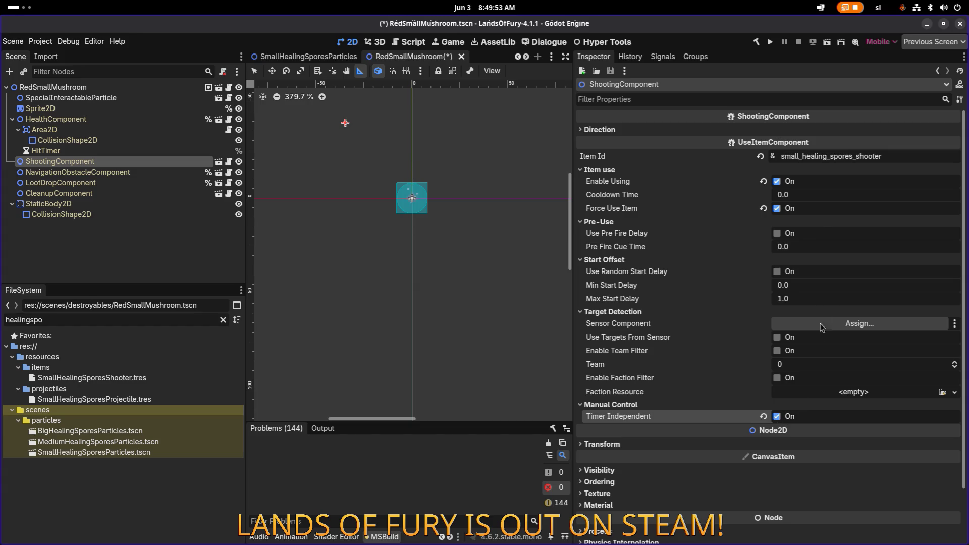
key("ctrl+s")
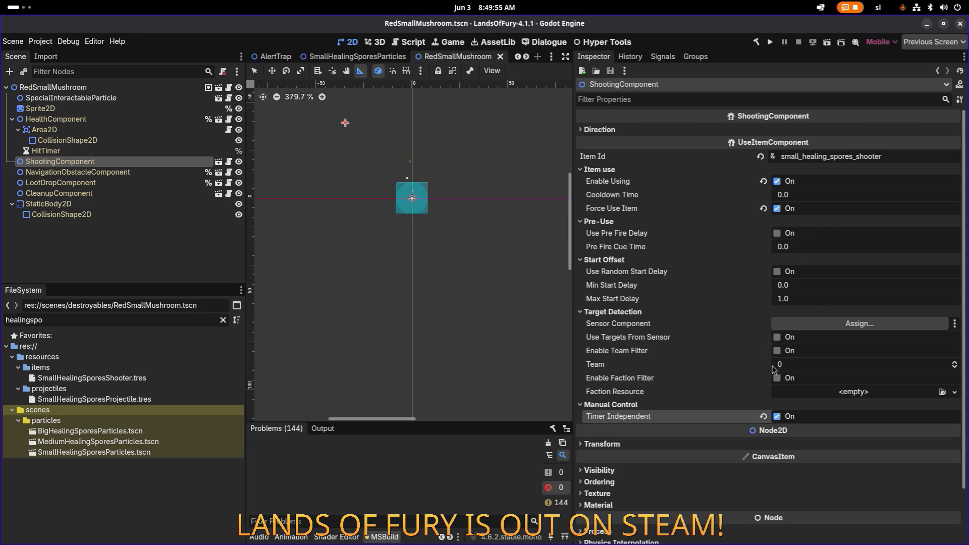
- Collapse the Manual Control, Start Offset, Pre-Use, Target Detection and Item use groups, then save again
left_click(613, 405)
left_click(605, 260)
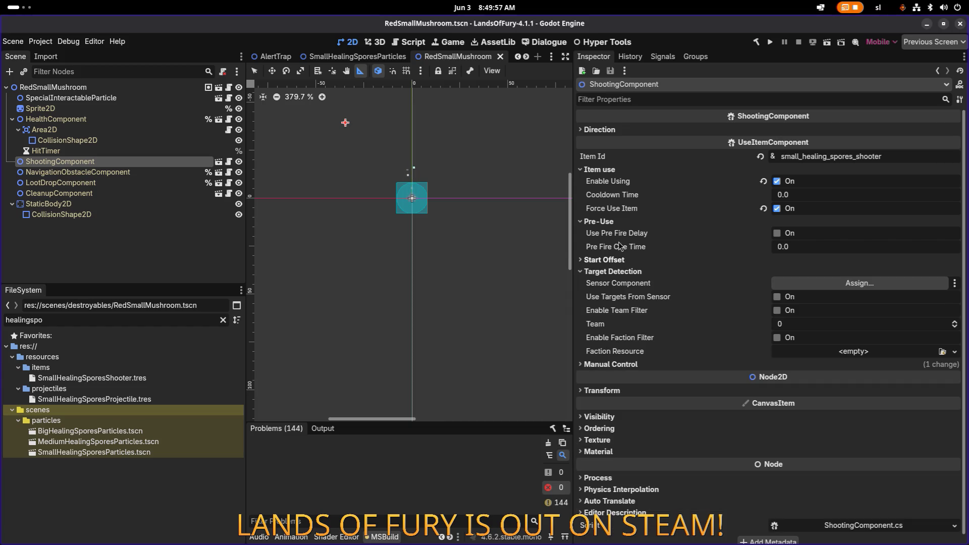
left_click(610, 222)
left_click(615, 245)
left_click(624, 170)
key("ctrl+s")
key("alt+Tab")
key("alt+Tab")
key("alt+Tab")
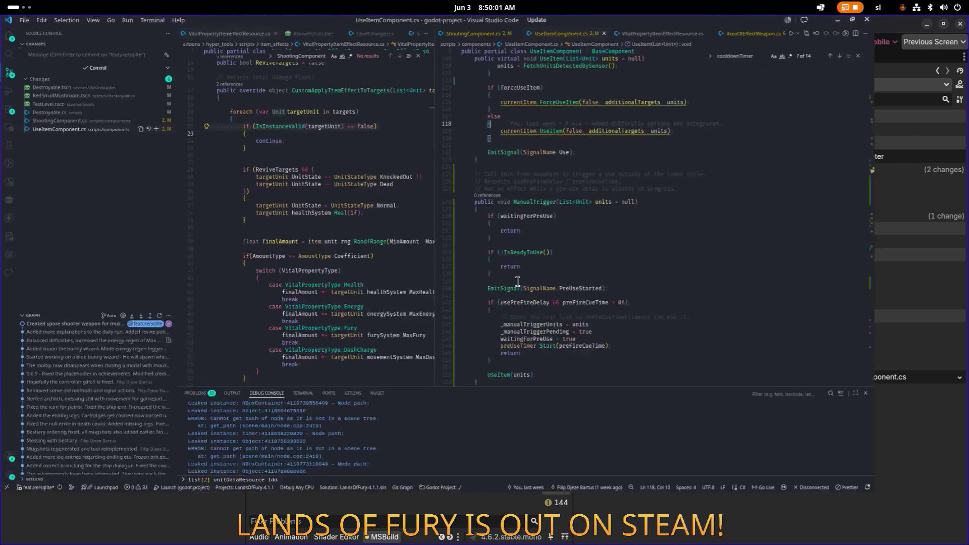
- Cut the Manual Control export block with timerIndependent out of UseItemComponent.cs
scroll(673, 279, "up", 20)
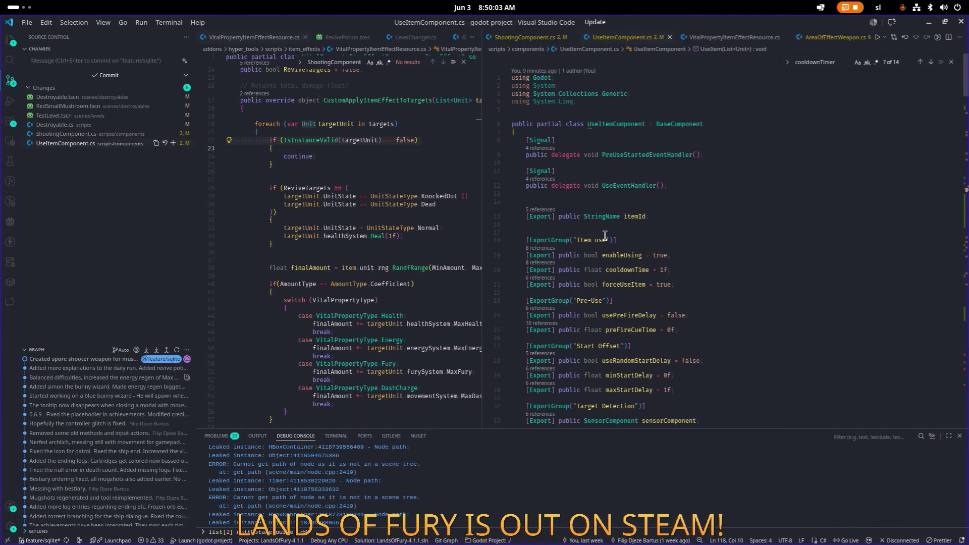
scroll(673, 279, "down", 3)
left_click(719, 207)
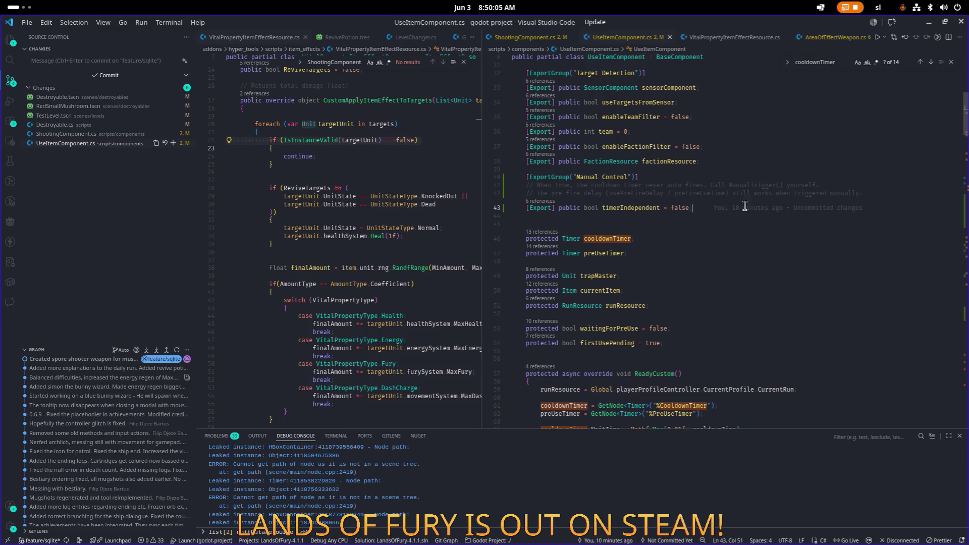
key("shift+Up")
key("shift+Up")
key("shift+Up")
key("BackSpace")
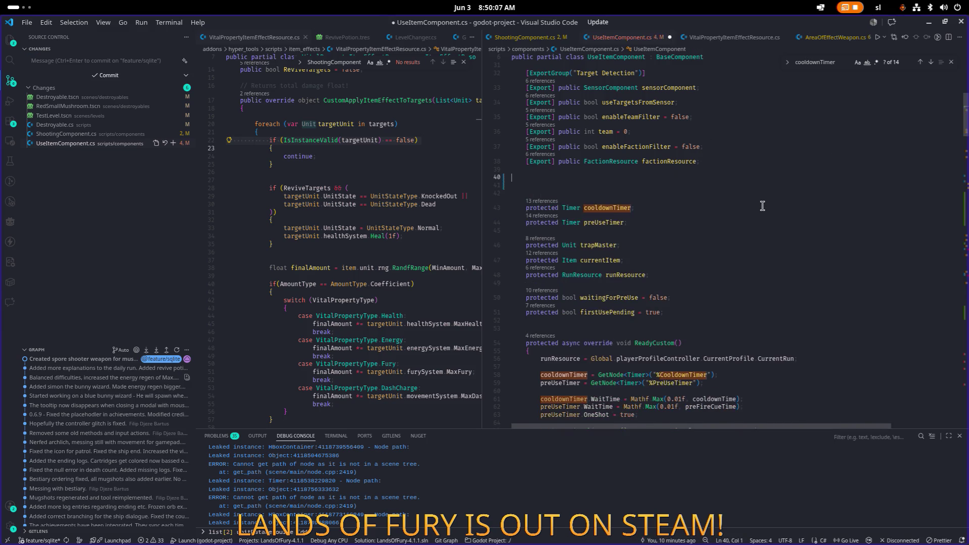
- Paste the Manual Control block right after the itemId field, remove the extra blank line, and save
scroll(762, 206, "up", 10)
left_click(750, 232)
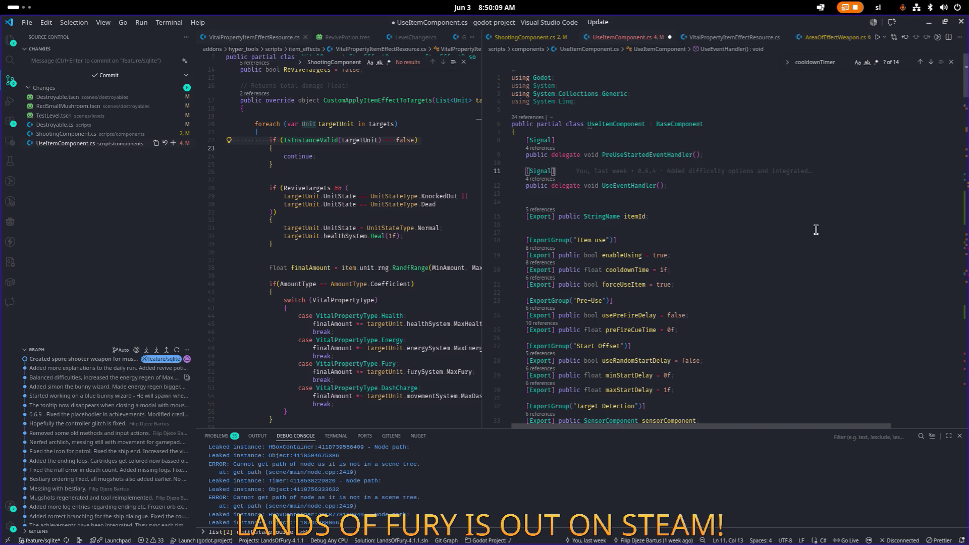
left_click(746, 285)
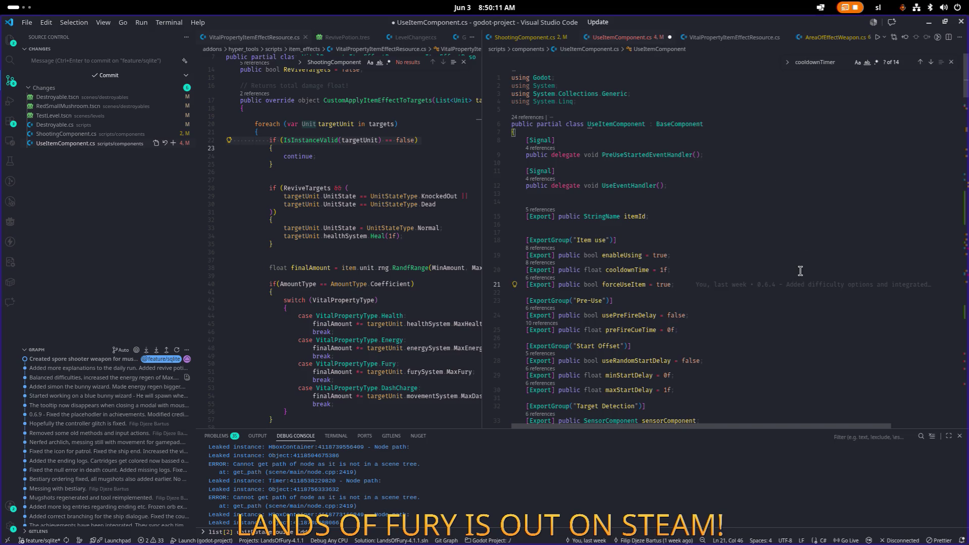
key("Up")
key("Up")
key("Up")
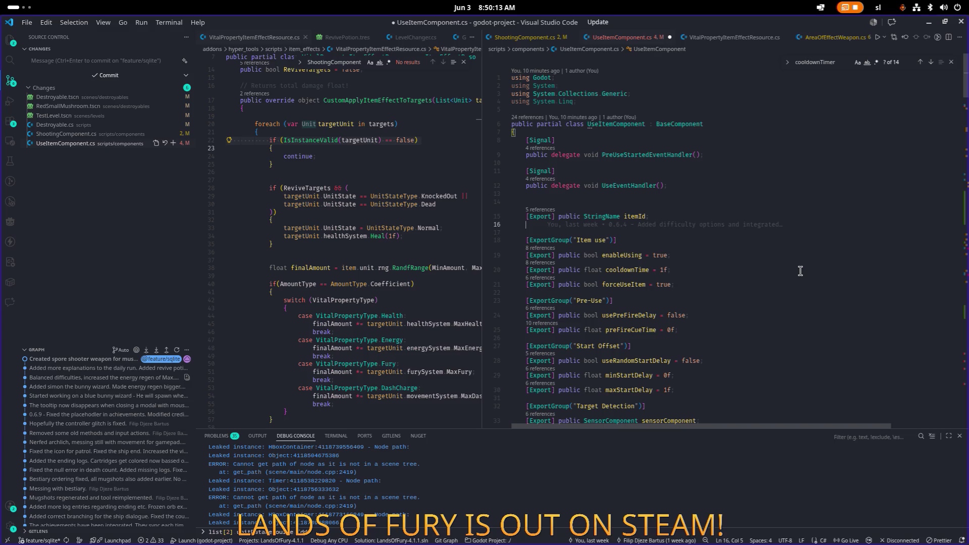
key("ctrl+v")
key("ctrl+s")
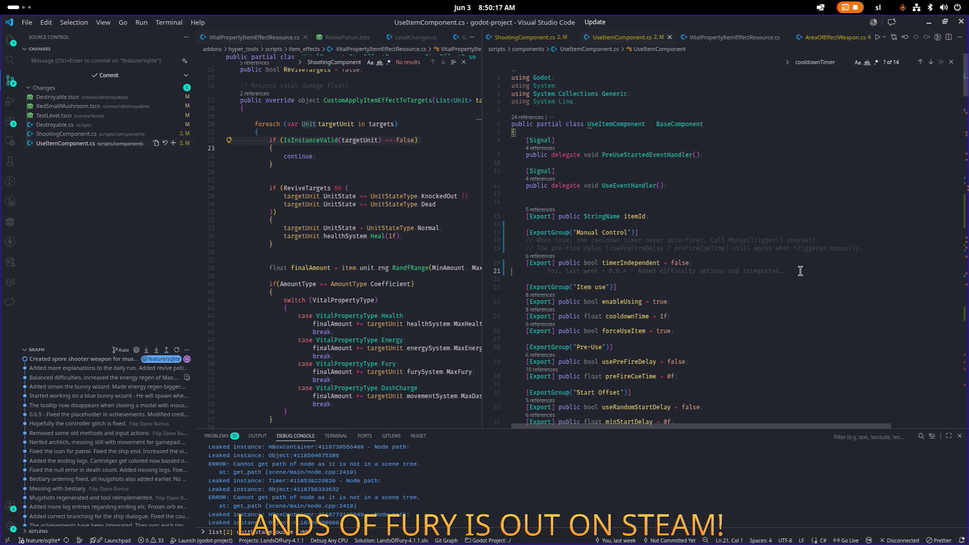
key("BackSpace")
key("ctrl+s")
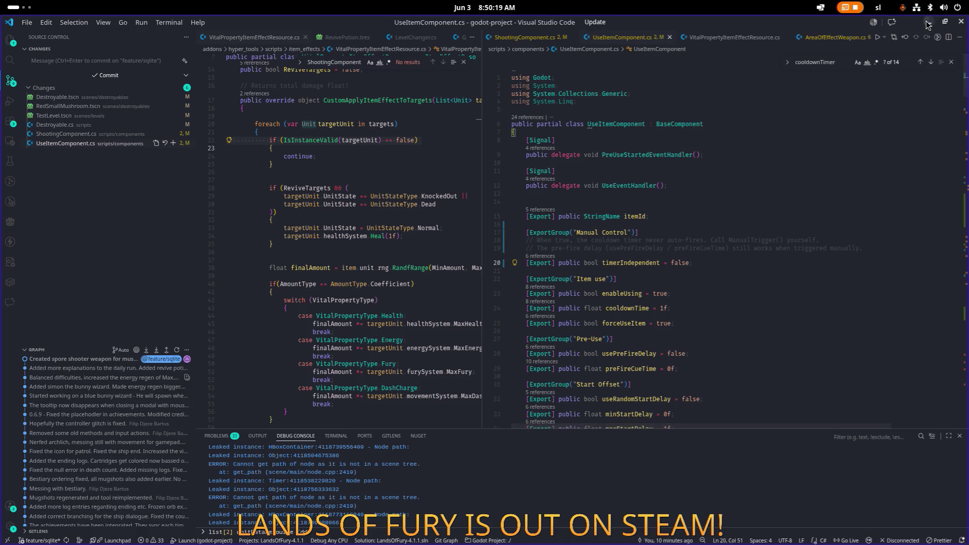
- Confirm in Godot's Inspector that Timer Independent is still on for ShootingComponent
left_click(927, 23)
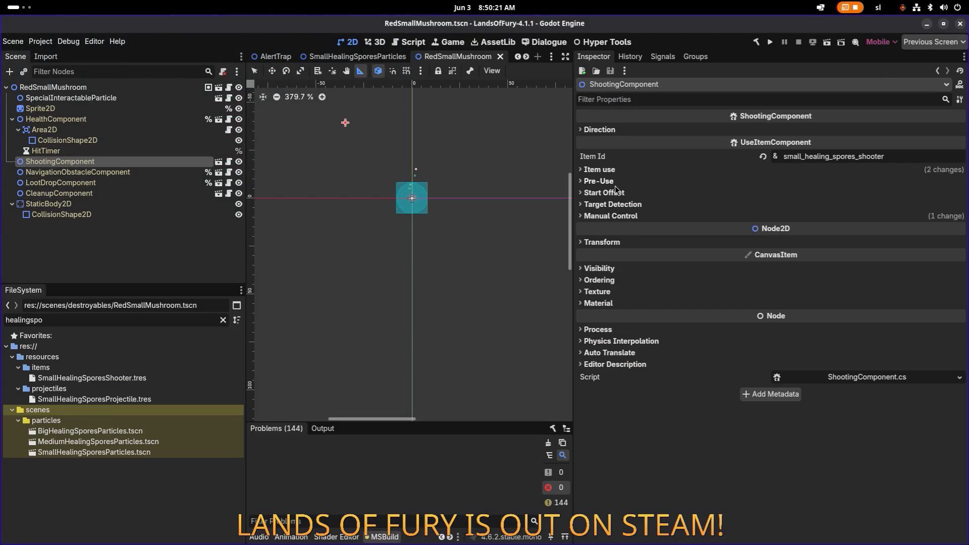
left_click(610, 216)
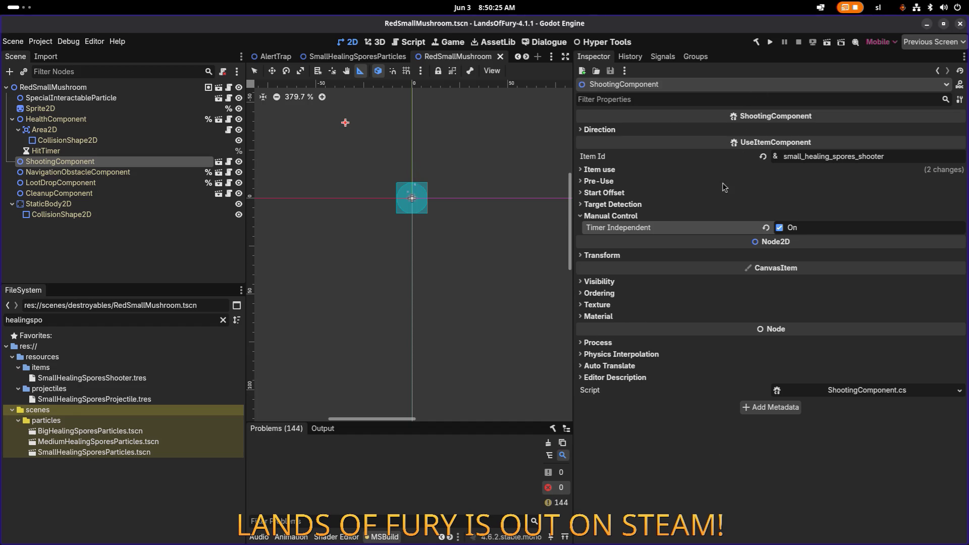
key("alt+Tab")
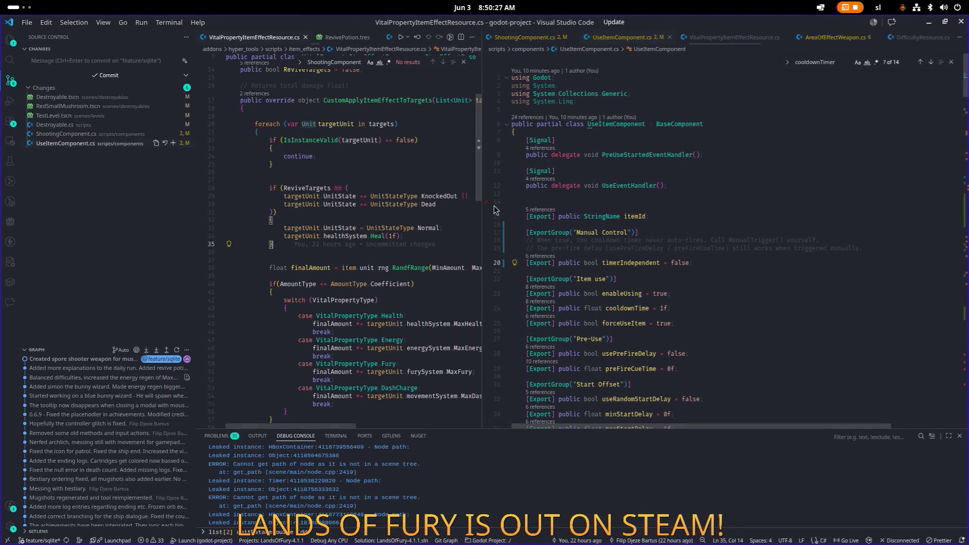
left_click(472, 220)
scroll(481, 238, "up", 5)
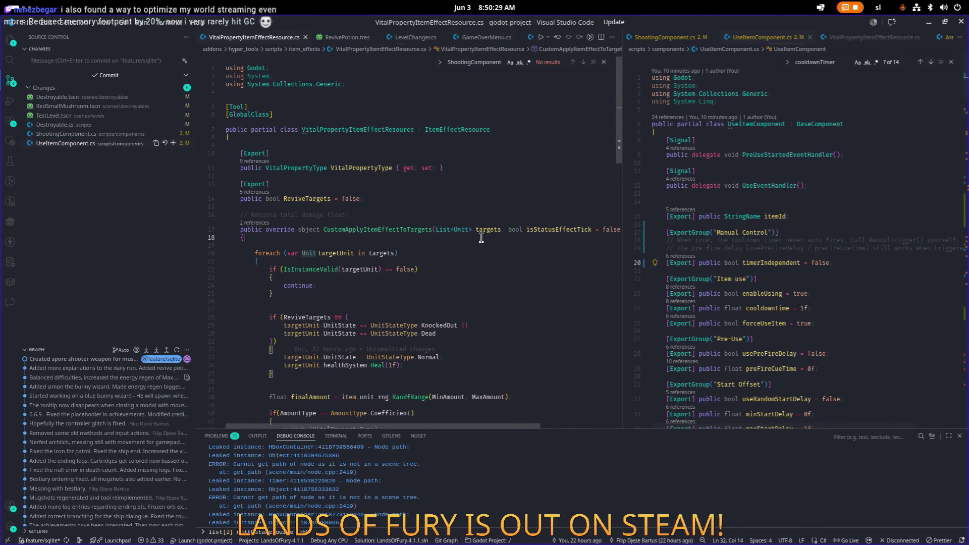
key("ctrl+p")
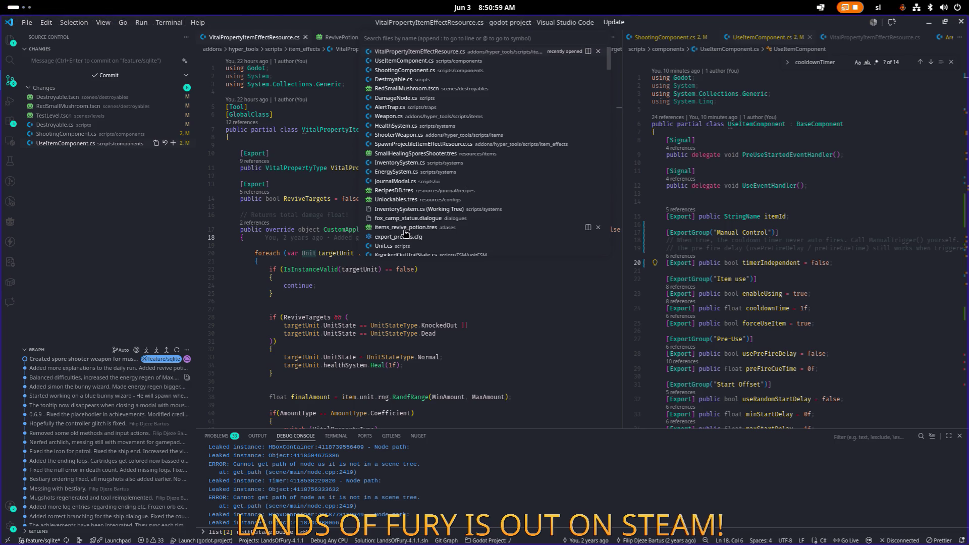
left_click(331, 318)
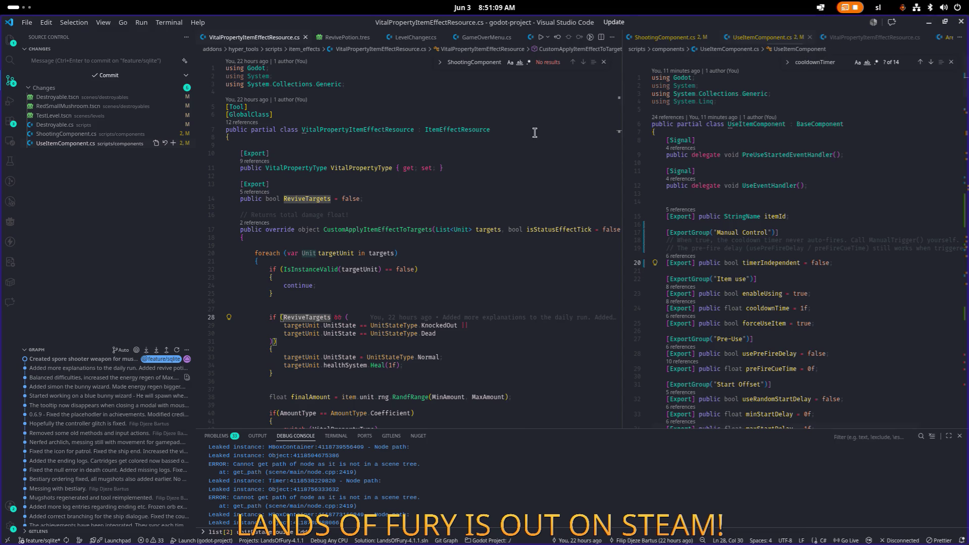
key("ctrl+shift+backslash")
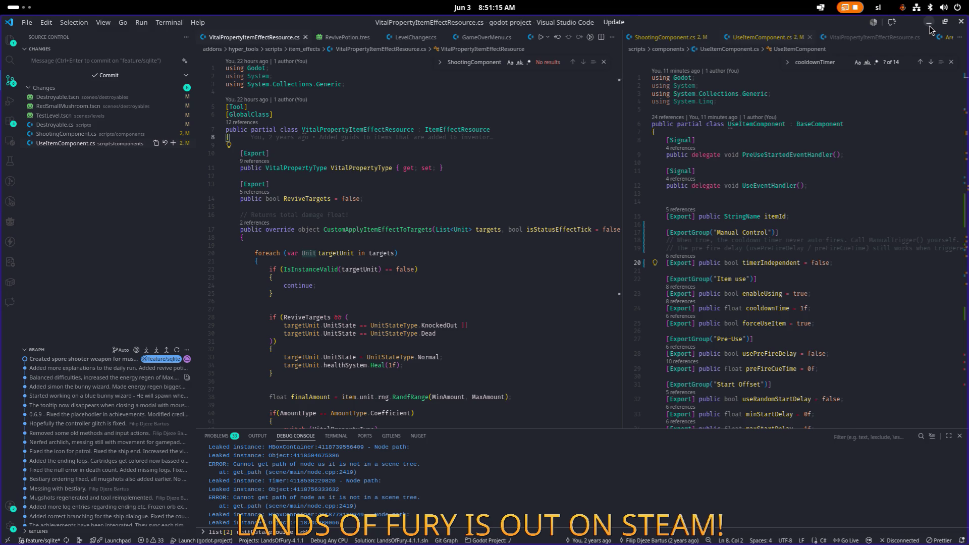
key("Down")
key("alt+Tab")
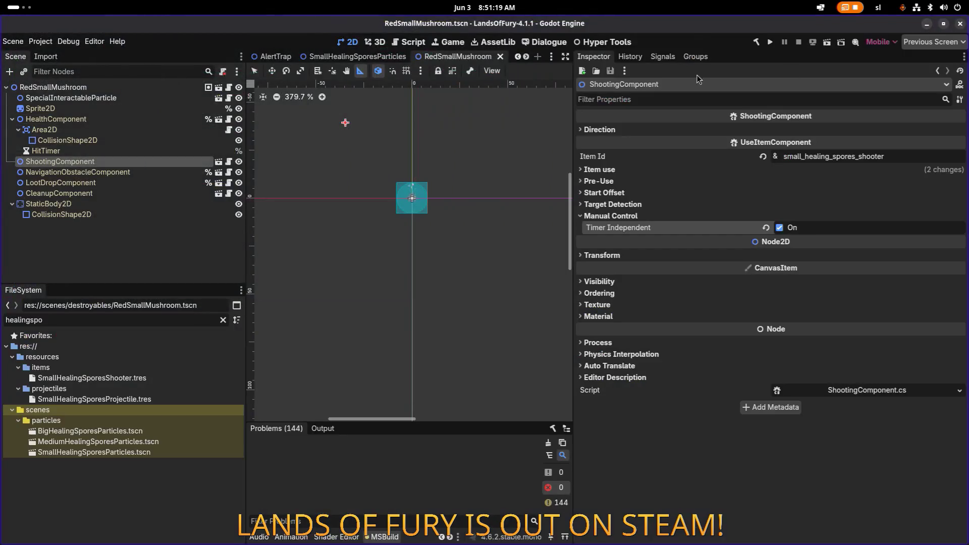
- Build and run the project, then start a game from the Lands of Fury main menu
left_click(768, 42)
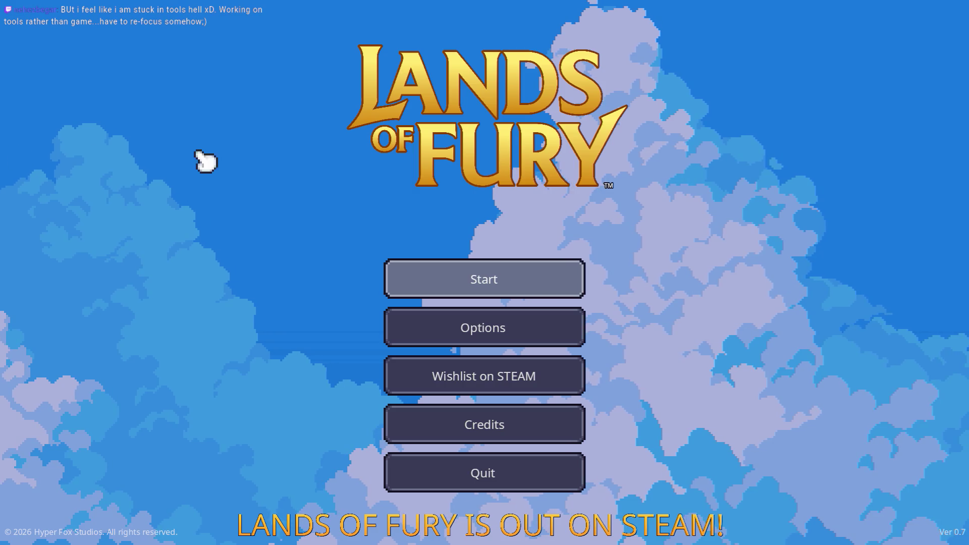
left_click(433, 279)
- Pick the save profile, then walk, dash and swing the sword at mushrooms in The Glade
left_click(437, 281)
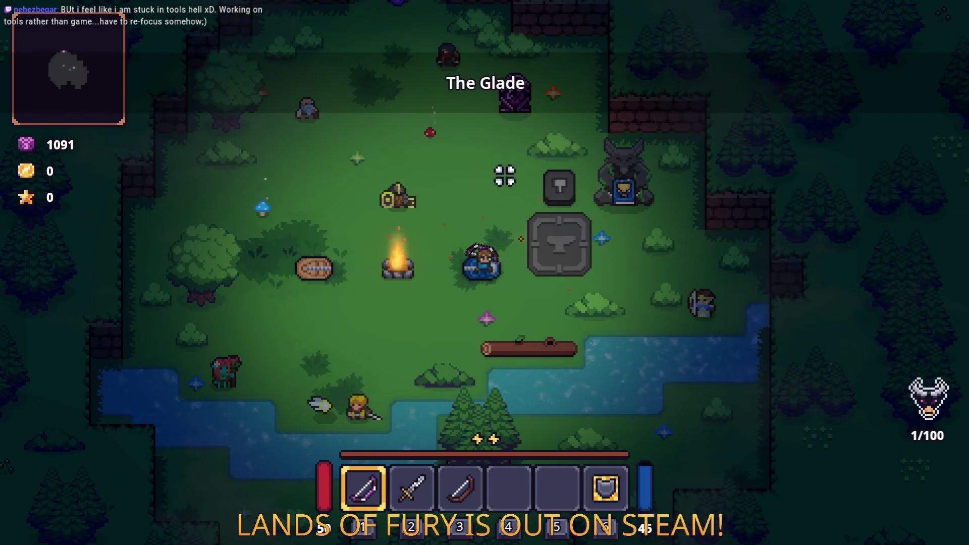
key("w")
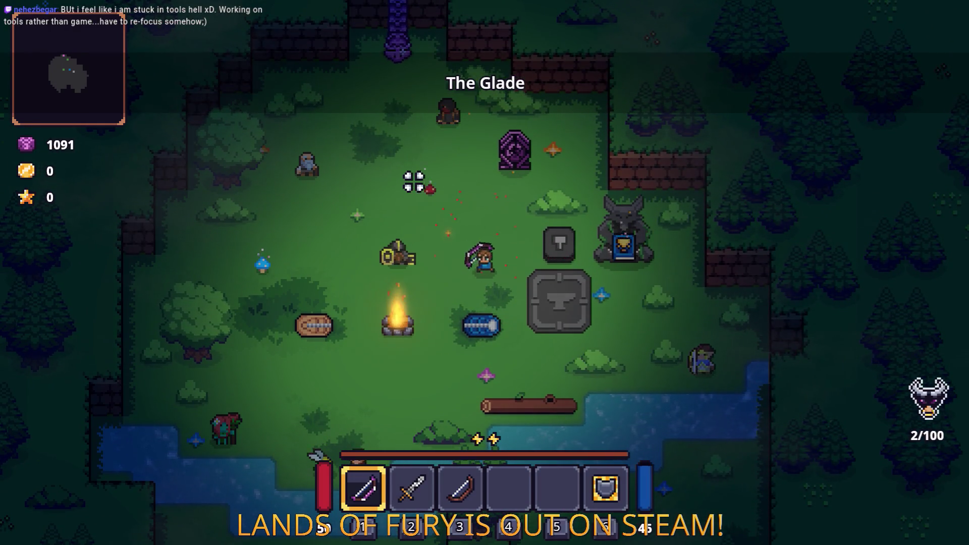
key("2")
key("space")
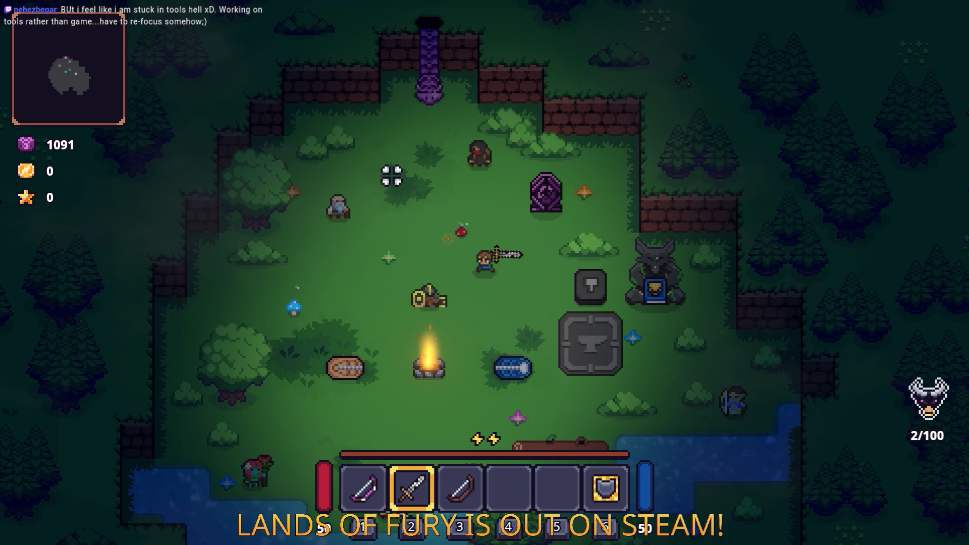
left_click(392, 175)
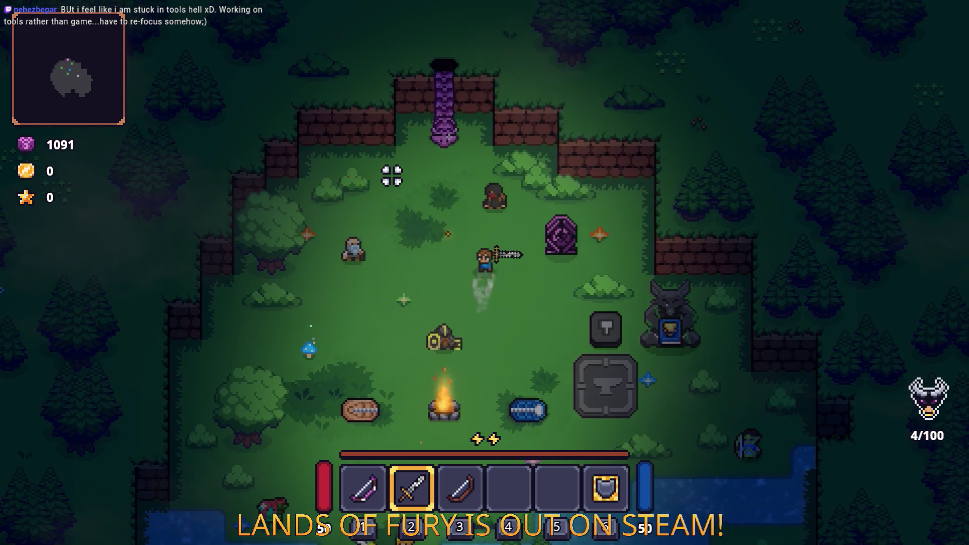
- Pause and quit the game to desktop, returning to Visual Studio Code
key("Escape")
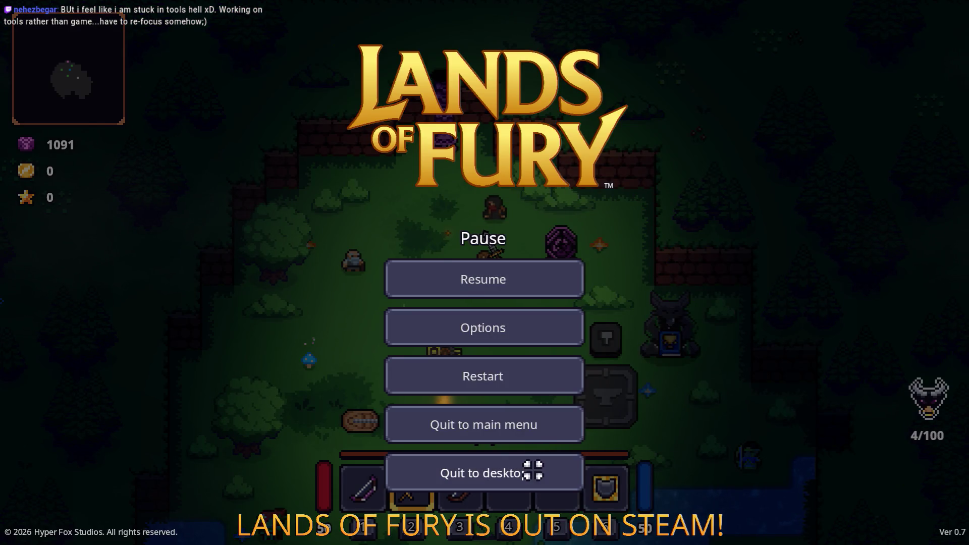
left_click(532, 470)
key("alt+Tab")
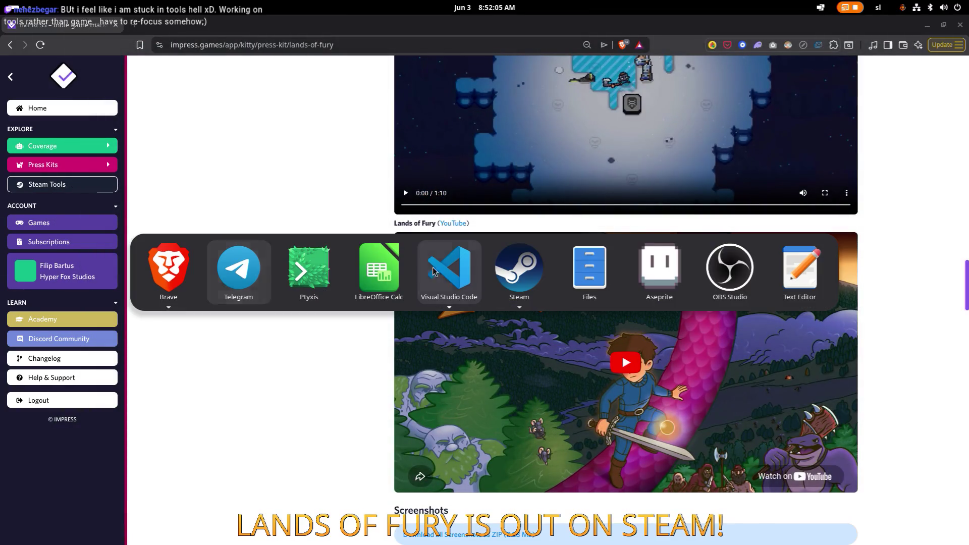
left_click(434, 272)
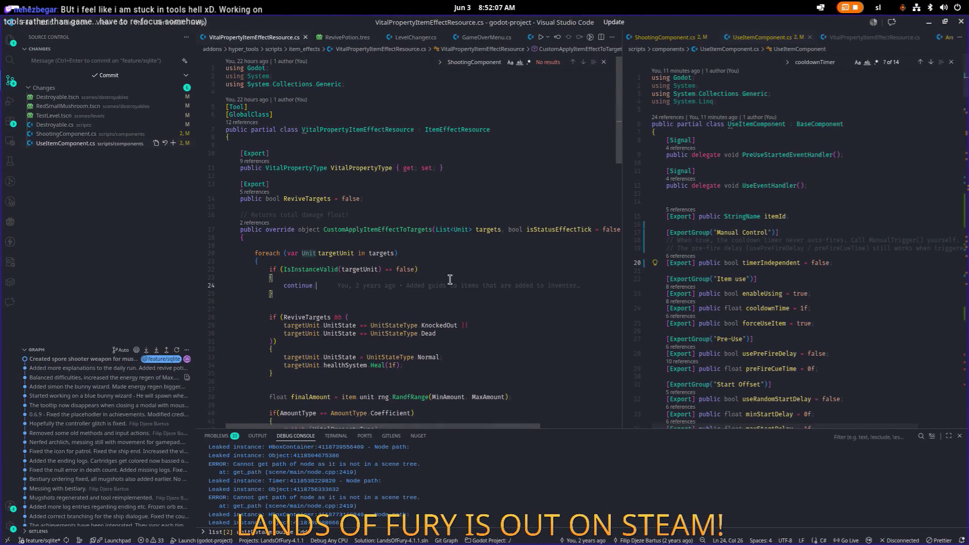
scroll(631, 284, "down", 2)
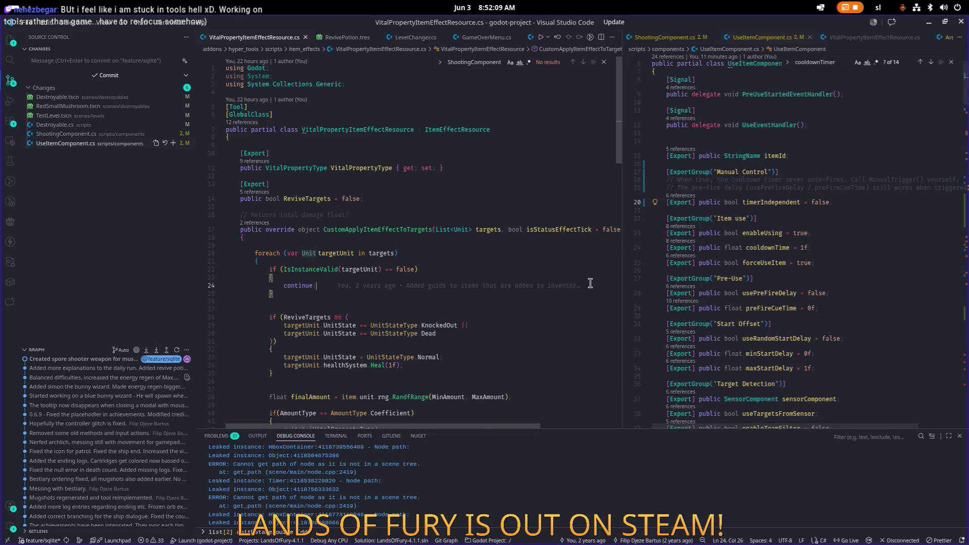
scroll(590, 283, "down", 2)
scroll(631, 278, "down", 10)
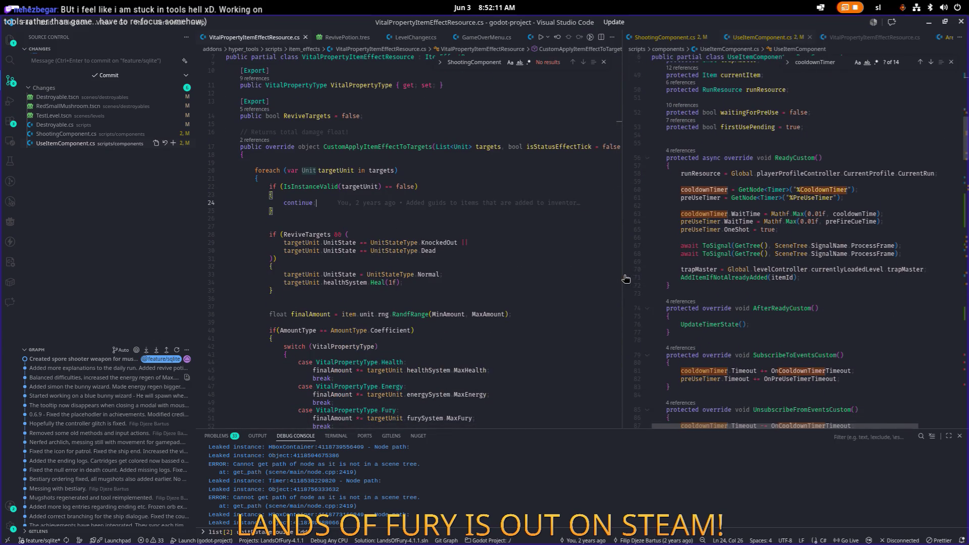
- Widen the UseItemComponent pane and open Destroyable.cs via quick open with 'destr'
left_click_drag(626, 279, 512, 278)
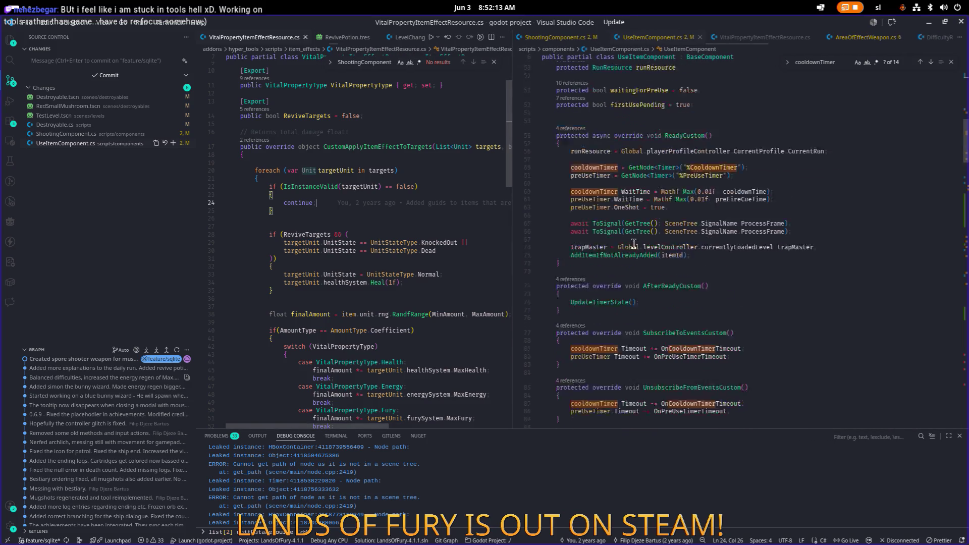
scroll(634, 244, "down", 15)
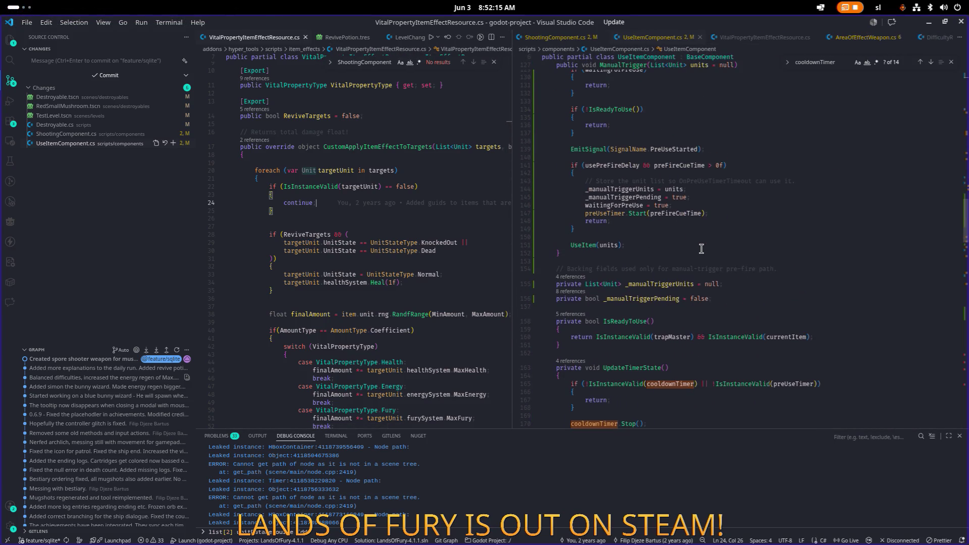
left_click(415, 196)
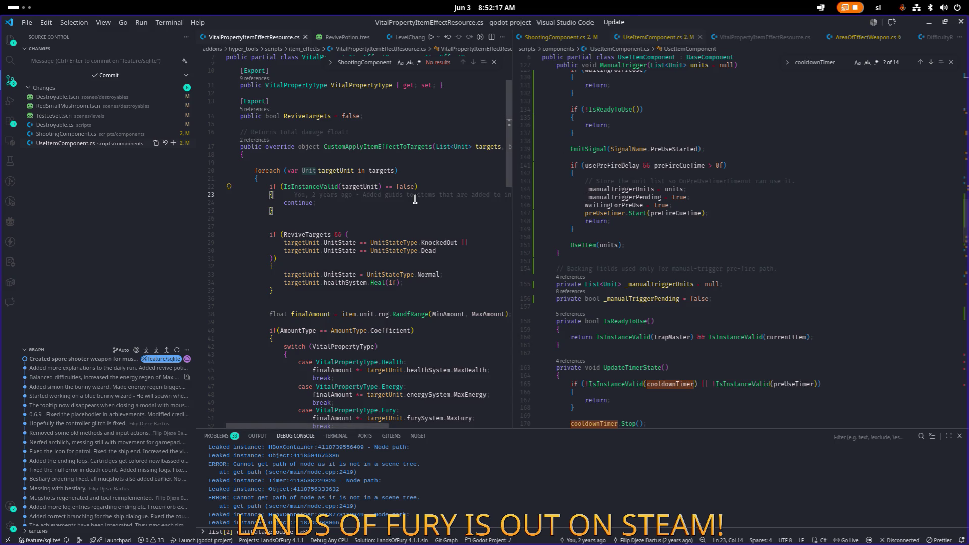
key("ctrl+p")
type("destr")
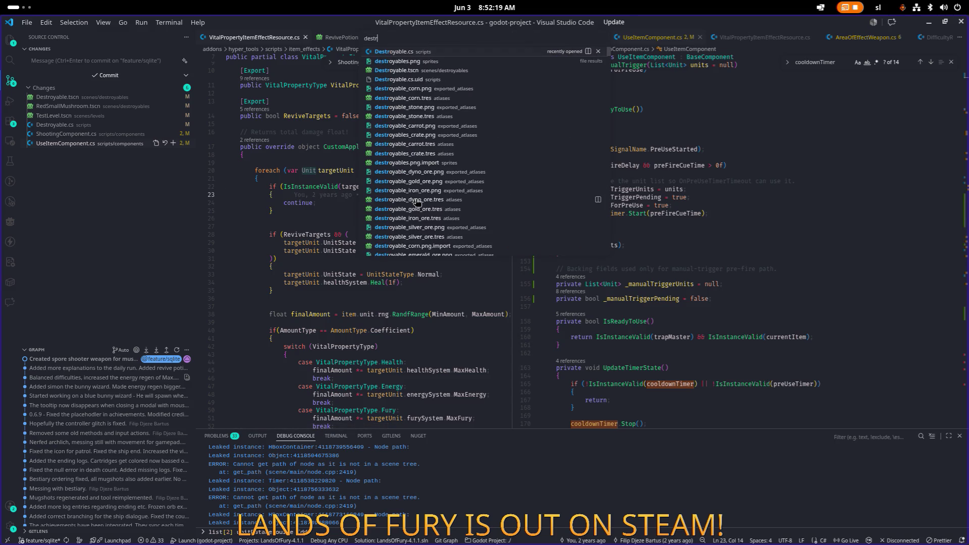
key("Return")
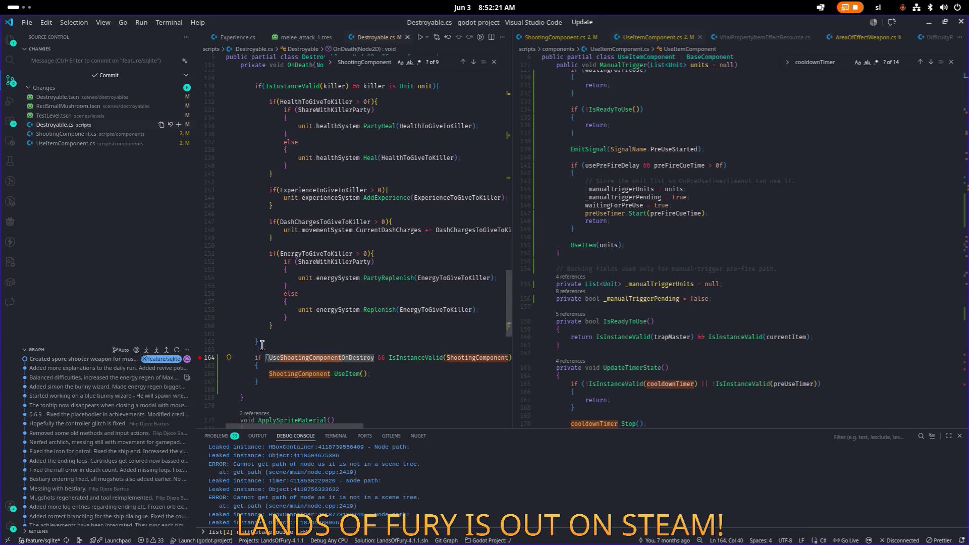
- Widen the Destroyable.cs pane and read its OnDeath code around lines 140–167
left_click(335, 272)
left_click(376, 383)
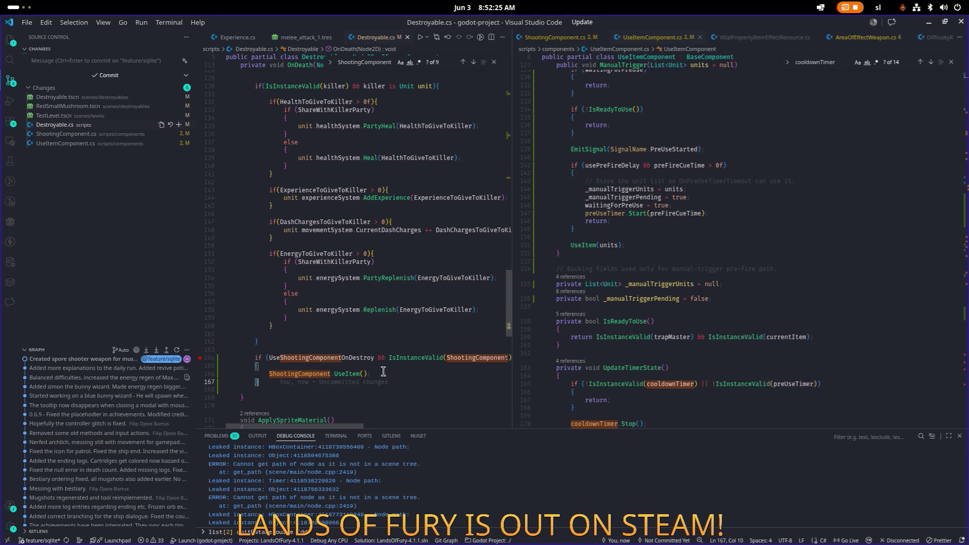
left_click_drag(518, 229, 723, 229)
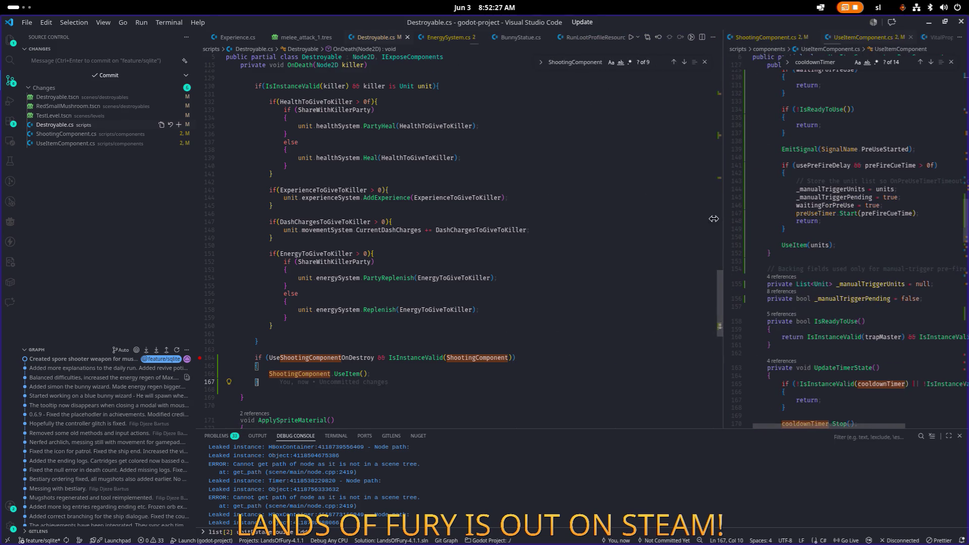
scroll(414, 319, "up", 3)
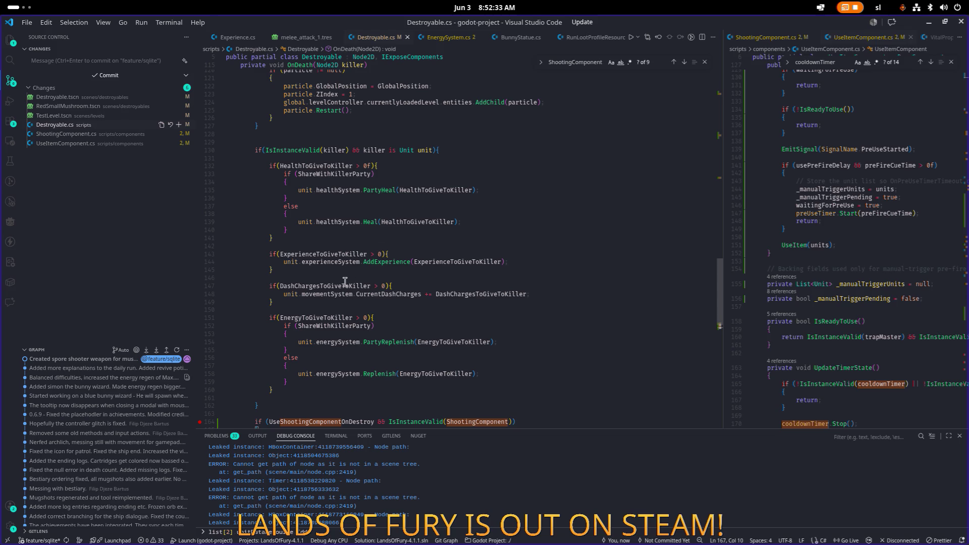
left_click(361, 231)
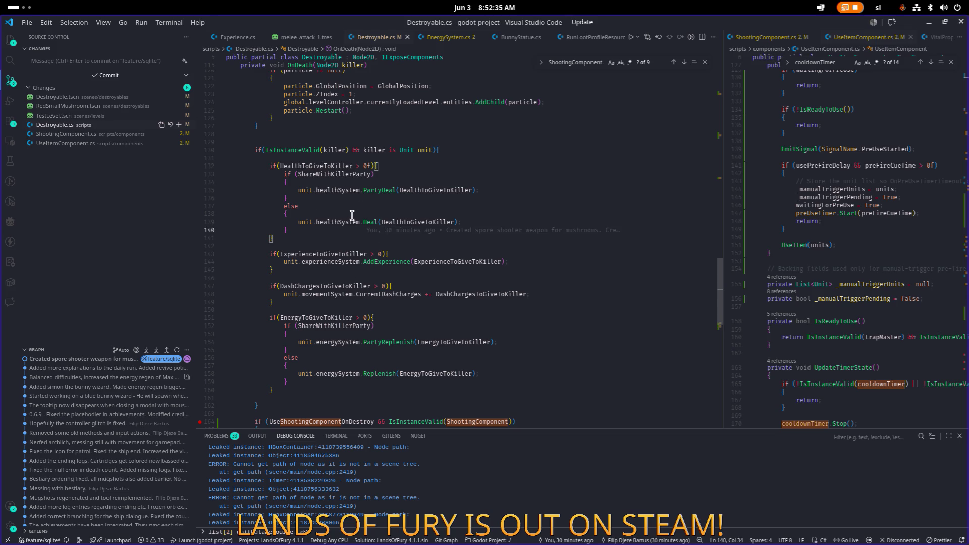
scroll(387, 219, "down", 4)
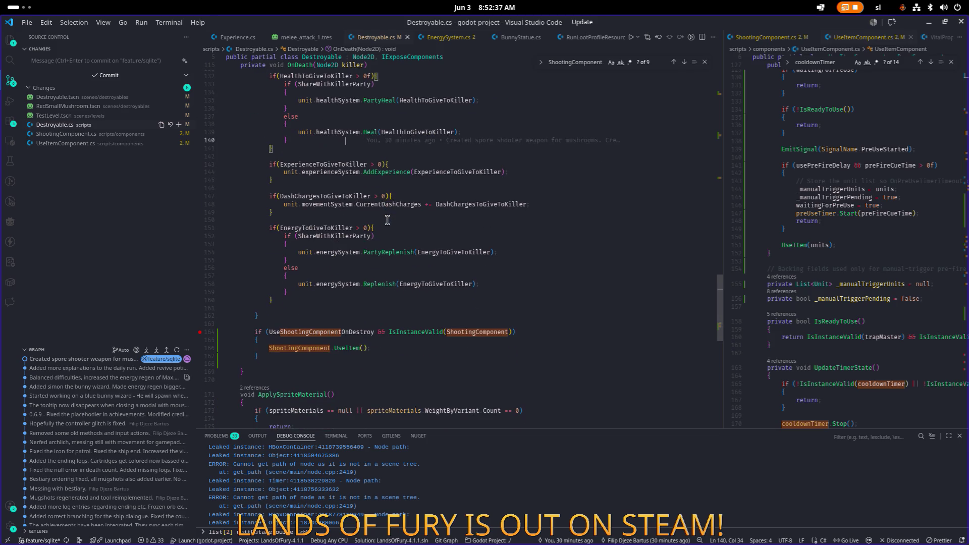
left_click(405, 212)
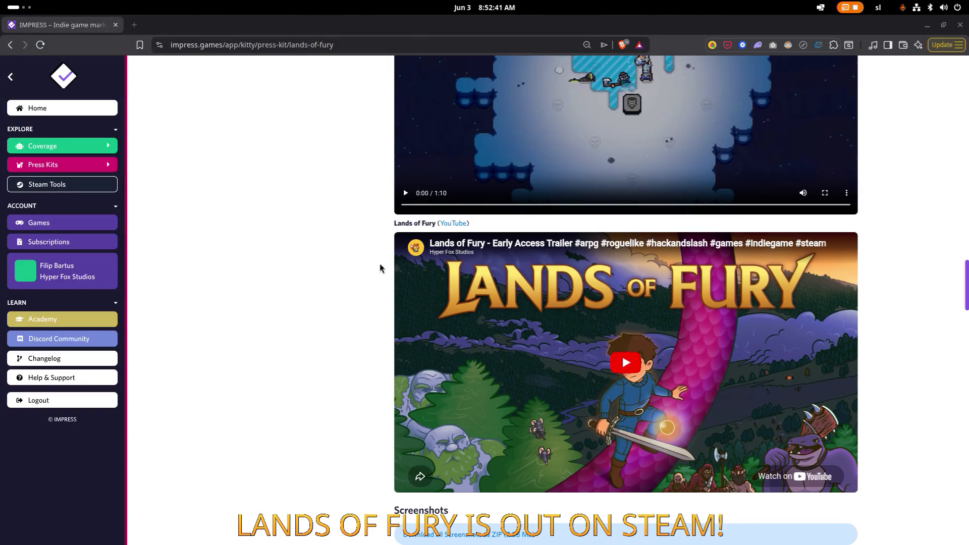
- Restart Godot from the terminal by rerunning its launch command and reopen the LandsOfFury project
key("alt+Tab")
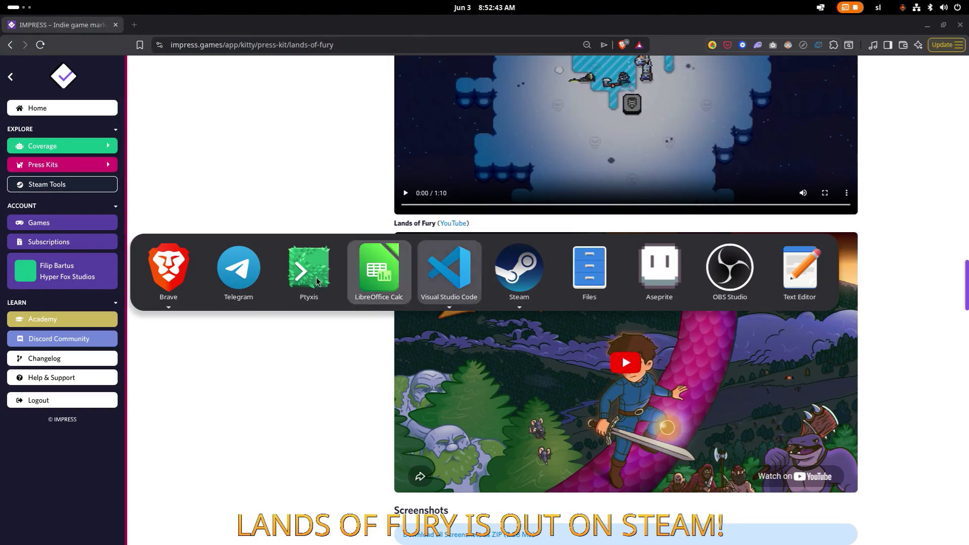
left_click(300, 275)
key("ctrl+c")
key("Up")
key("Return")
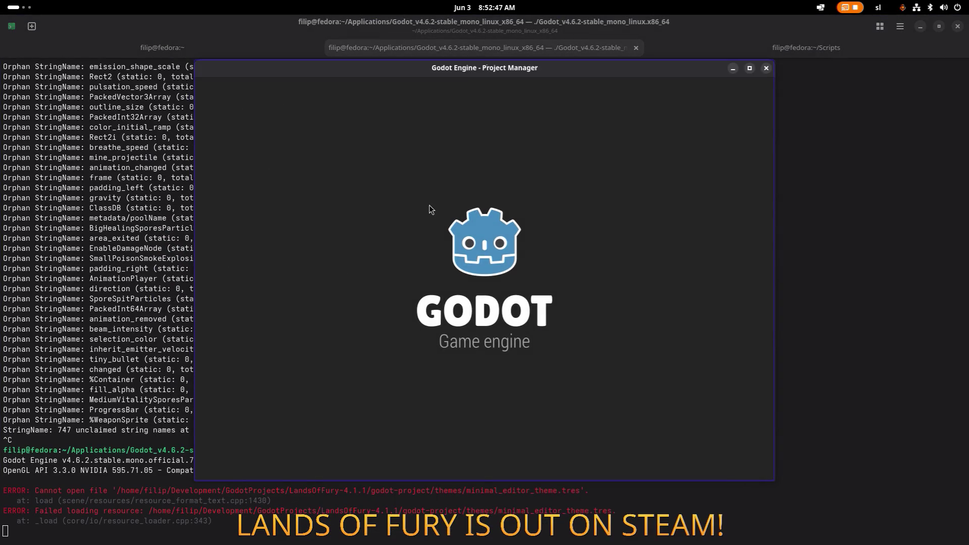
double_click(388, 142)
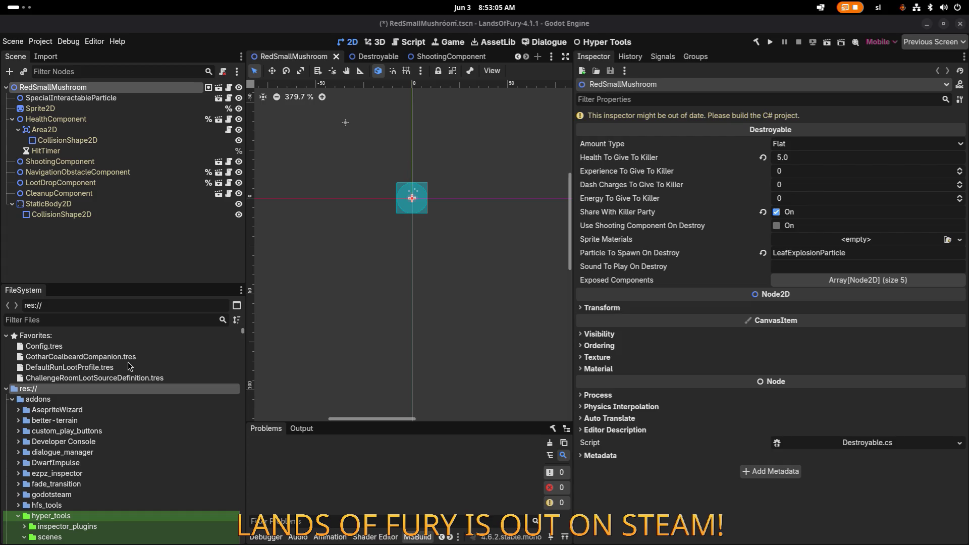
left_click(86, 319)
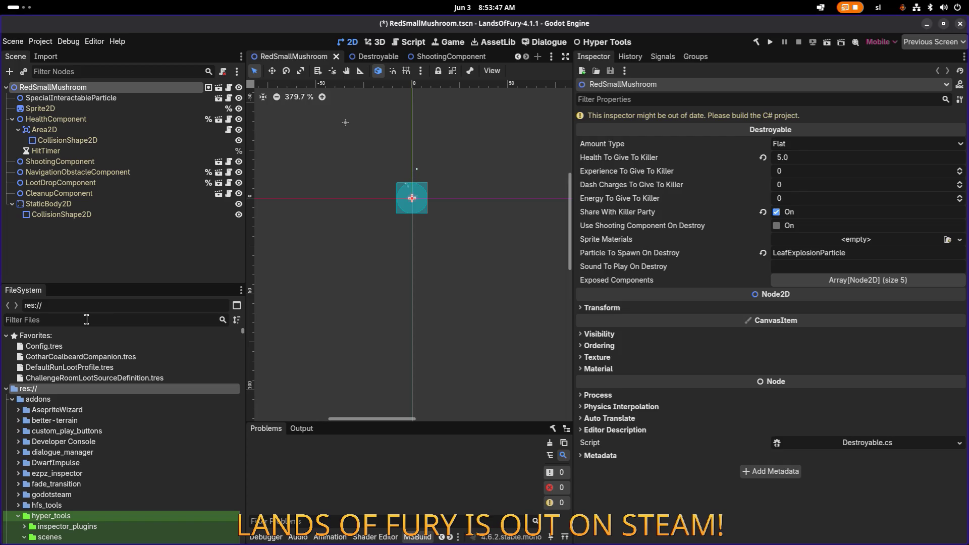
key("alt+Tab")
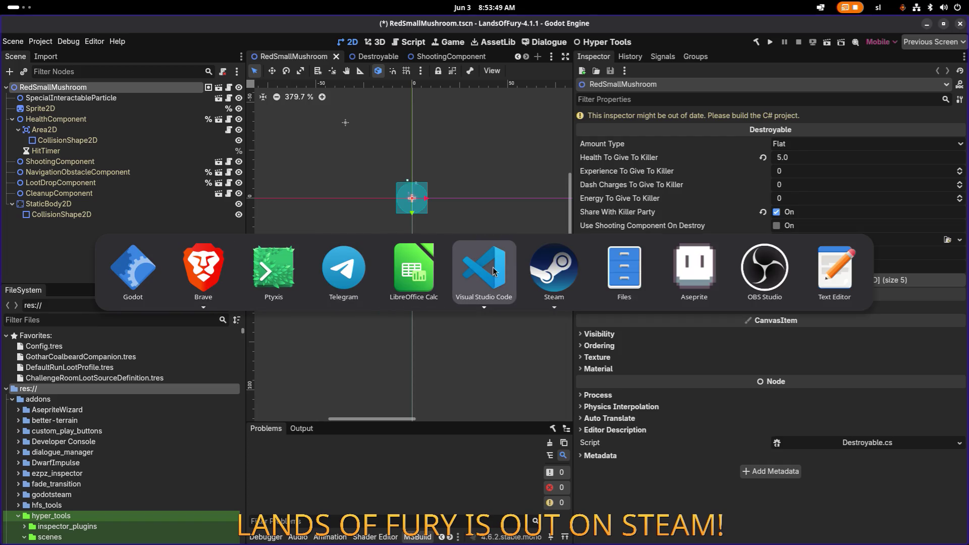
- Set a breakpoint on line 166 at the UseItem call in Destroyable.cs
mouse_move(495, 271)
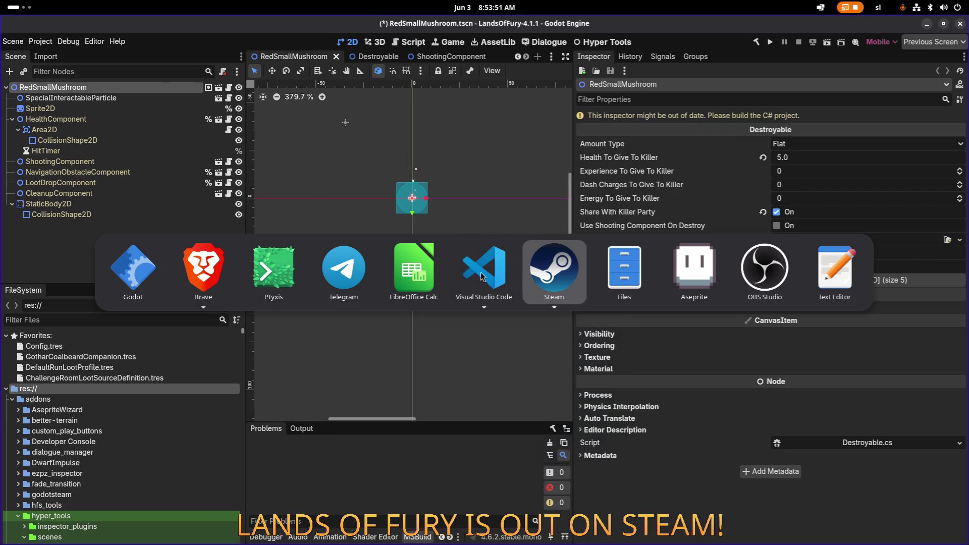
left_click(484, 282)
left_click(412, 348)
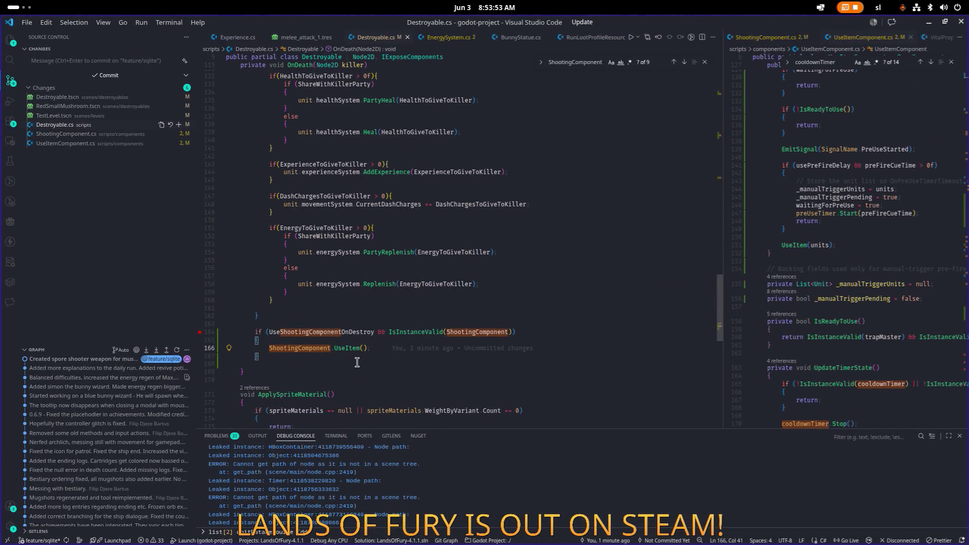
left_click(200, 348)
left_click(346, 348)
- Jump to UseItem's definition, set breakpoints on lines 21, 27 and 29, and check the units argument
key("F12")
key("Down")
key("Down")
key("Down")
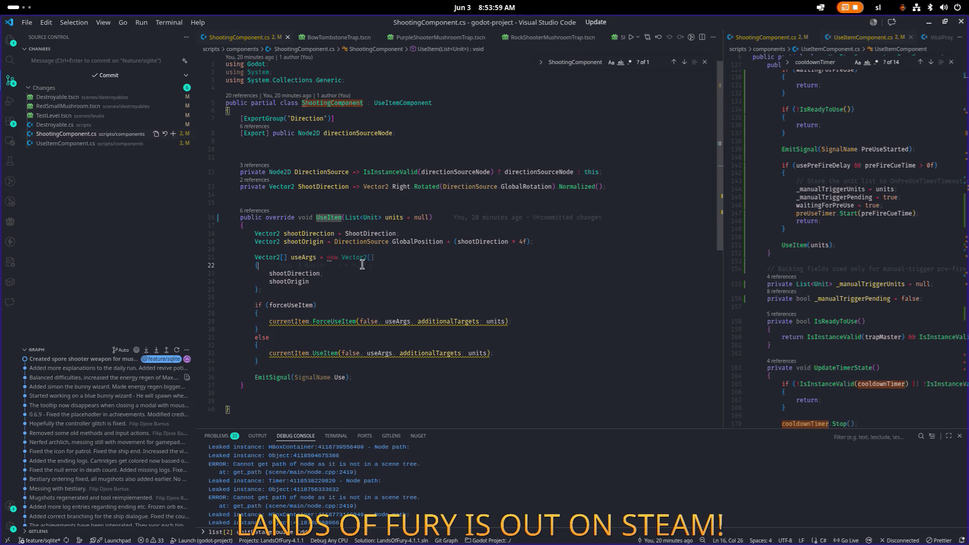
left_click(201, 257)
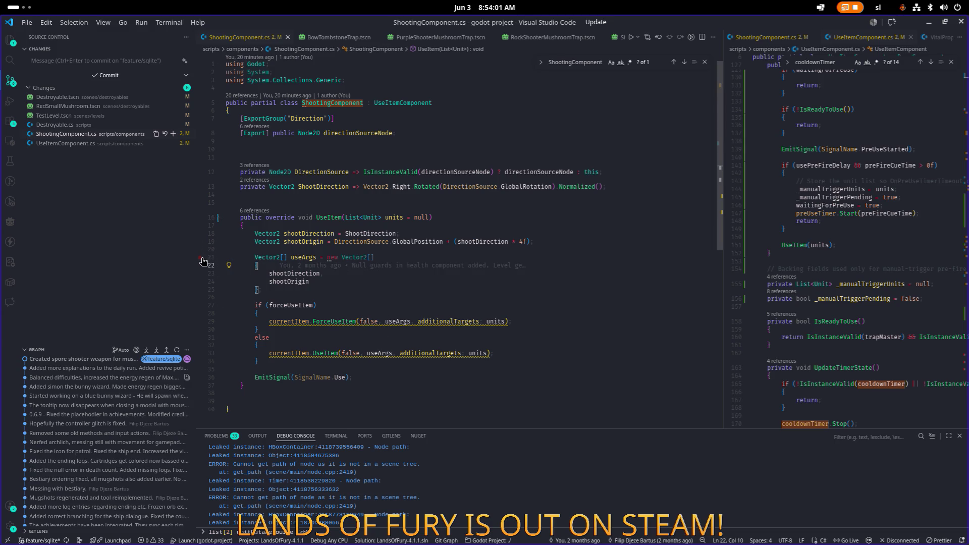
left_click(201, 320)
left_click(201, 306)
left_click(455, 288)
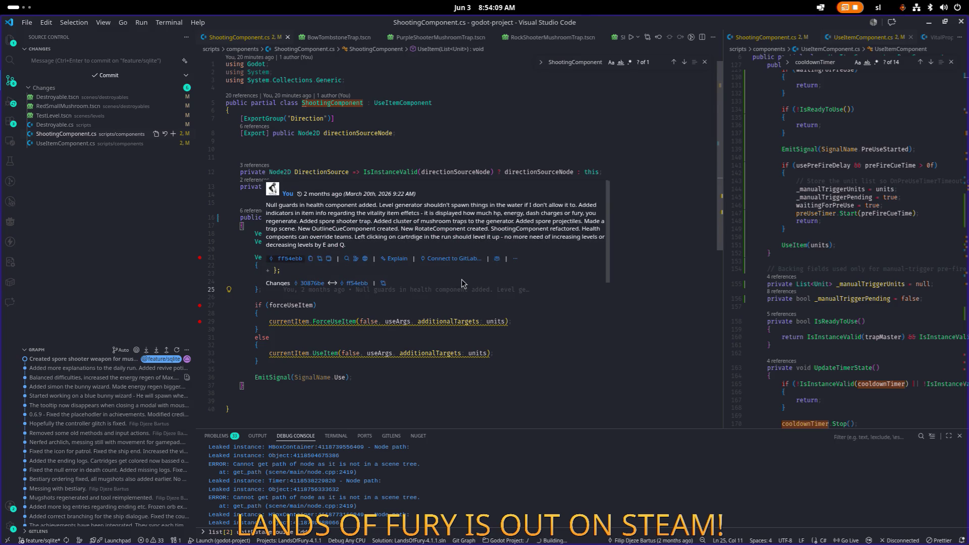
left_click(472, 353)
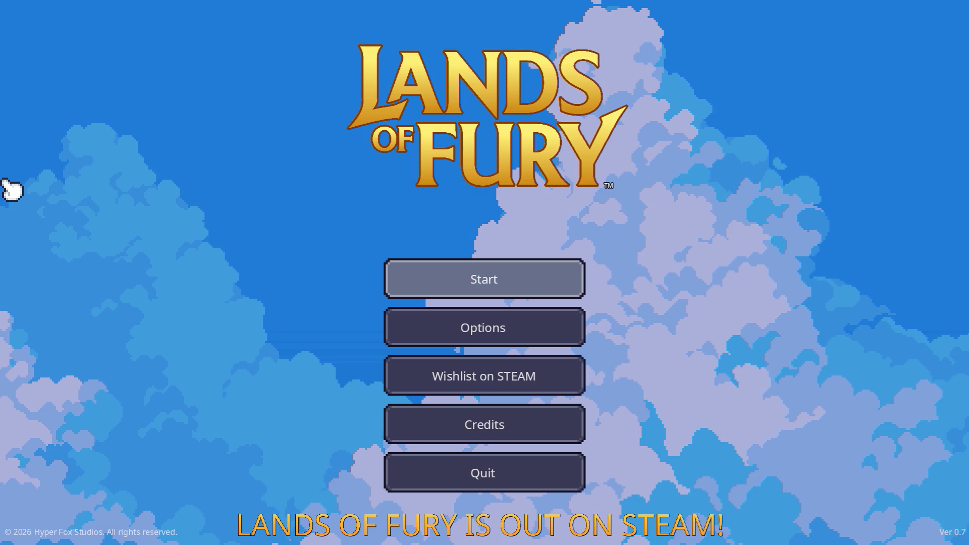
- Start the game with the first profile and move the Rusty Sword to another inventory slot
left_click(434, 276)
left_click(434, 276)
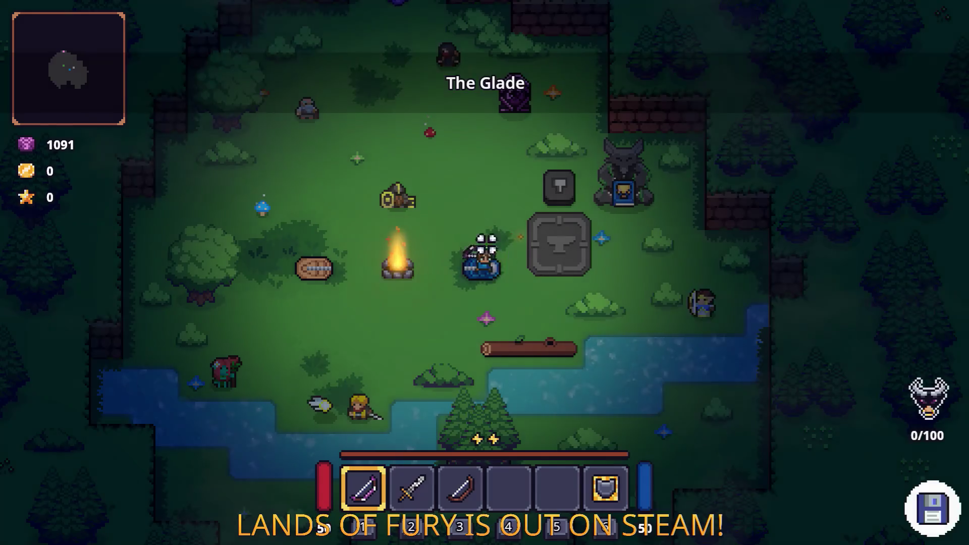
key("Tab")
left_click_drag(419, 369, 511, 364)
key("Tab")
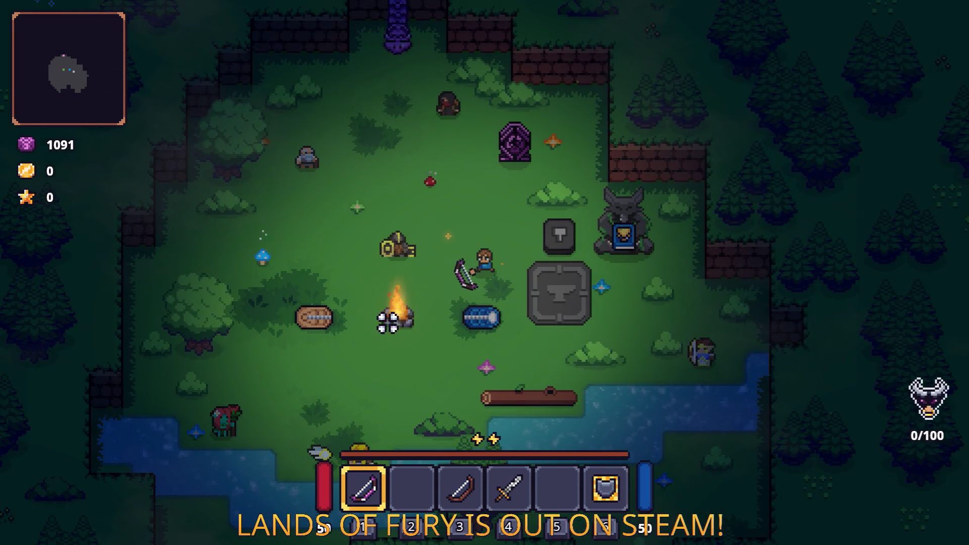
key("Tab")
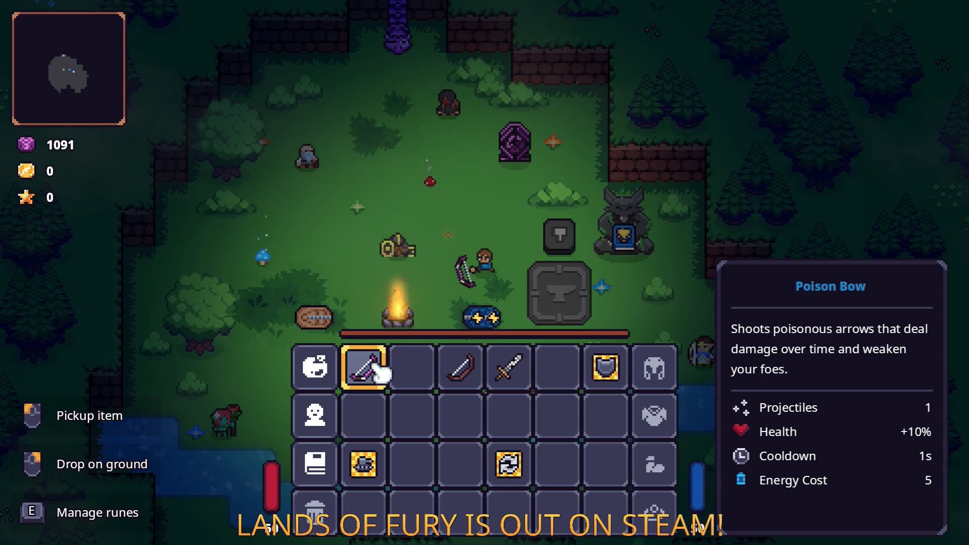
key("Tab")
- Equip the sword, walk up and strike a mushroom to hit the OnDeath breakpoint
key("4")
key("w")
left_click(355, 218)
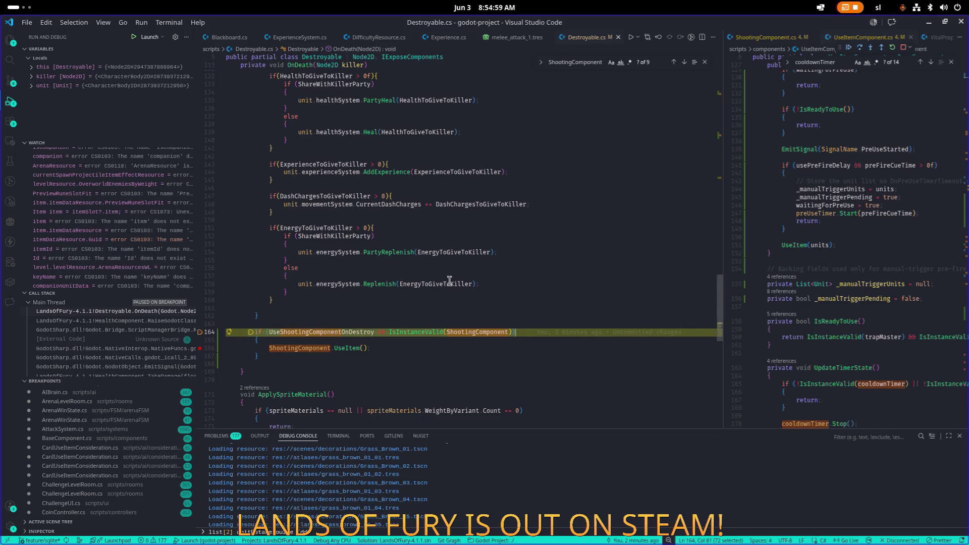
- Stop debugging, enable Use Shooting Component On Destroy on RedSmallMushroom, and save the scene
left_click(903, 47)
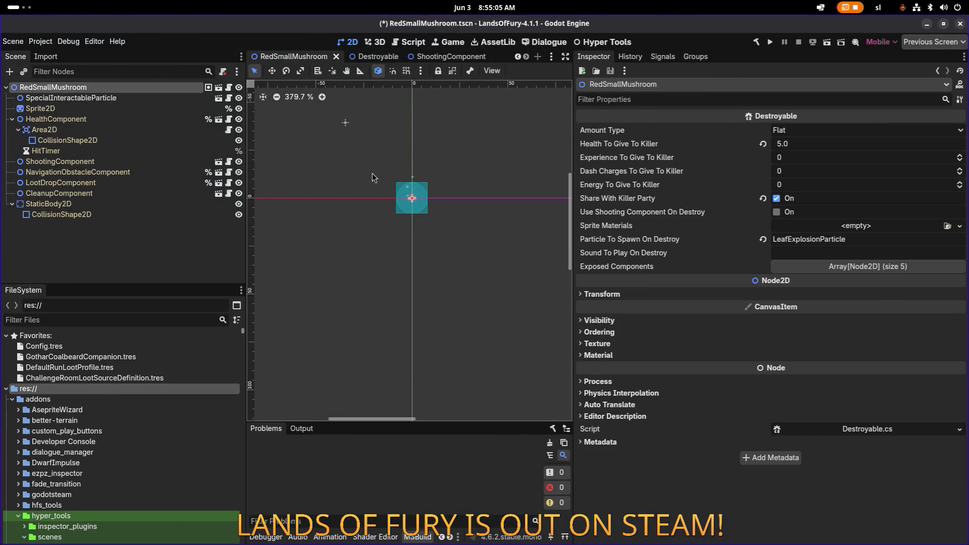
left_click(777, 213)
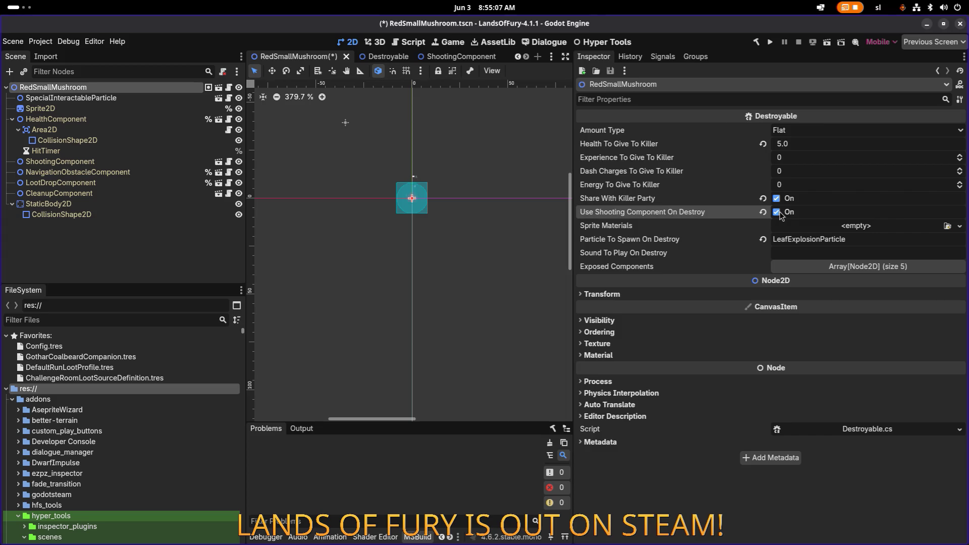
key("ctrl+s")
- Look over the energy replenish block in Visual Studio Code, then minimize it
key("alt+Tab")
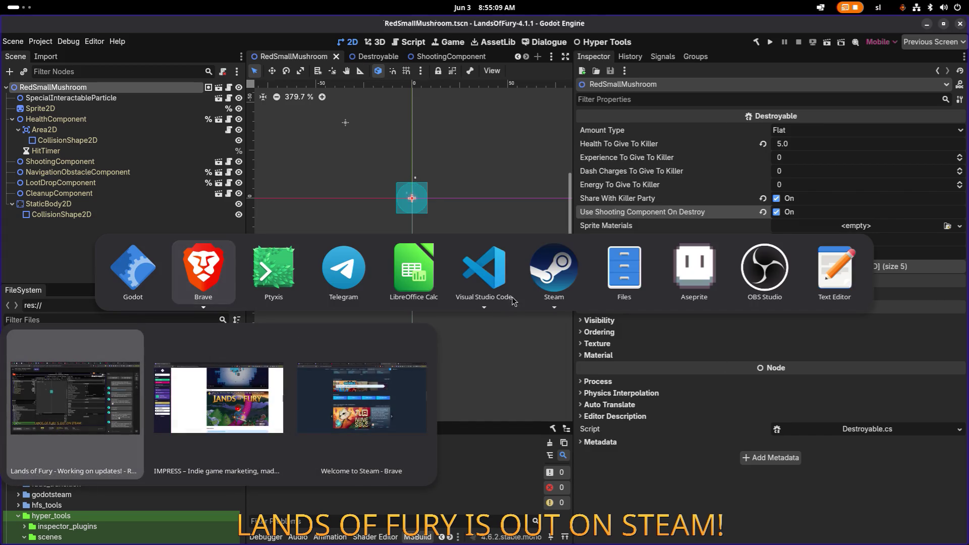
left_click(503, 284)
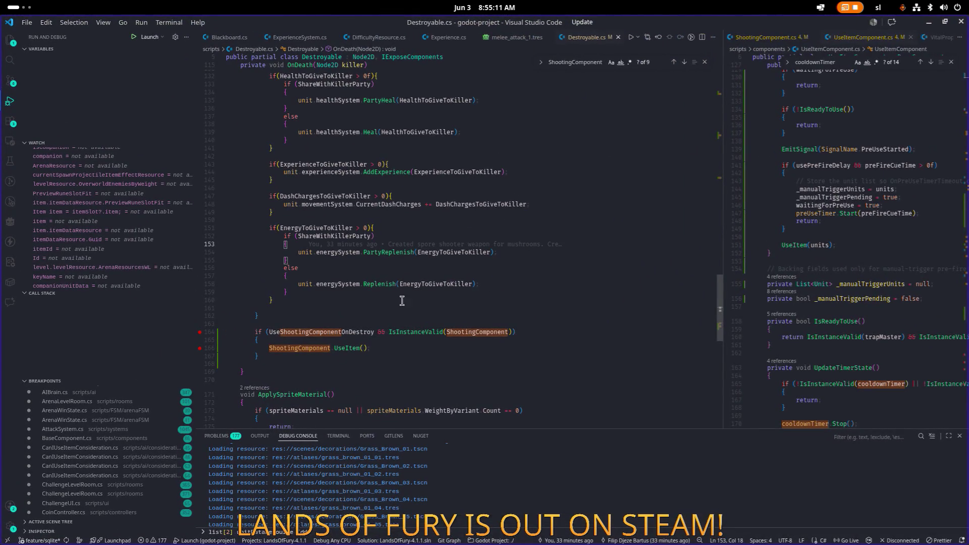
left_click(536, 260)
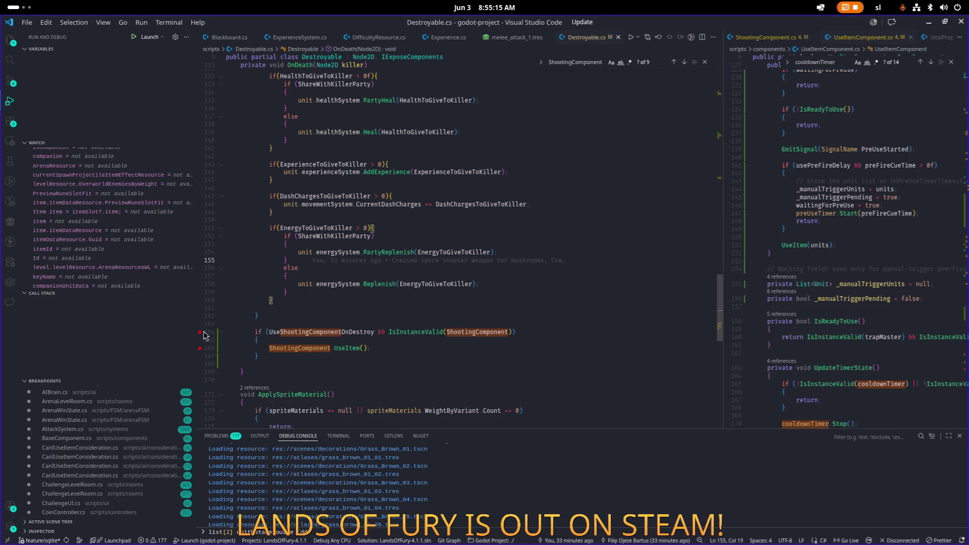
left_click(928, 23)
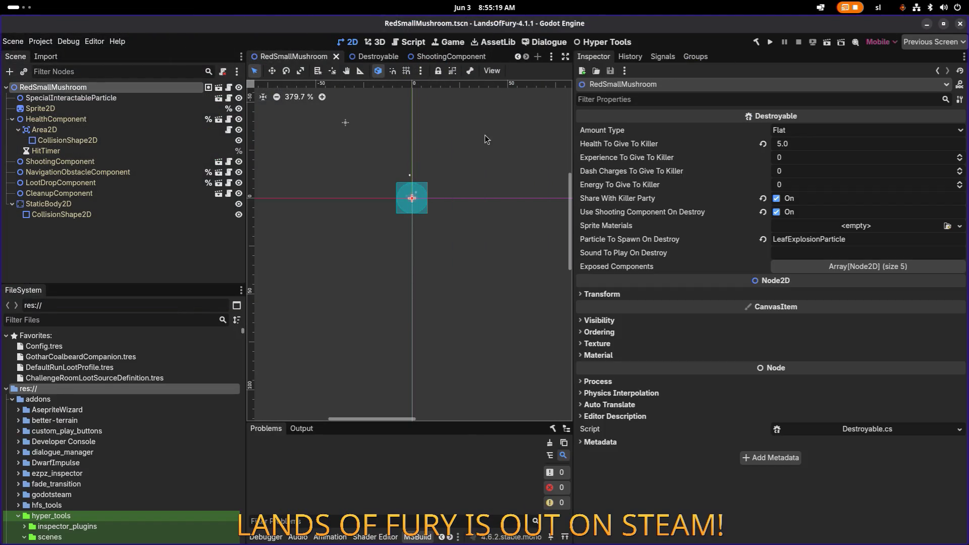
- Set RedSmallMushroom's Health To Give To Killer to 0
left_click(76, 98)
left_click(73, 87)
left_click(808, 143)
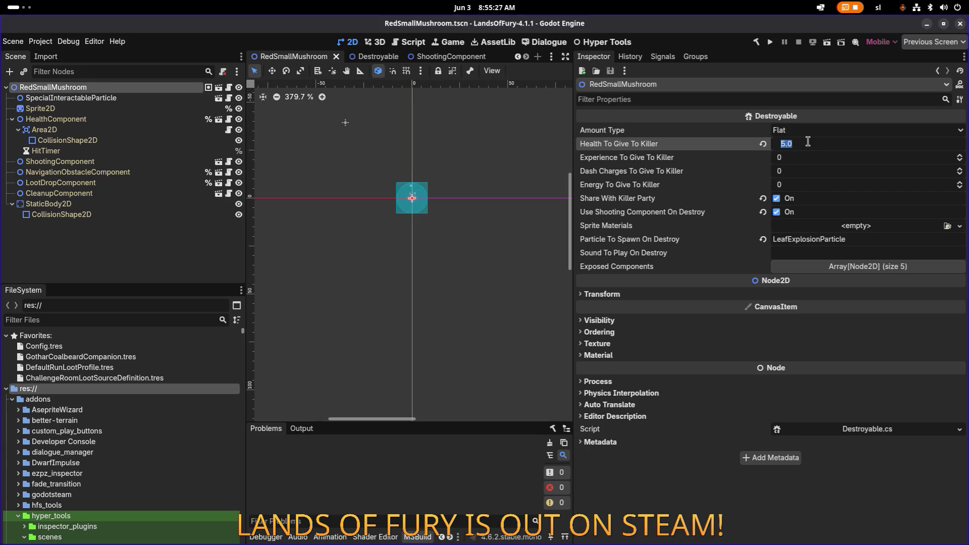
type("0")
key("Return")
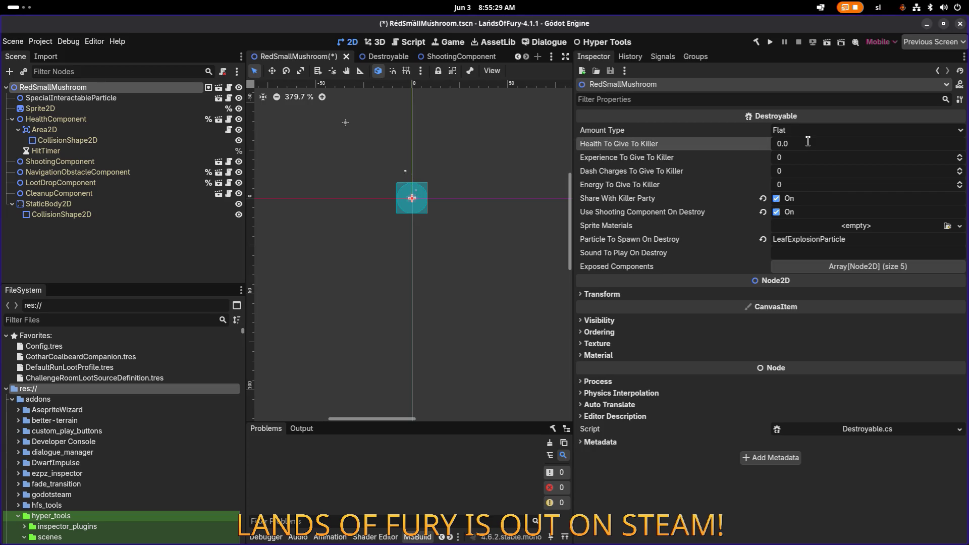
- Turn off Share With Killer Party, save the scene, and run the game
left_click(778, 198)
key("ctrl+s")
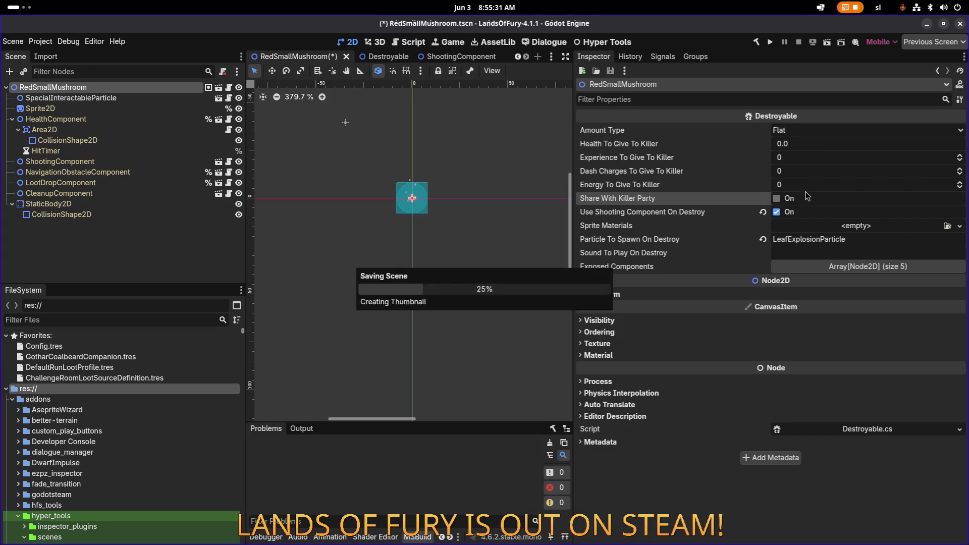
left_click(770, 44)
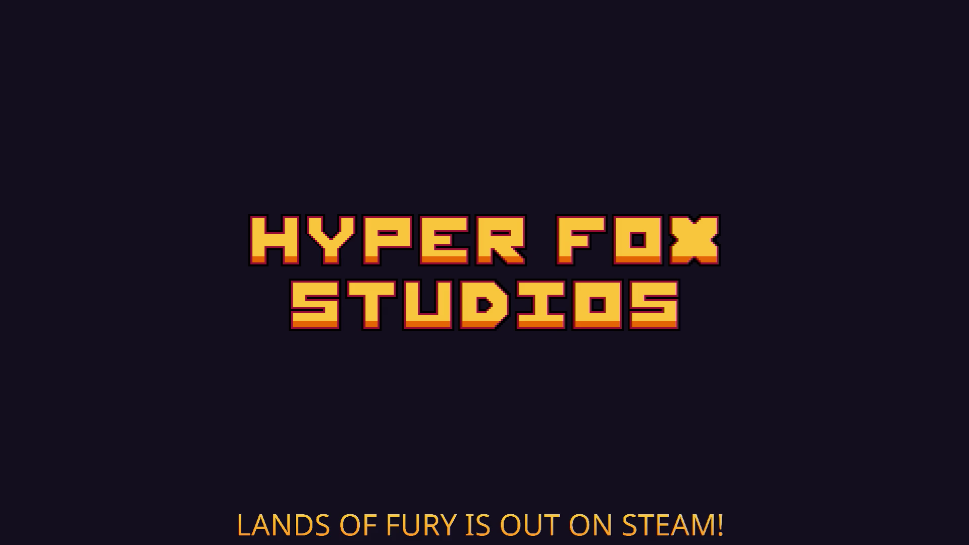
key("Return")
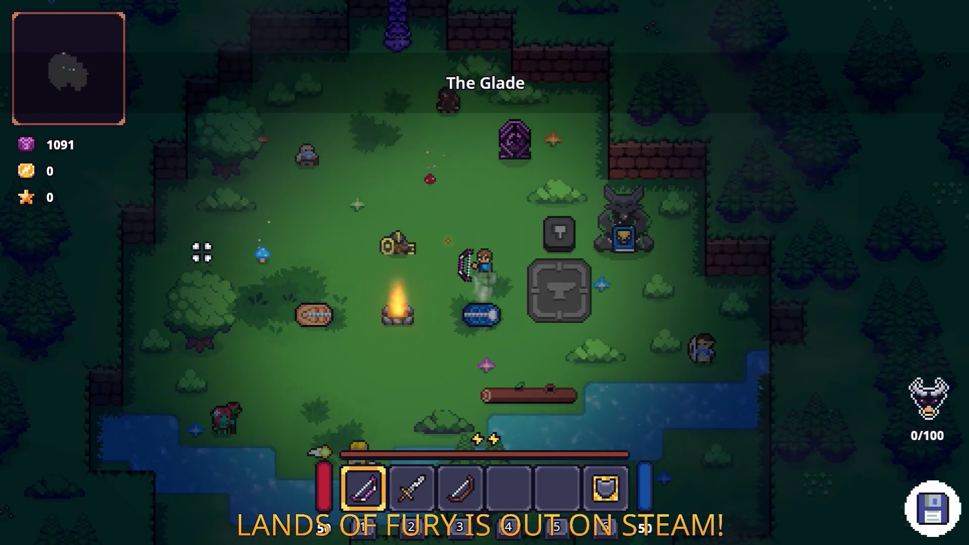
key("w")
key("2")
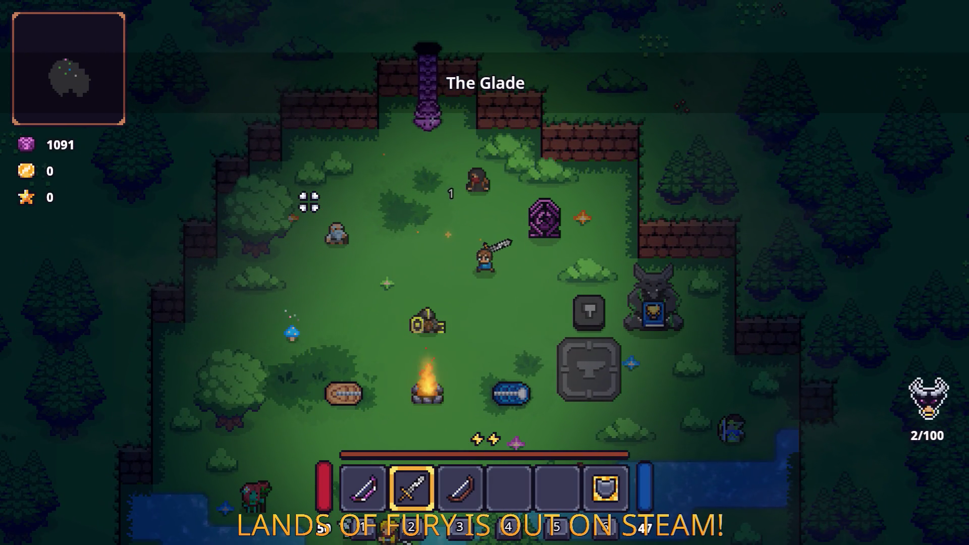
key("Escape")
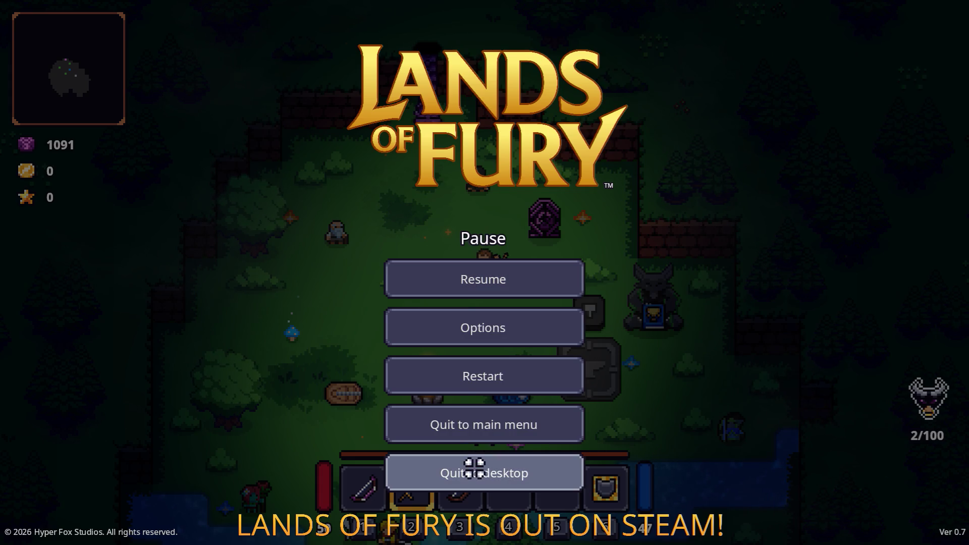
left_click(475, 468)
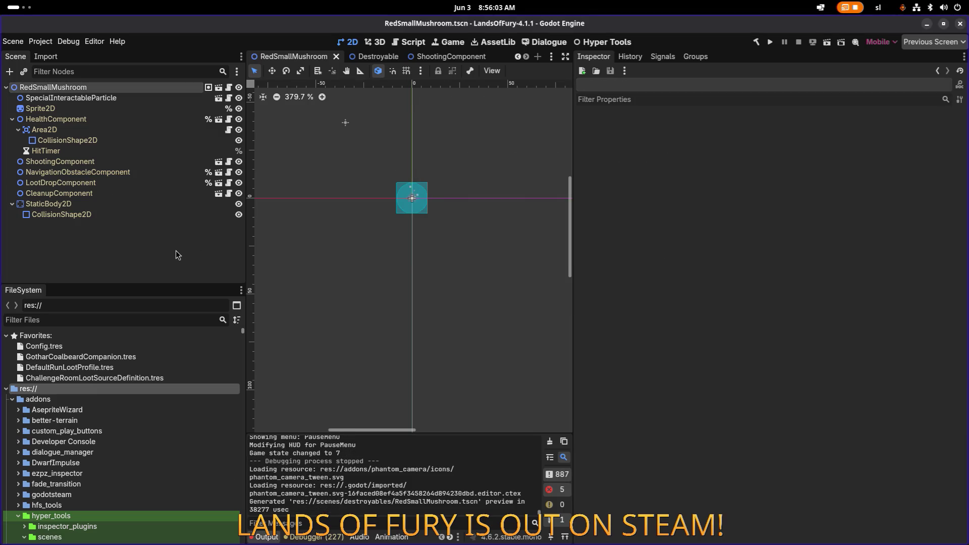
left_click(177, 108)
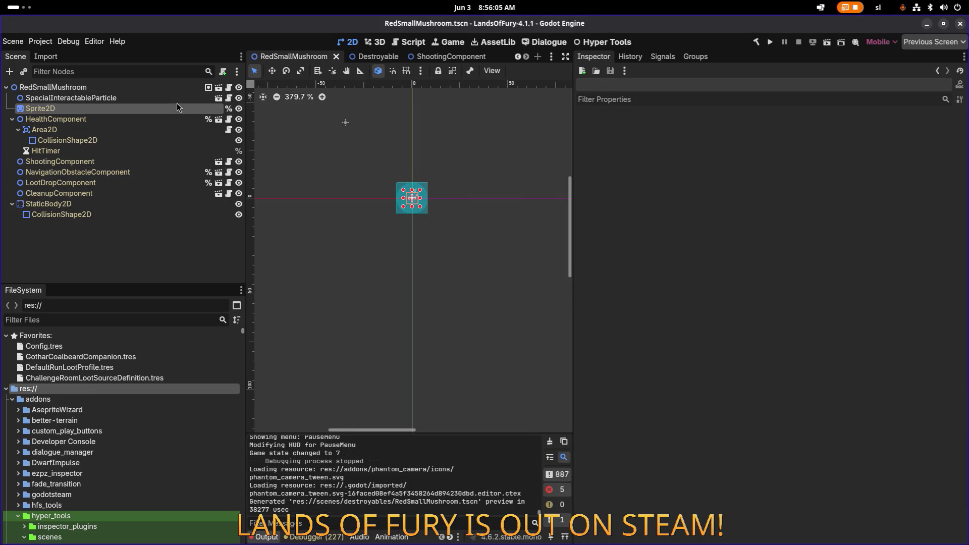
- Open TestLevel.tscn via quick scene search for 'testl'
left_click(177, 87)
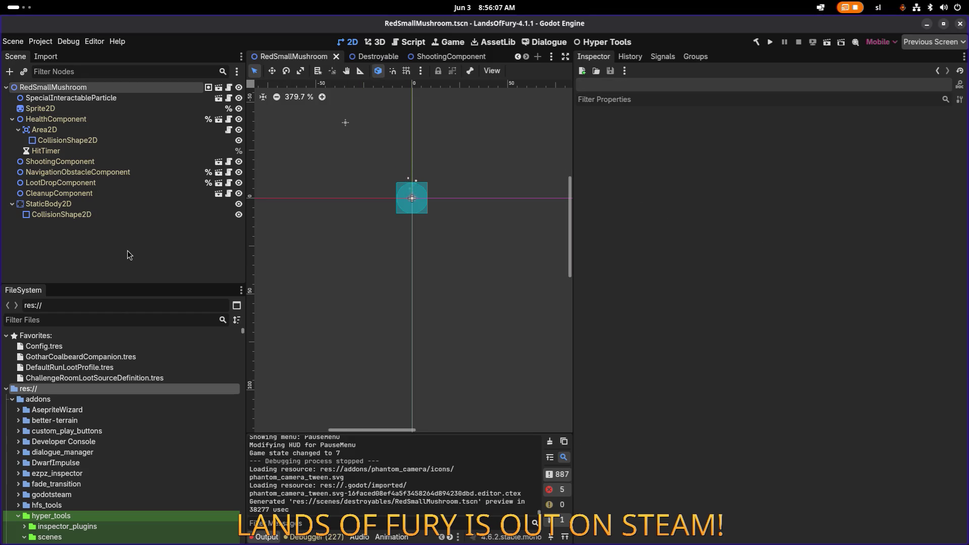
key("ctrl+shift+o")
type("testle")
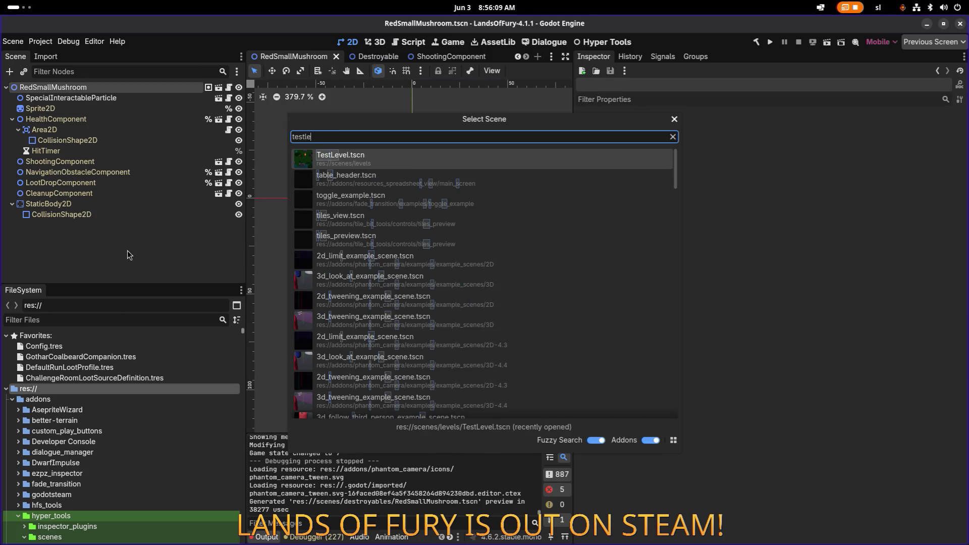
key("Return")
- Filter the level's nodes by 'red' and inspect the RedSmallMushroom instance's Destroyable settings
left_click(117, 70)
type("red")
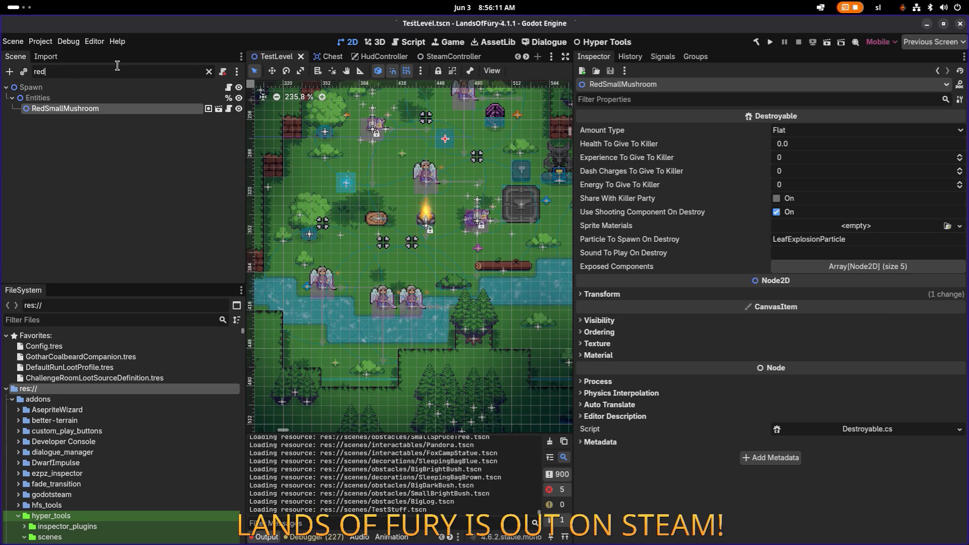
double_click(101, 109)
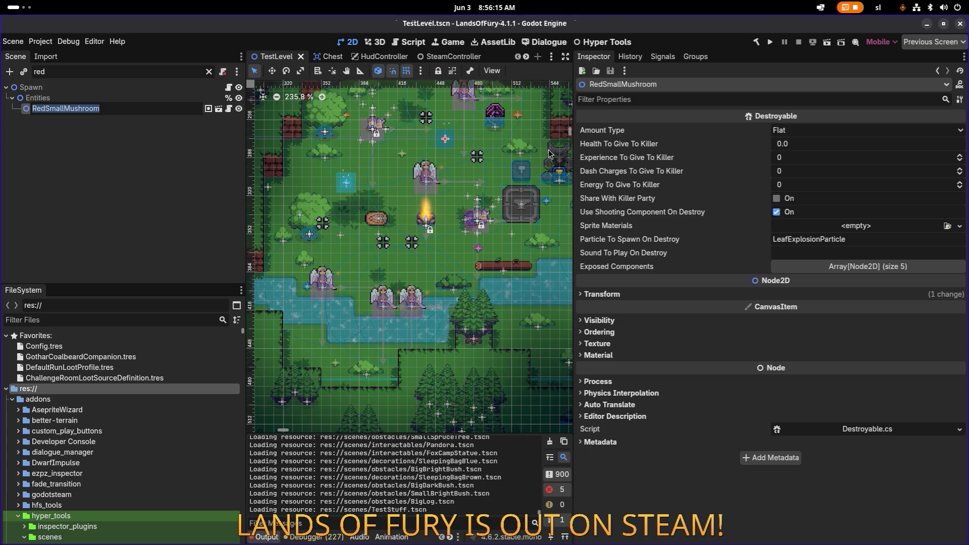
key("Escape")
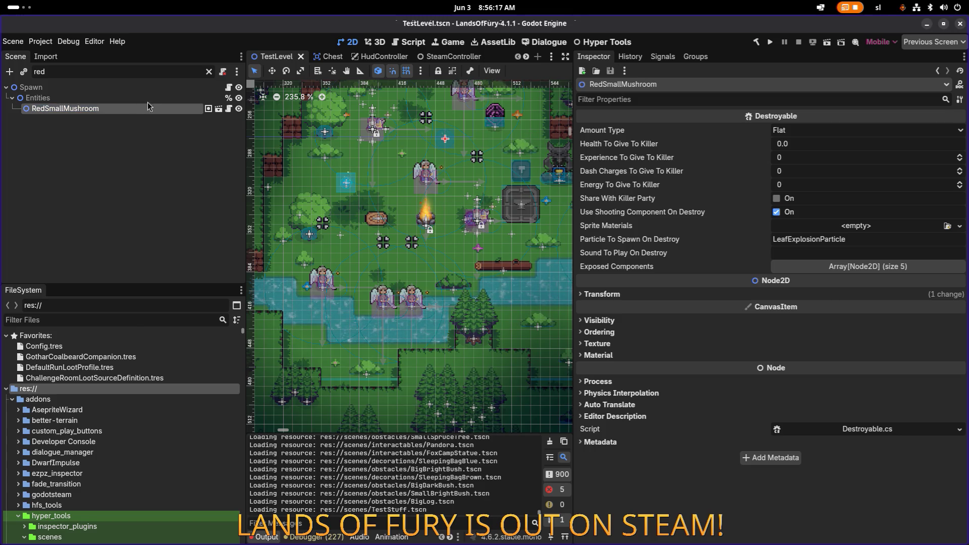
left_click(208, 71)
left_click(116, 233)
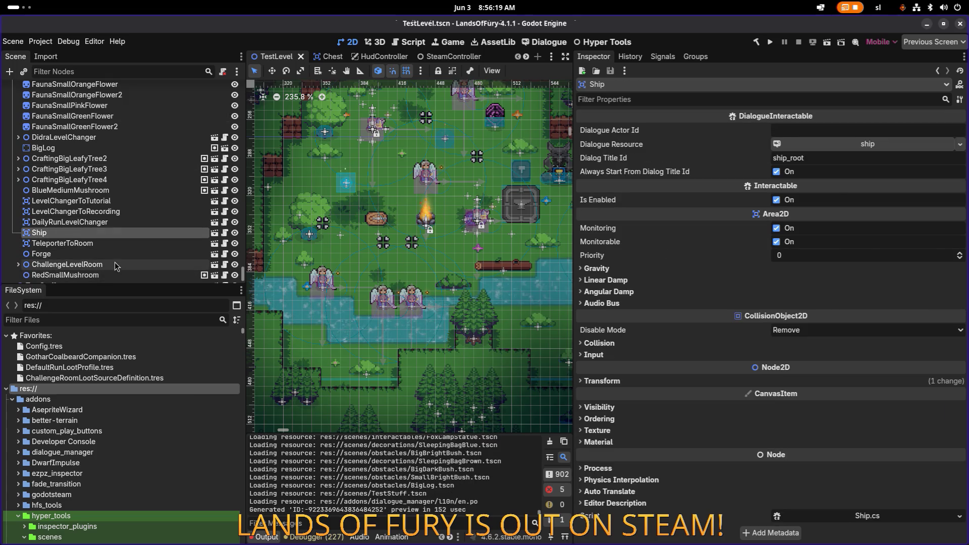
left_click(113, 265)
left_click(112, 275)
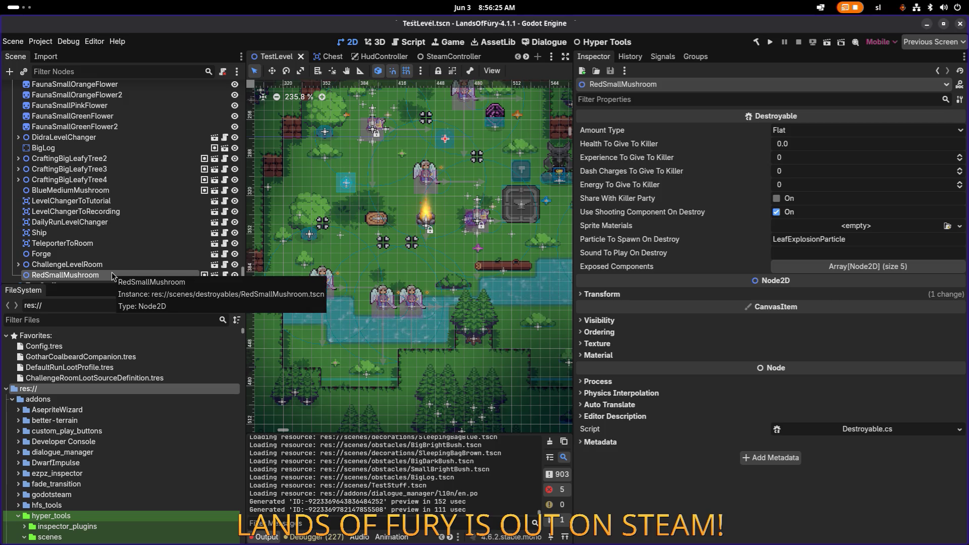
- In Visual Studio Code, place the caret after the UseItem call in Destroyable.cs
key("alt+Tab")
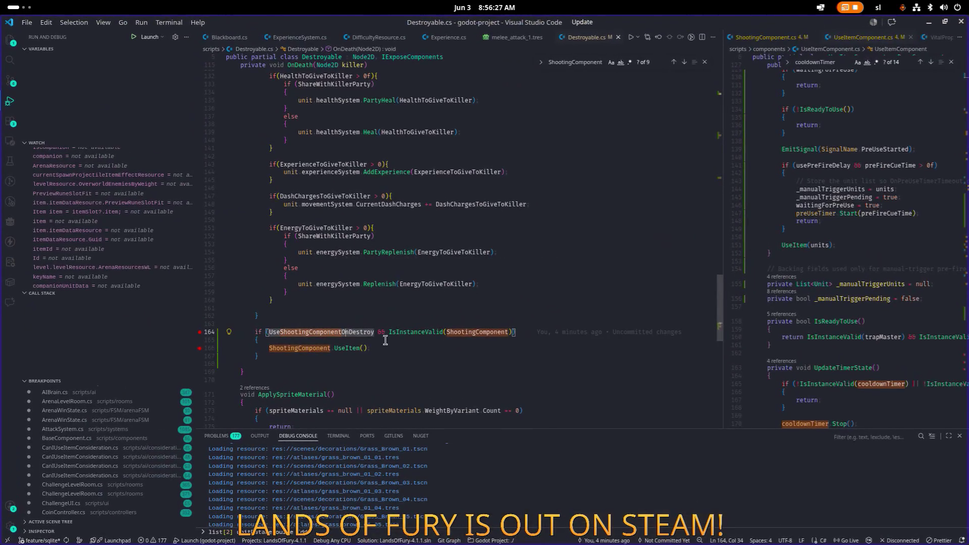
left_click(433, 356)
left_click(453, 351)
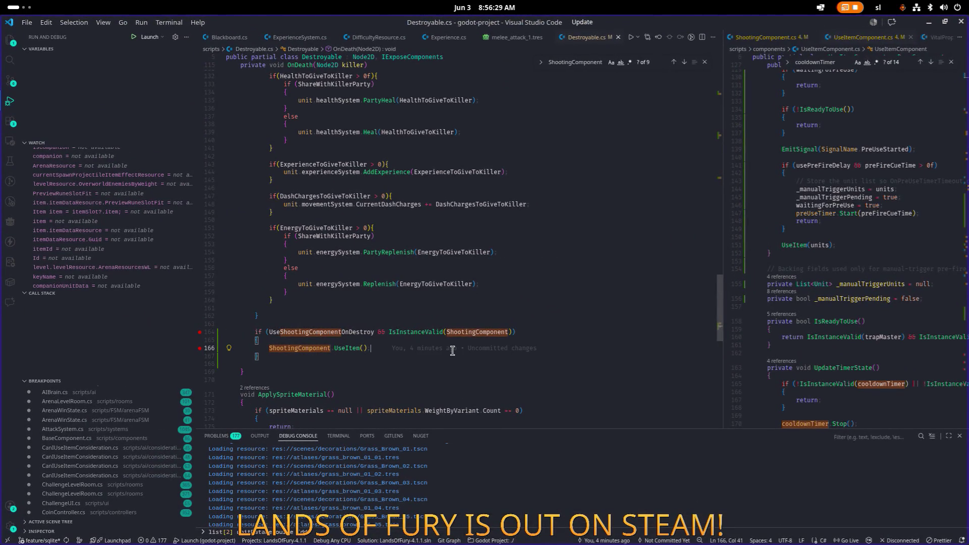
- Start debugging Lands of Fury from Visual Studio Code with F5
key("F5")
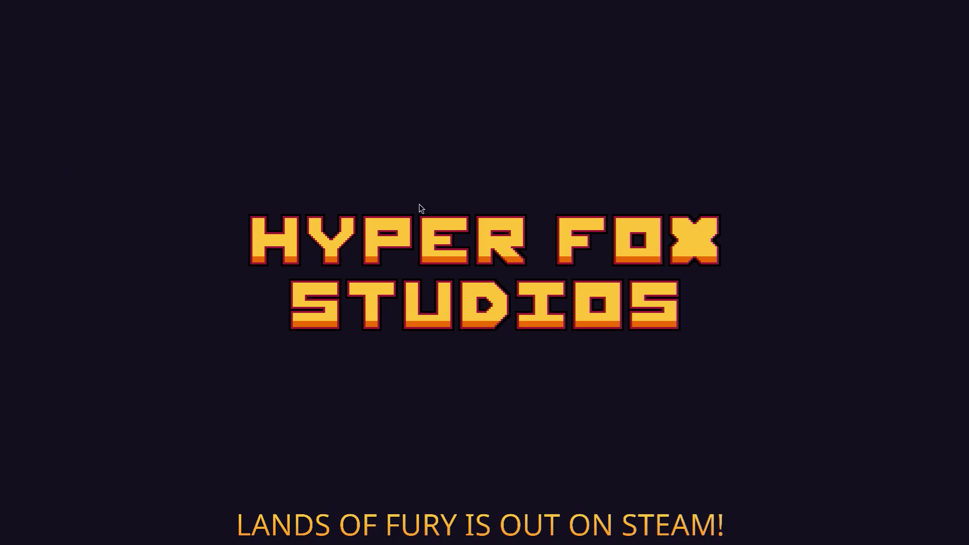
- Browse the Lands of Fury Steam community hub's discussion topics
key("alt+Tab")
left_click(584, 264)
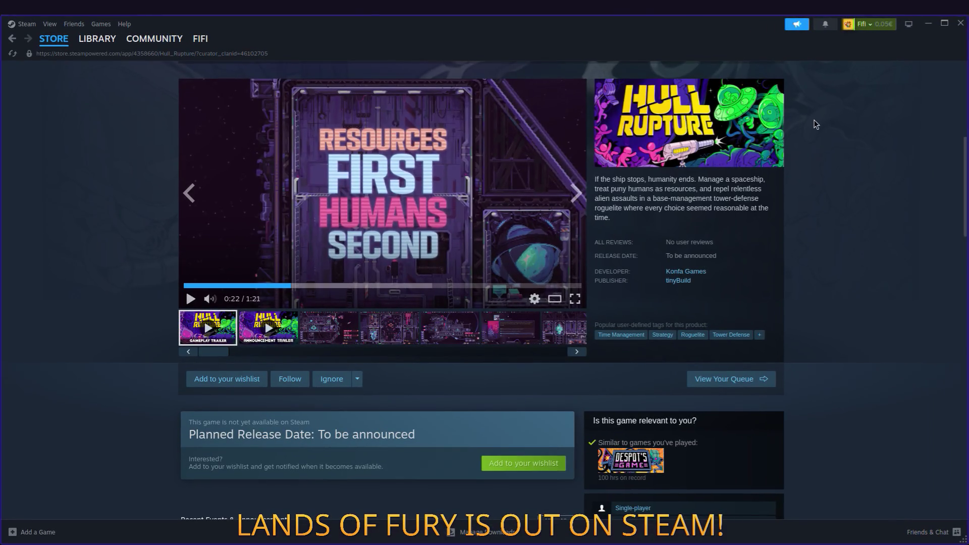
left_click(144, 40)
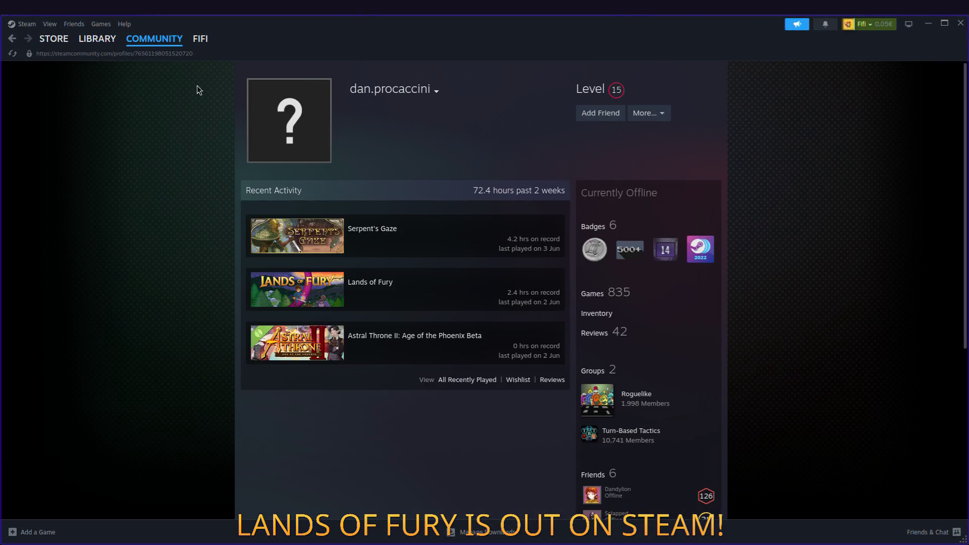
left_click(324, 291)
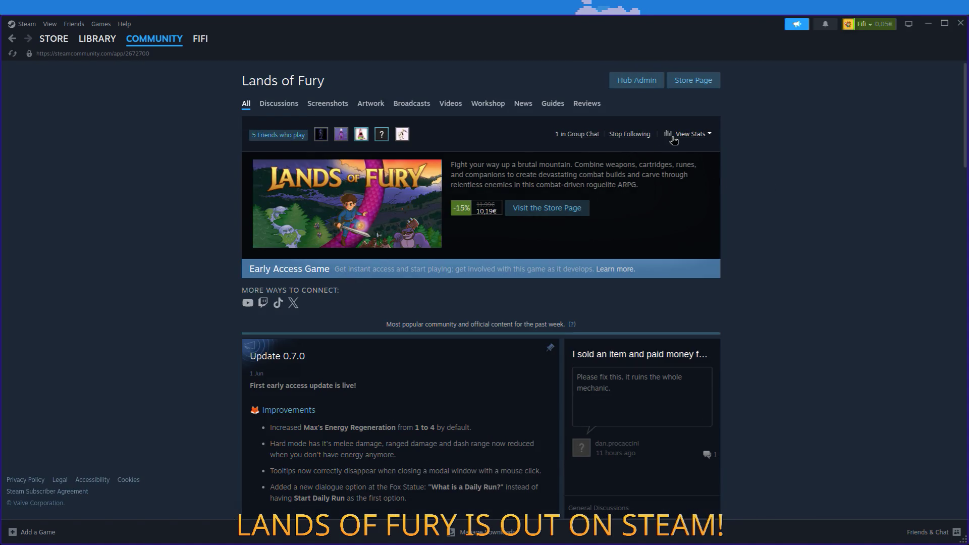
left_click(295, 107)
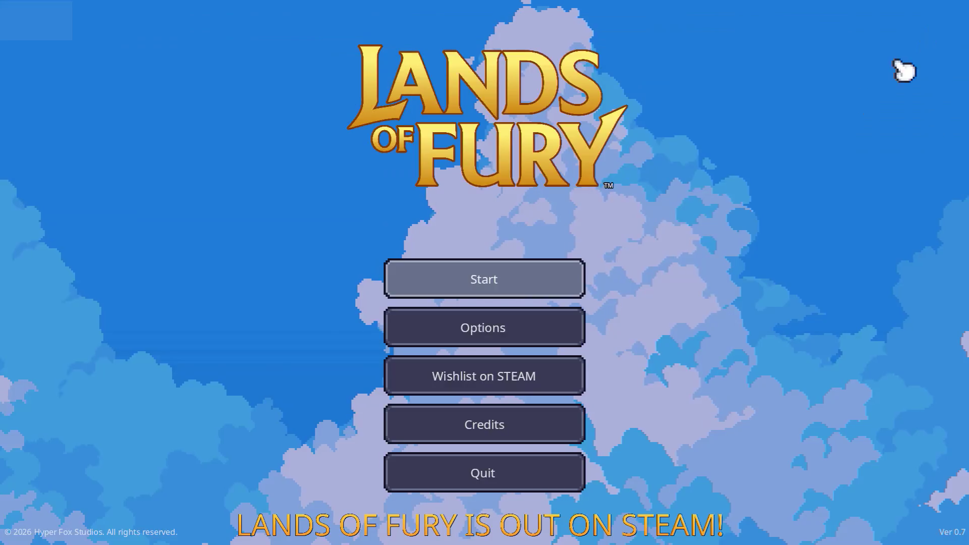
- Check Options, start the game with the first profile, then walk and equip the sword
left_click(526, 324)
left_click(497, 474)
left_click(490, 287)
left_click(465, 277)
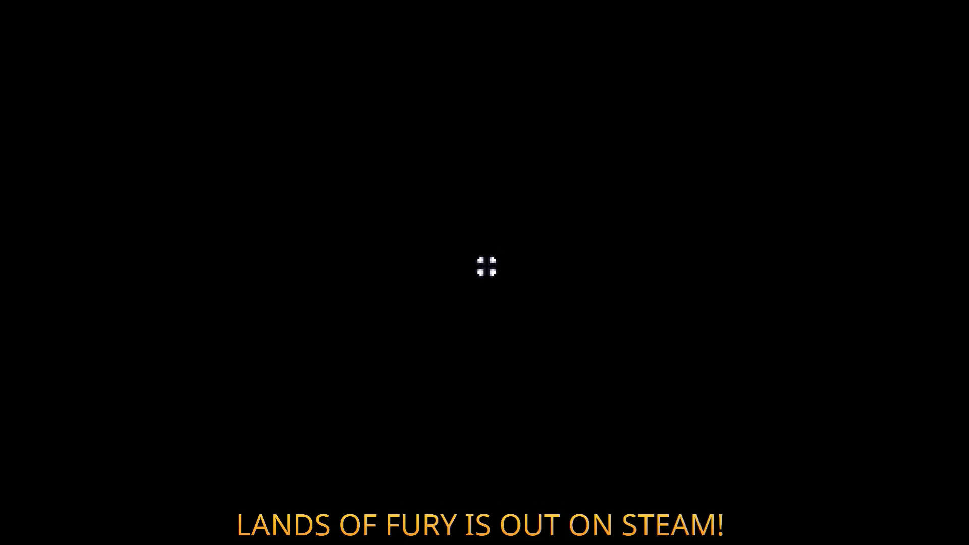
key("w")
key("2")
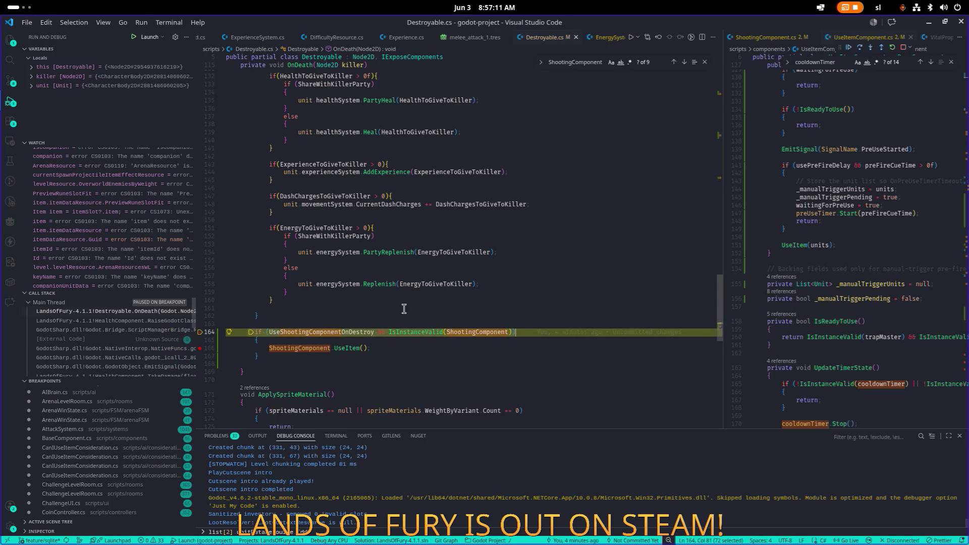
- Resume the debugger past the line-164 breakpoint, widen the code view, and minimize Visual Studio Code
left_click(316, 333)
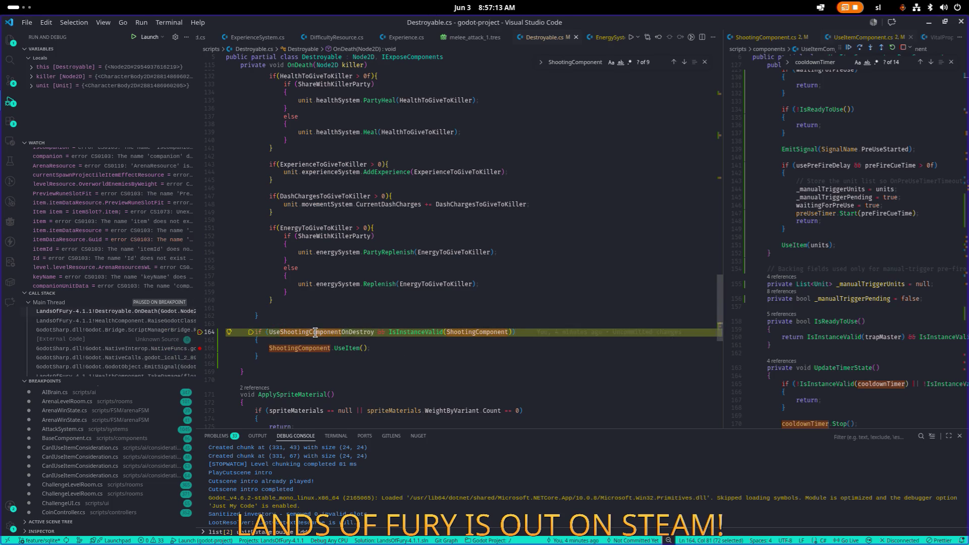
left_click(849, 48)
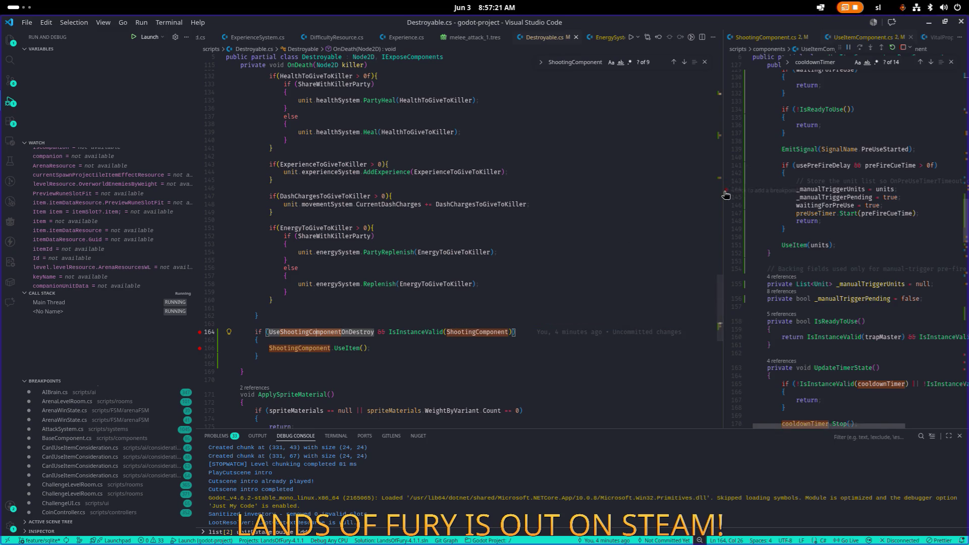
left_click_drag(724, 192, 604, 193)
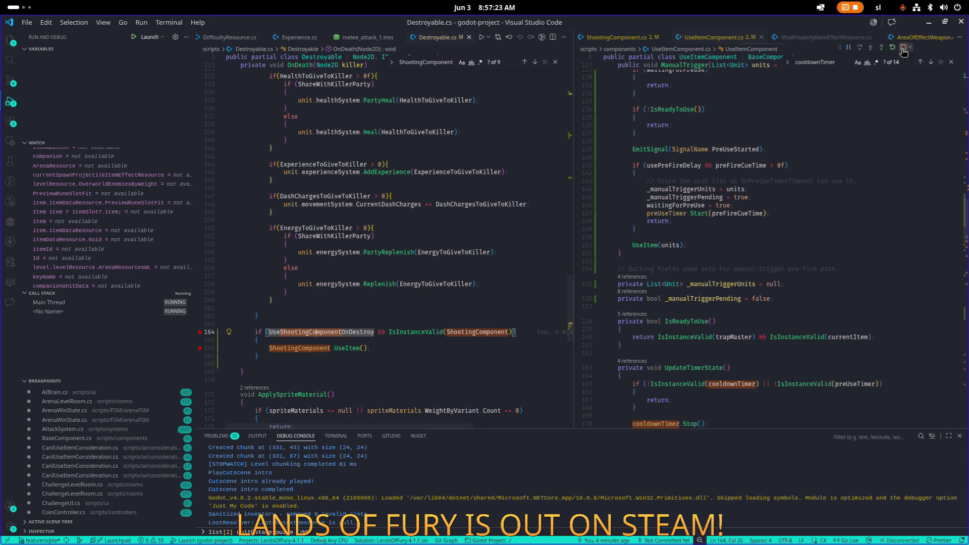
left_click(928, 24)
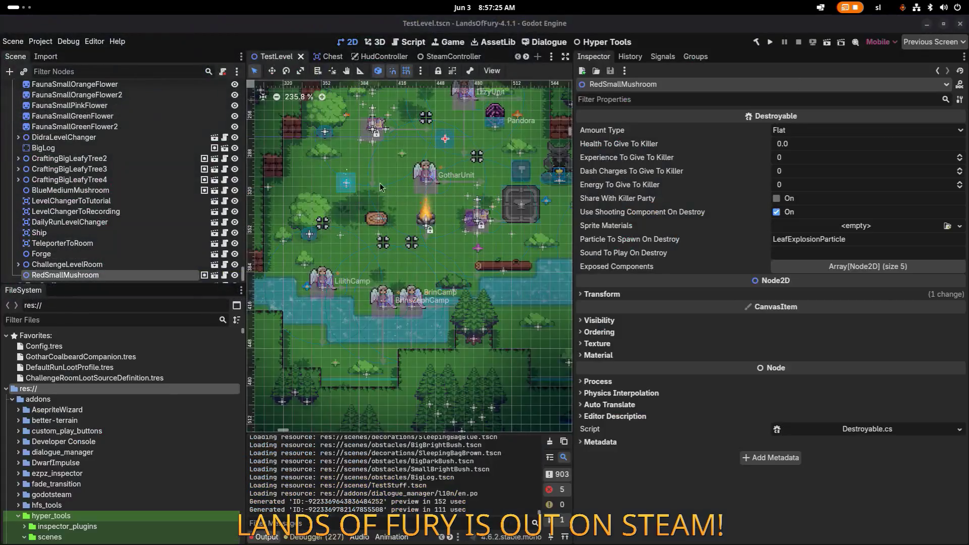
- Open RedSmallMushroom's inherited Destroyable base scene
left_click(71, 201)
left_click(214, 275)
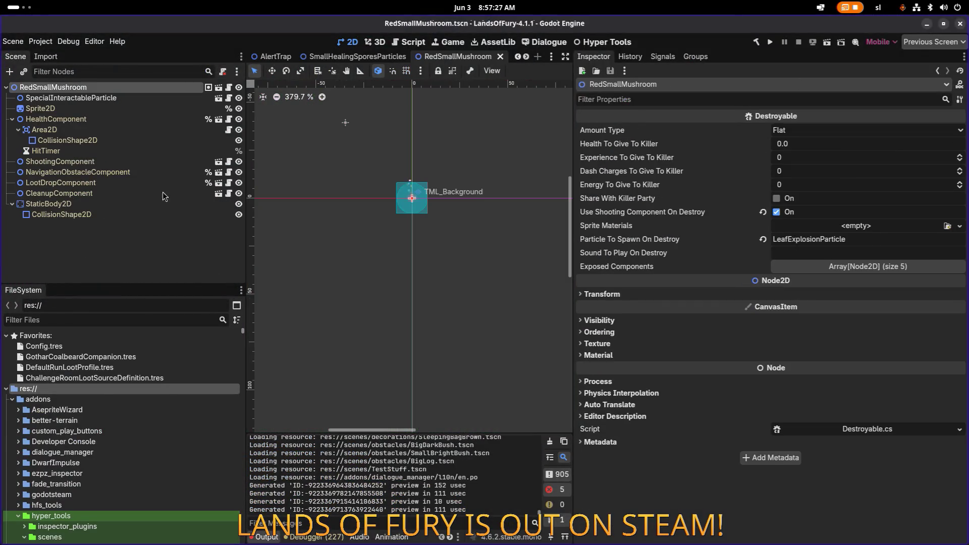
left_click(218, 87)
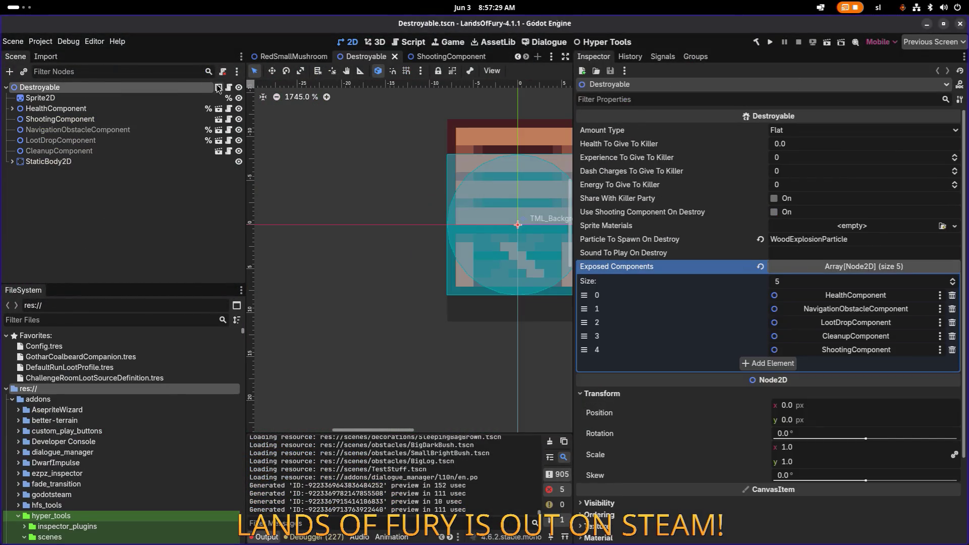
- Make ShootingComponent accessible as a scene-unique name and save Destroyable.tscn
left_click(112, 151)
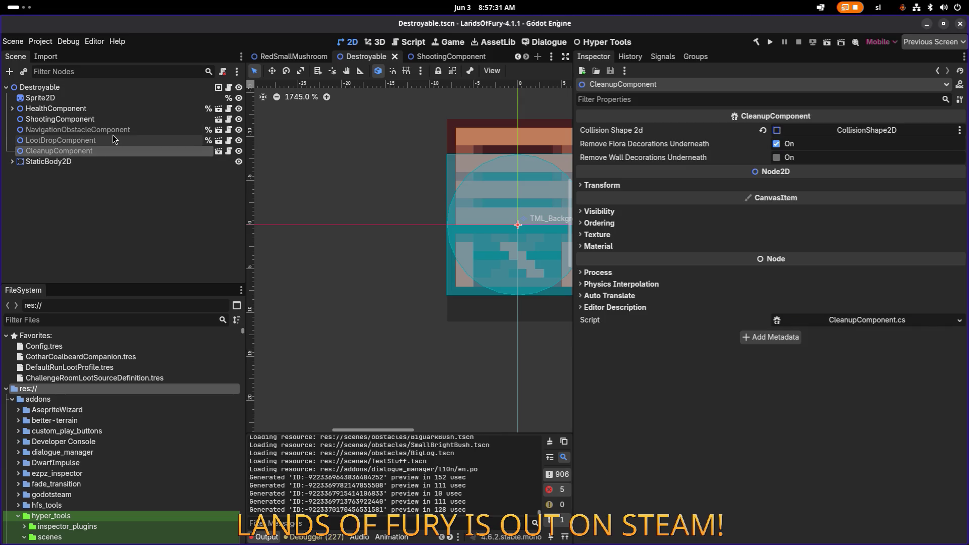
right_click(113, 119)
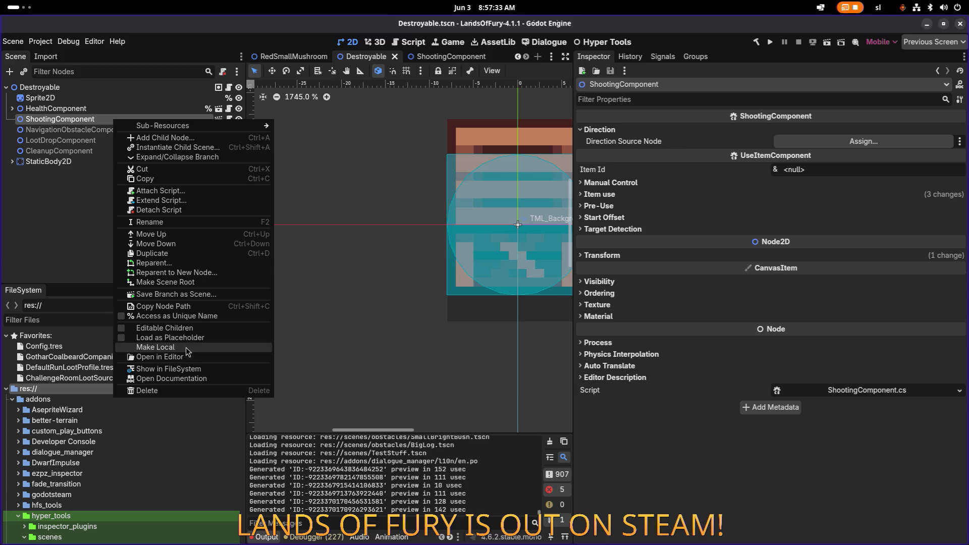
left_click(190, 317)
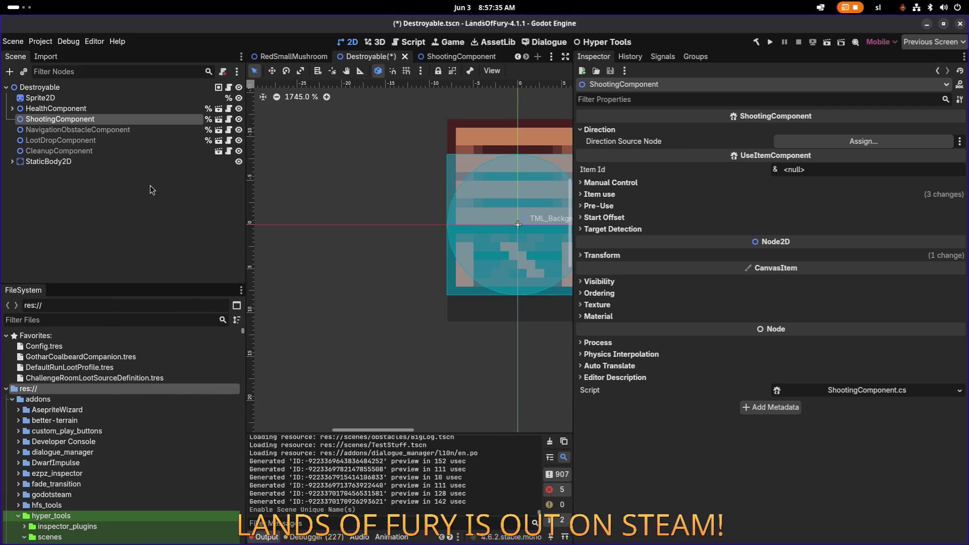
key("ctrl+s")
left_click(132, 110)
- Verify the ShootingComponent node's name, then return to Visual Studio Code
left_click(126, 122)
double_click(126, 122)
left_click(147, 142)
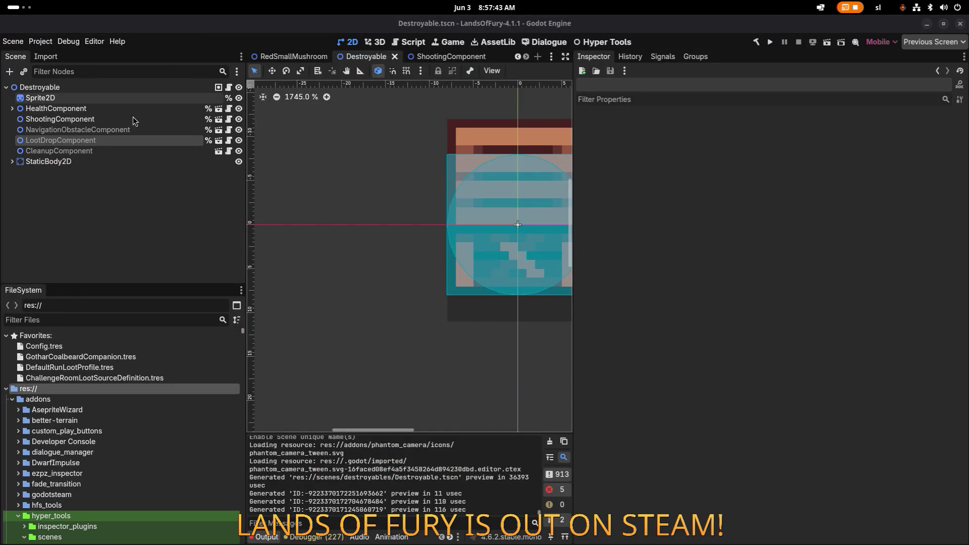
key("alt+Tab")
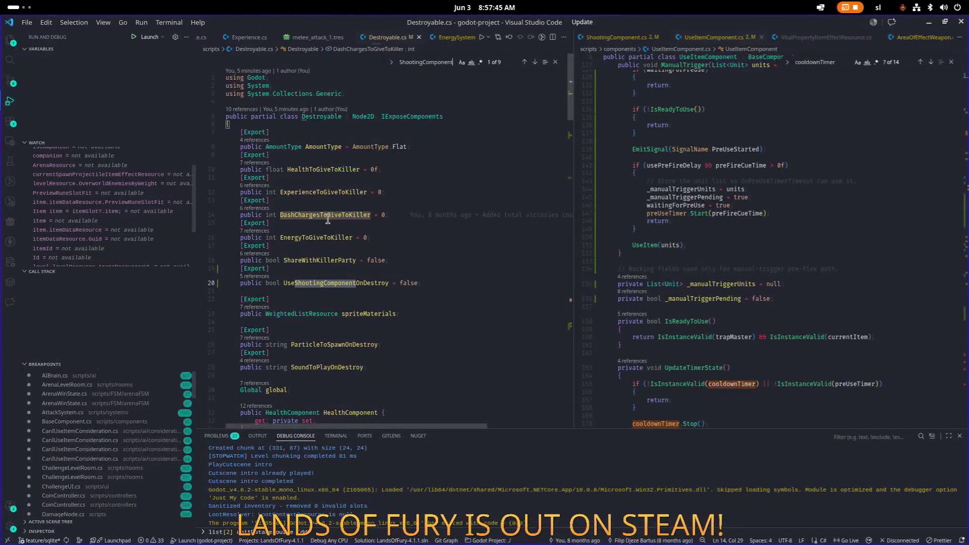
- Find the %ShootingComponent lookup on line 67 of Destroyable.cs and inspect the Sprite2D lookup on line 68
key("Return")
key("Return")
key("Return")
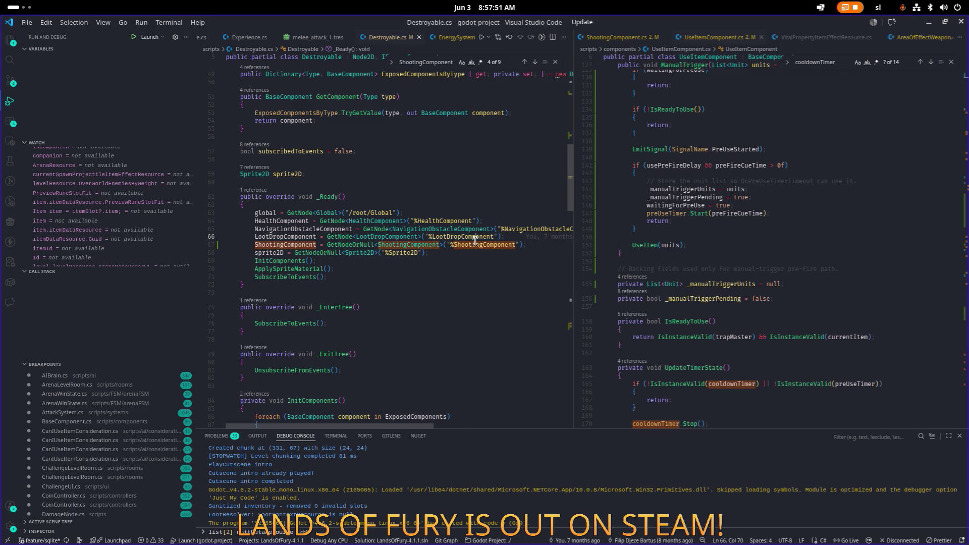
left_click(927, 25)
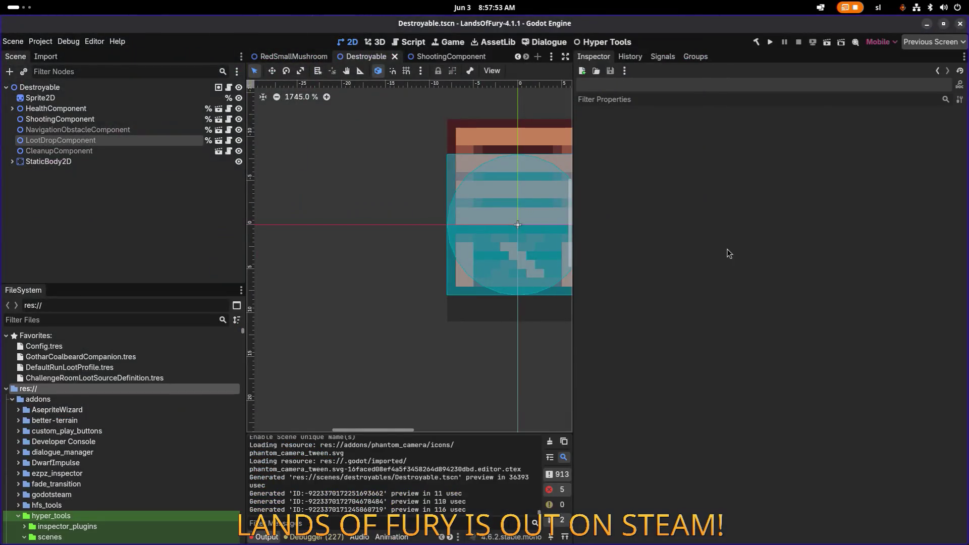
key("alt+Tab")
left_click(482, 268)
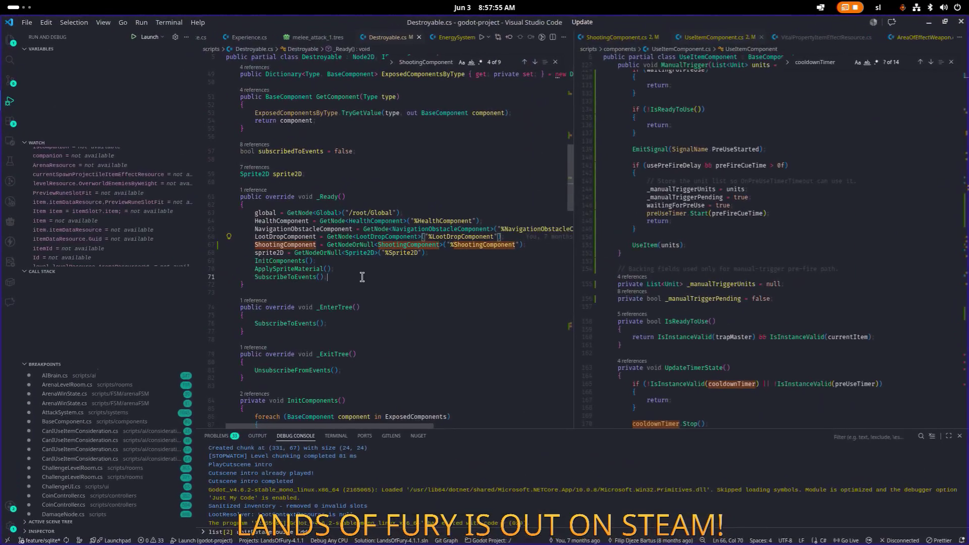
left_click(361, 253)
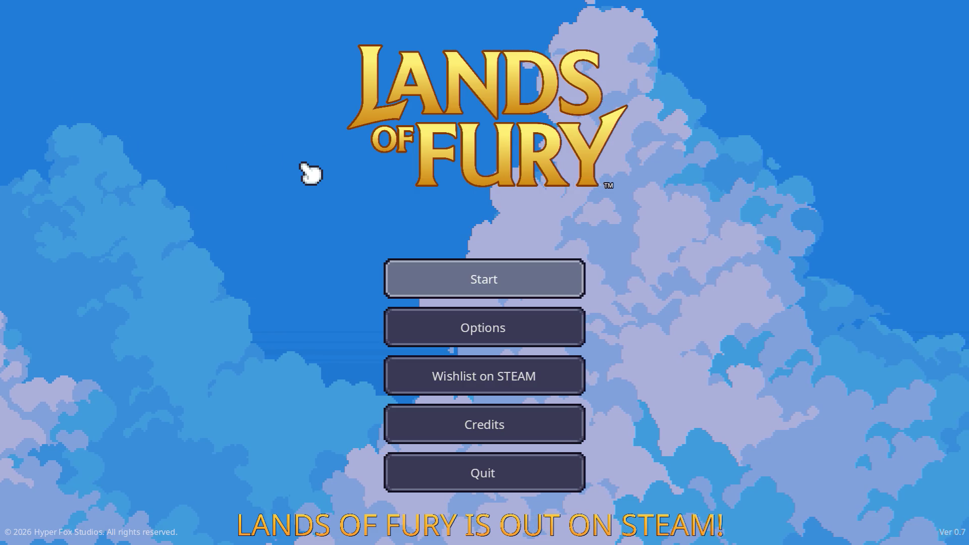
- Start a new run from the main menu, then walk and equip the sword with 2
key("Return")
key("Return")
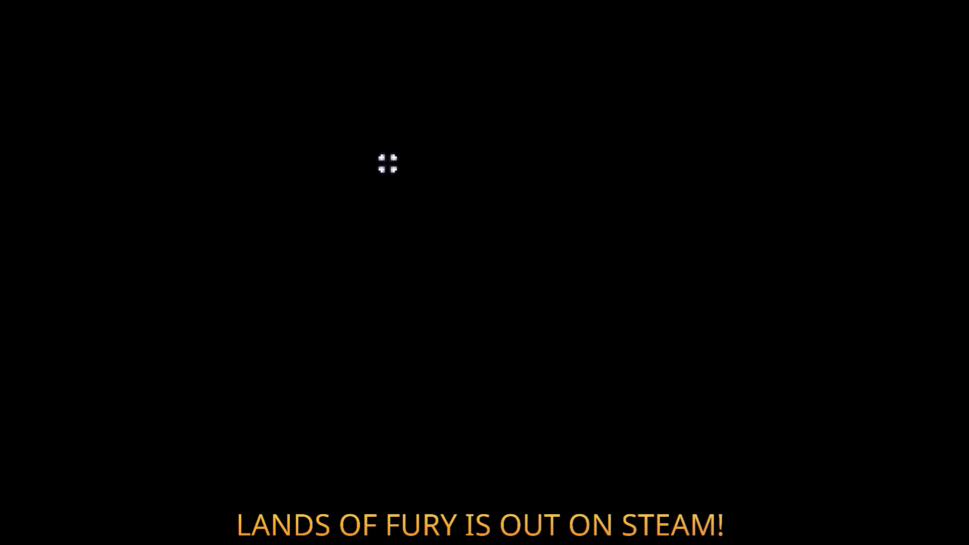
key("w")
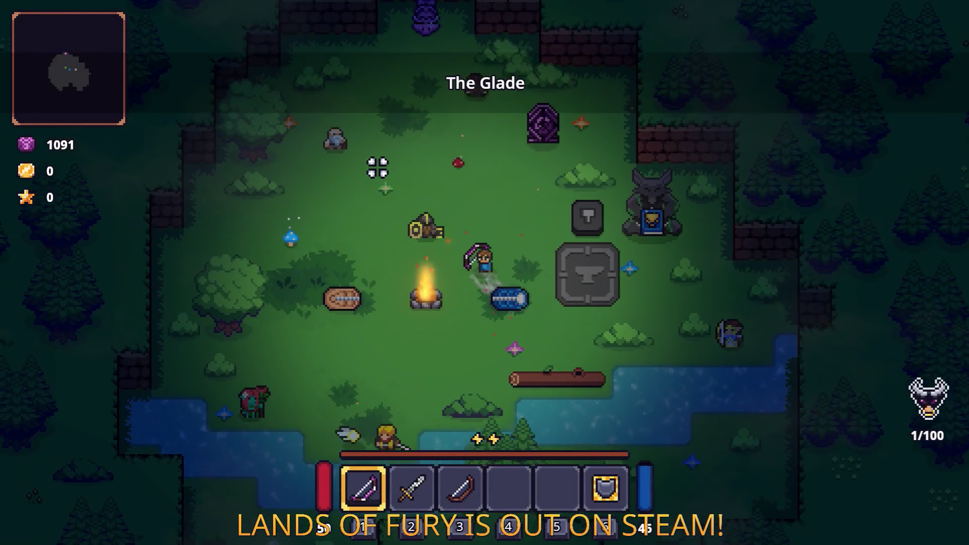
key("2")
key("w")
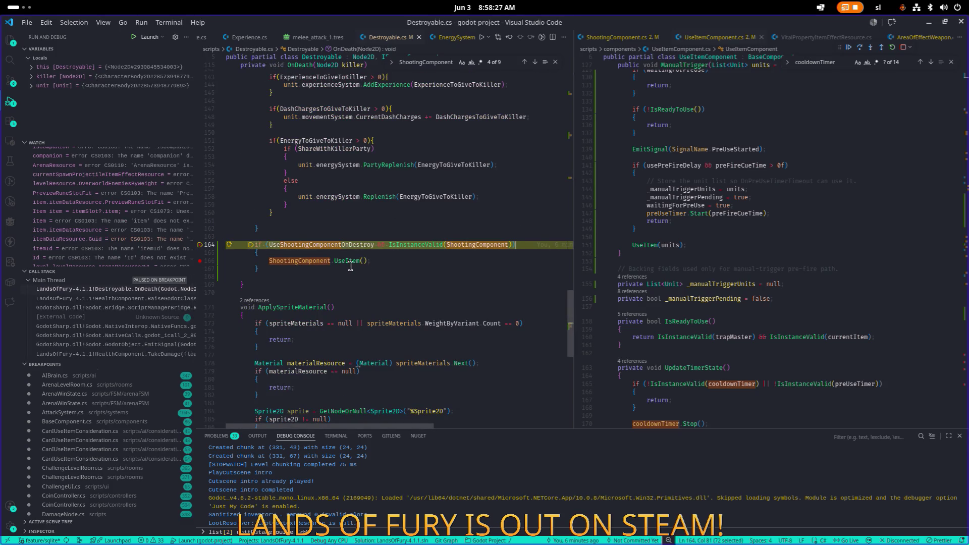
- Step over to the ShootingComponent UseItem call on line 166, then return to the game
key("F10")
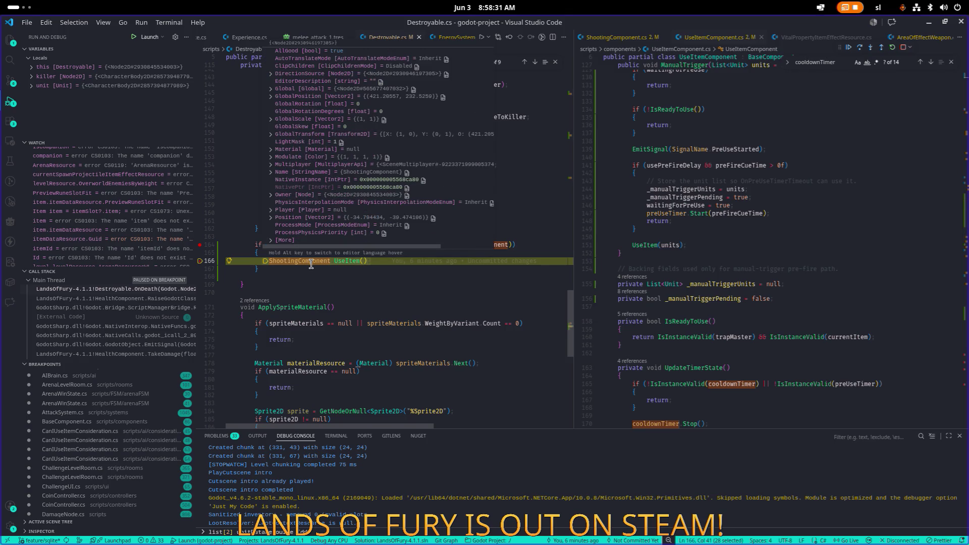
key("alt+Tab")
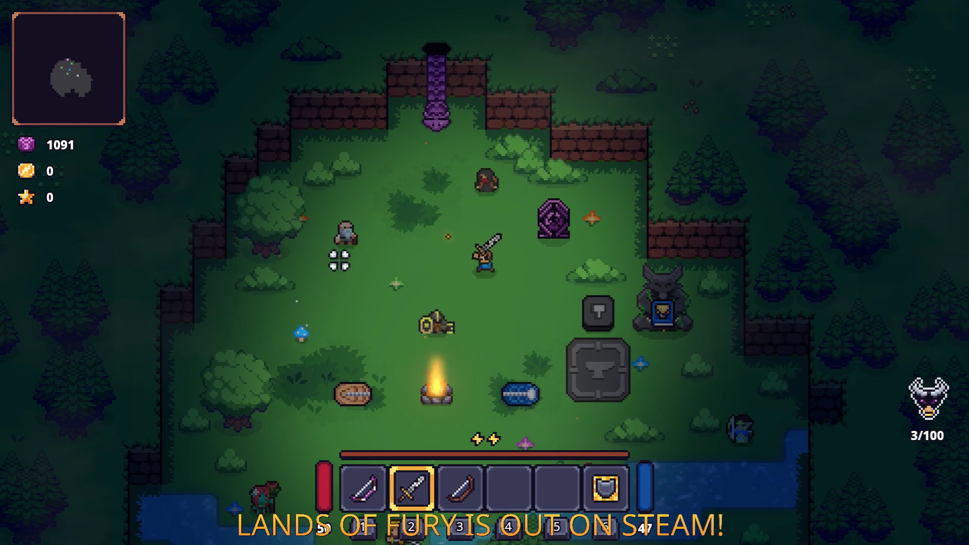
- Dash, walk and swing the sword around the item pile, then restart the run from the Pause menu
key("space")
key("a")
left_click(339, 287)
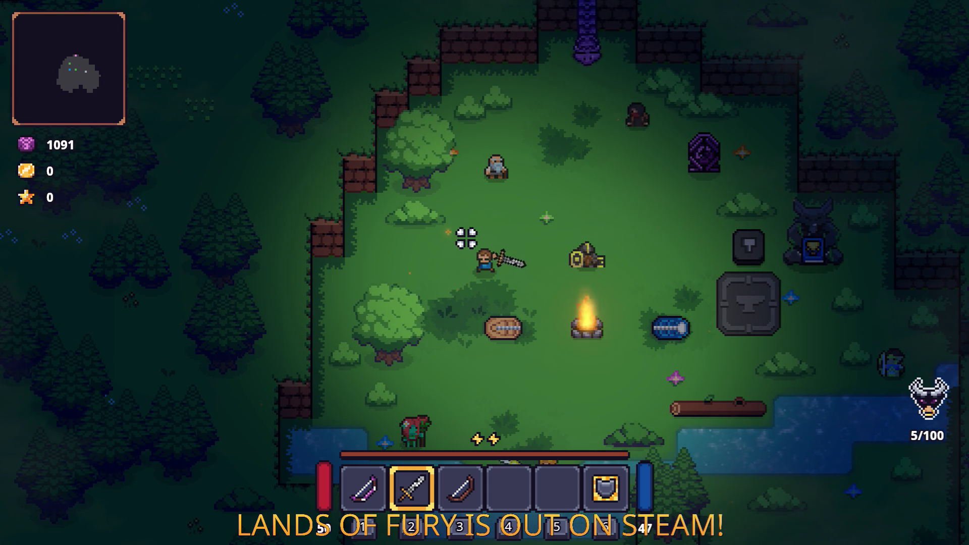
key("d")
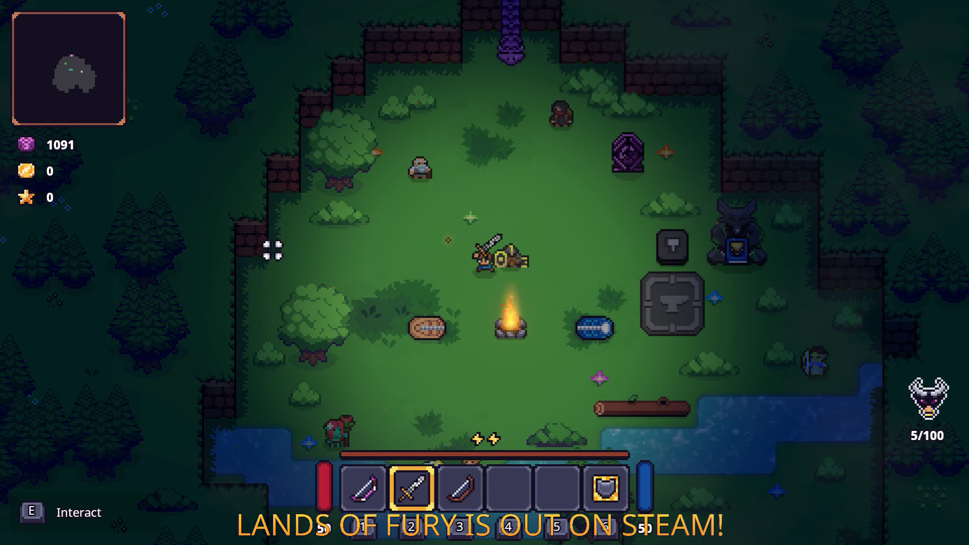
key("w")
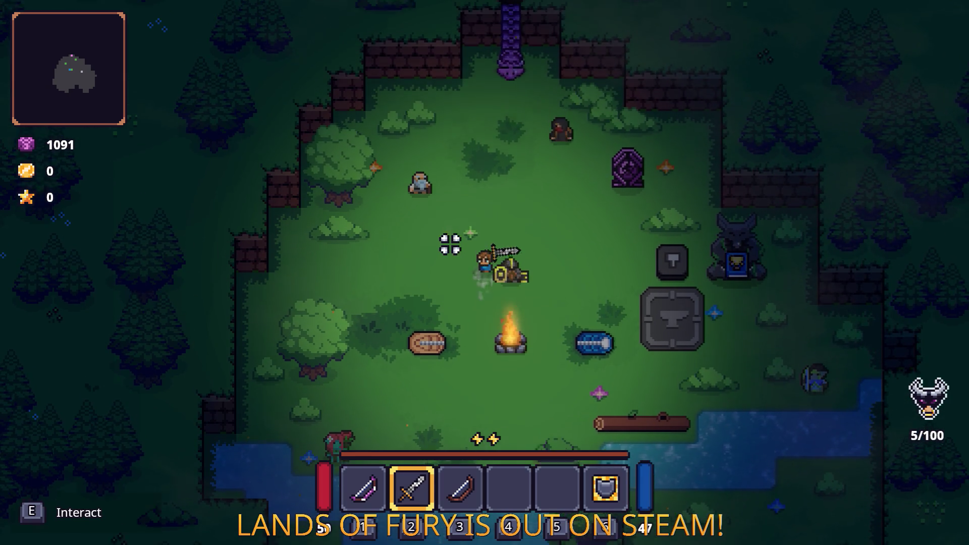
left_click(656, 275)
key("d")
left_click(399, 255)
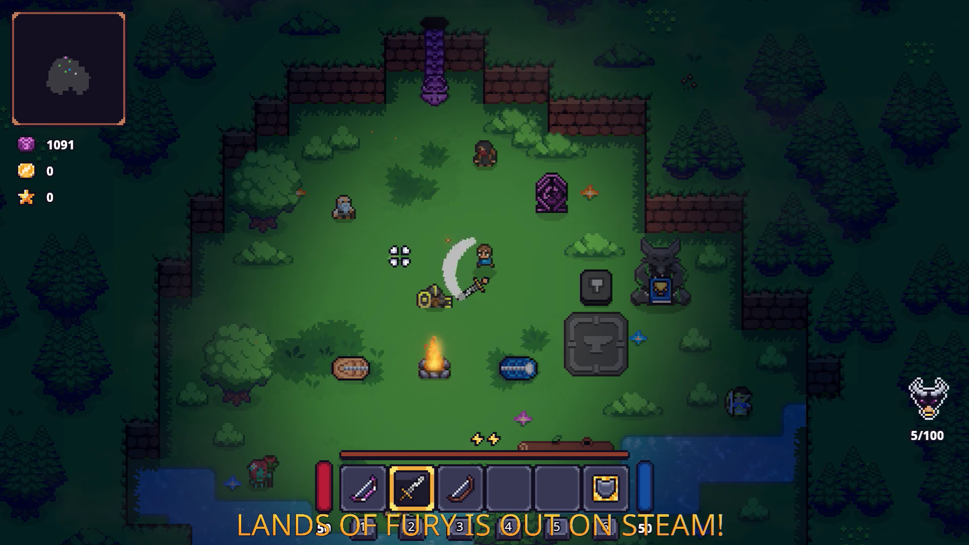
left_click(524, 251)
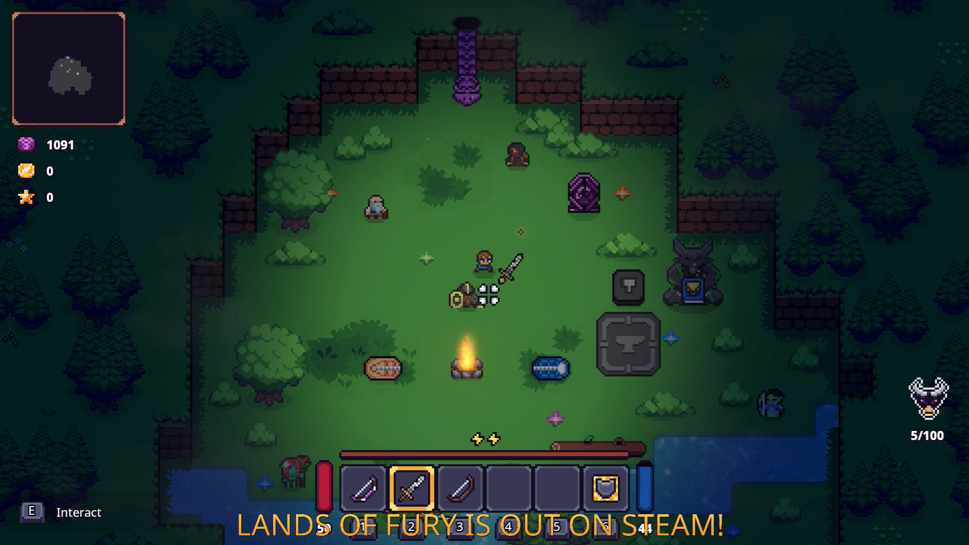
key("Escape")
left_click(493, 374)
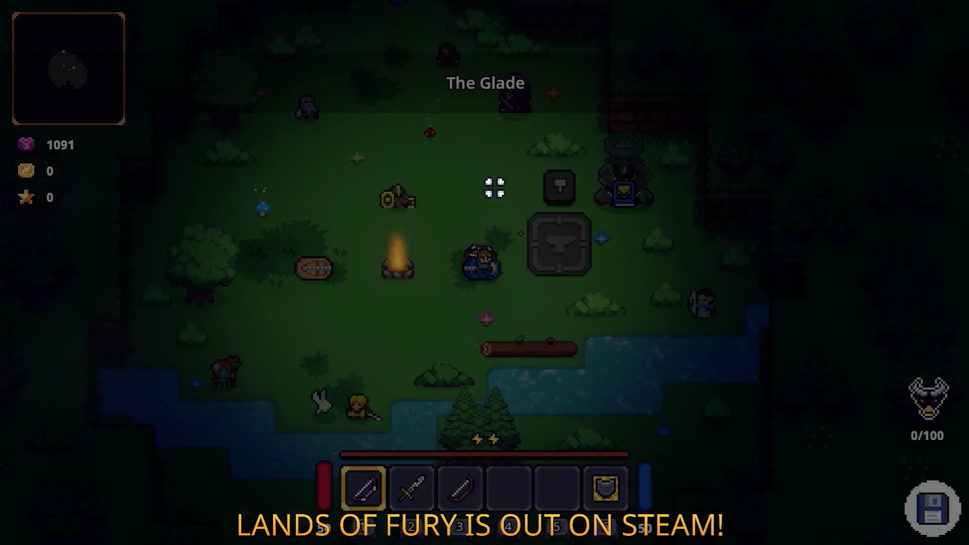
- Equip the sword, walk across The Glade swinging once, then quit to desktop
key("2")
key("w")
key("a")
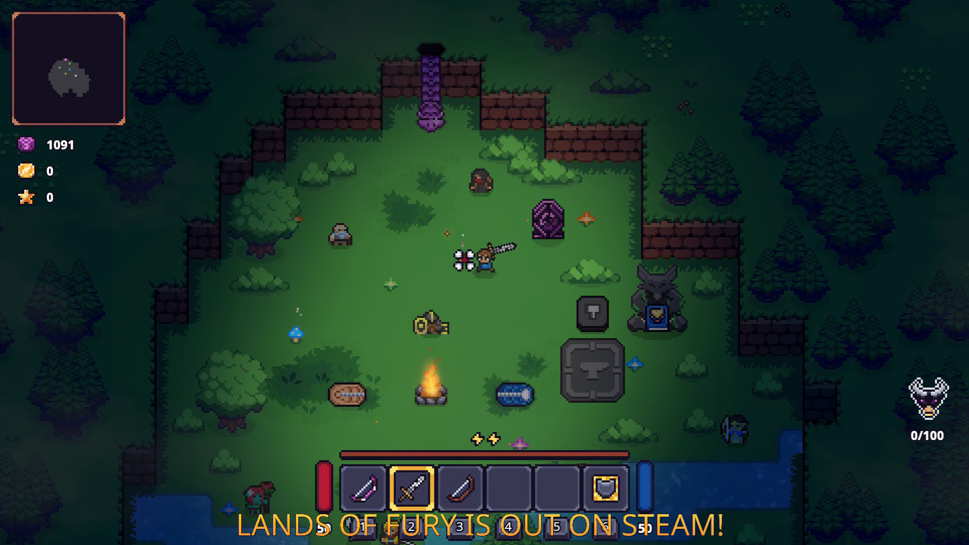
key("d")
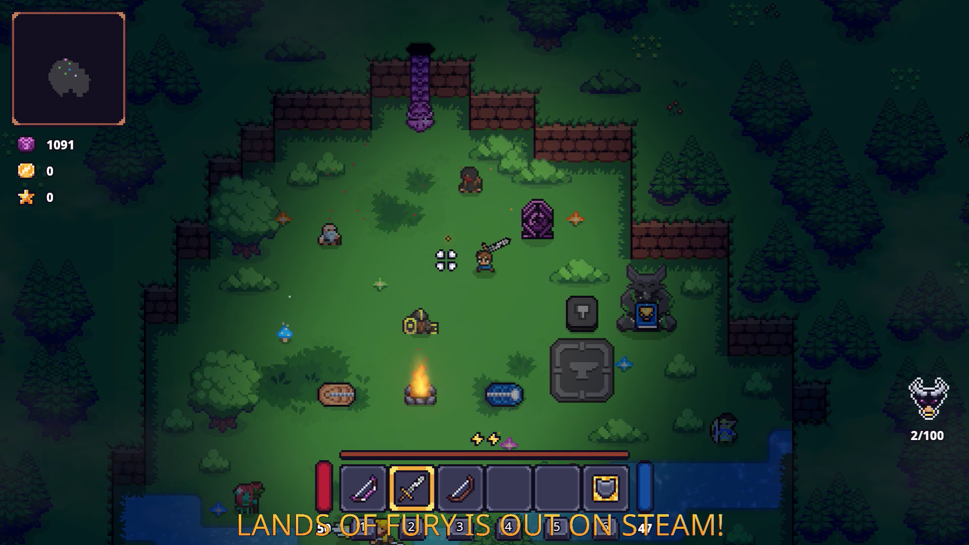
left_click(394, 216)
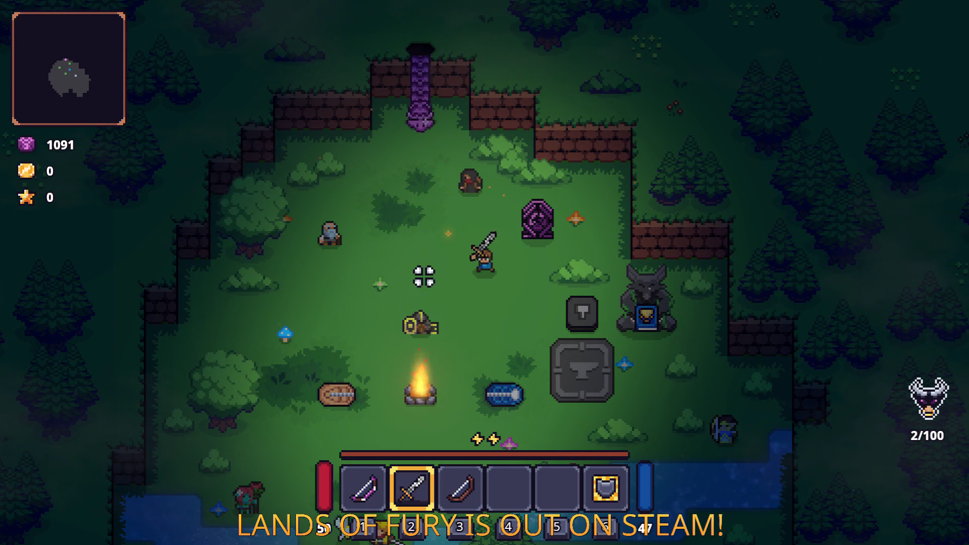
key("Escape")
left_click(486, 488)
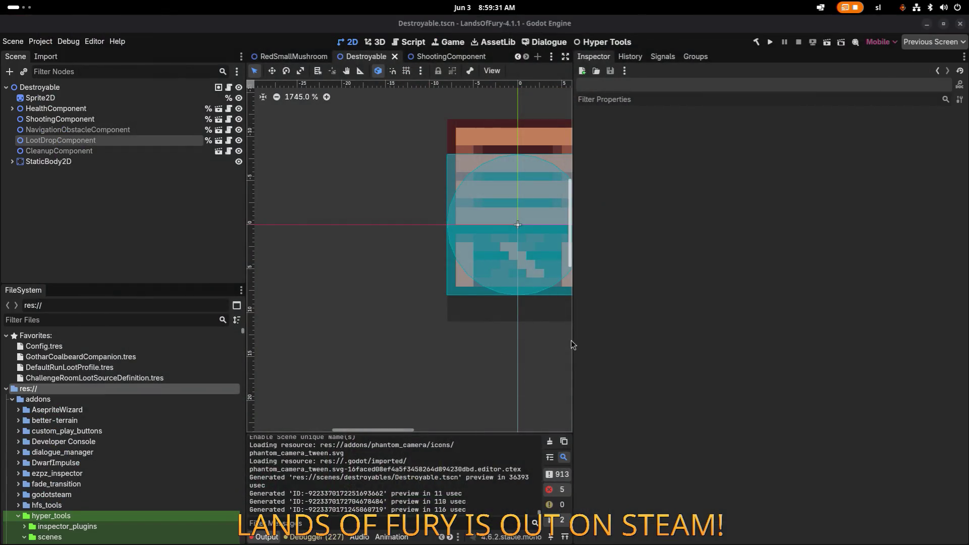
- Select ShootingComponent and expand its Start Offset, Target Detection, Pre-Use, Item use and Manual Control groups
left_click(129, 100)
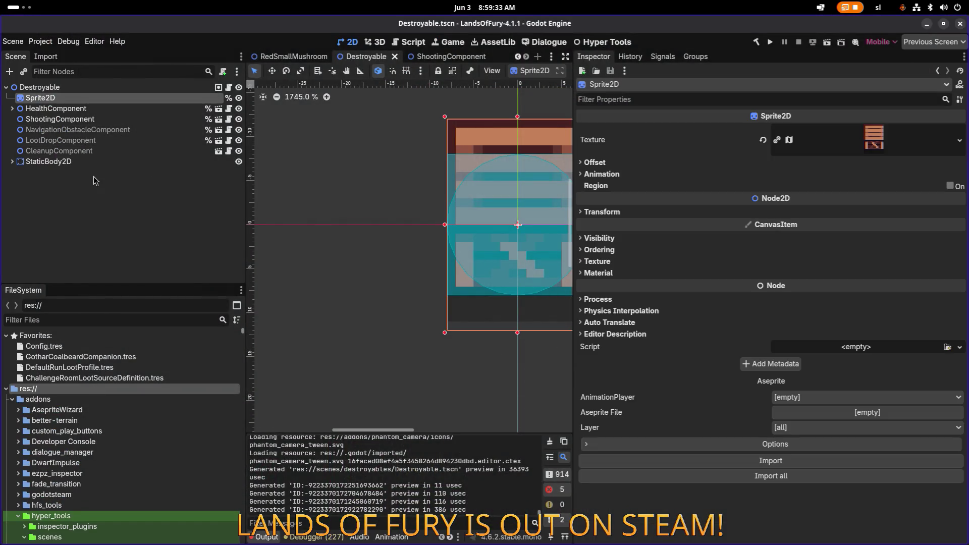
left_click(86, 241)
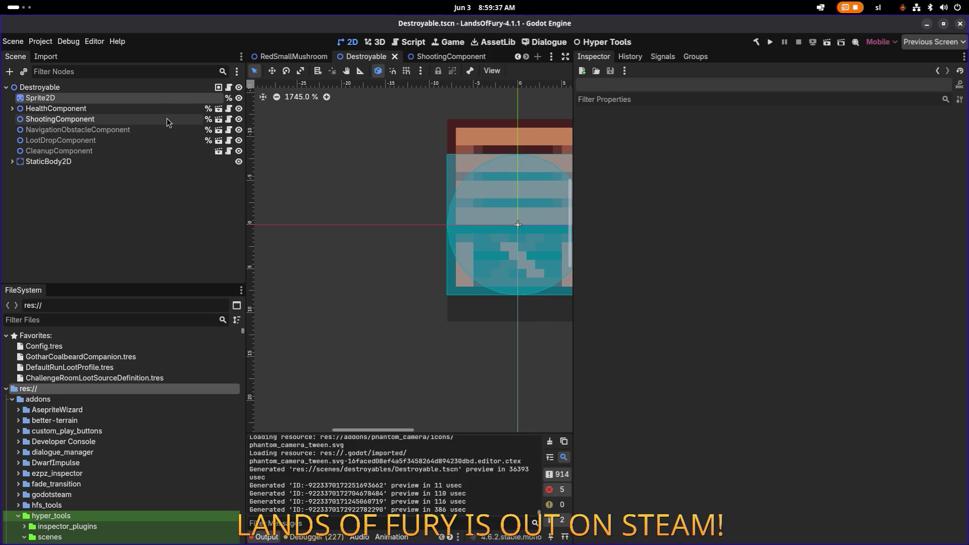
left_click(192, 120)
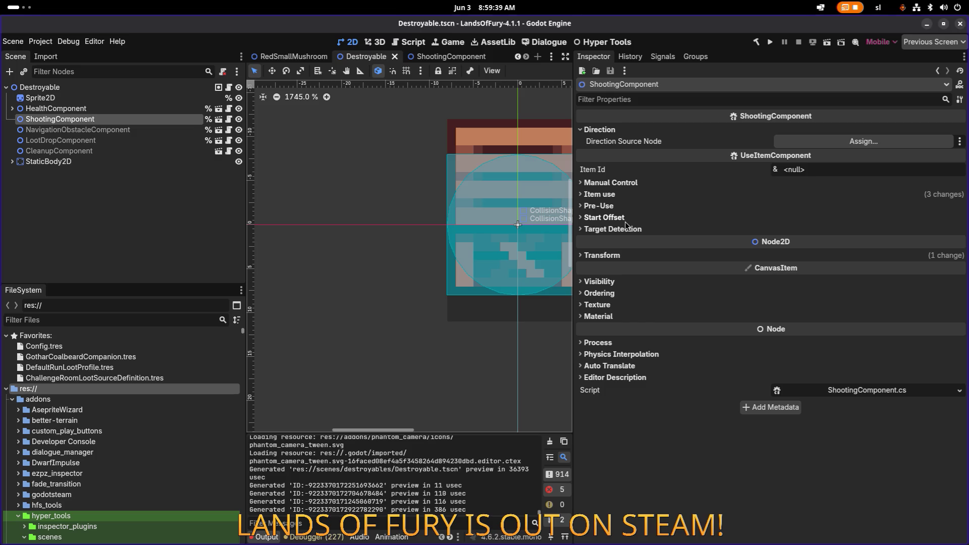
left_click(629, 220)
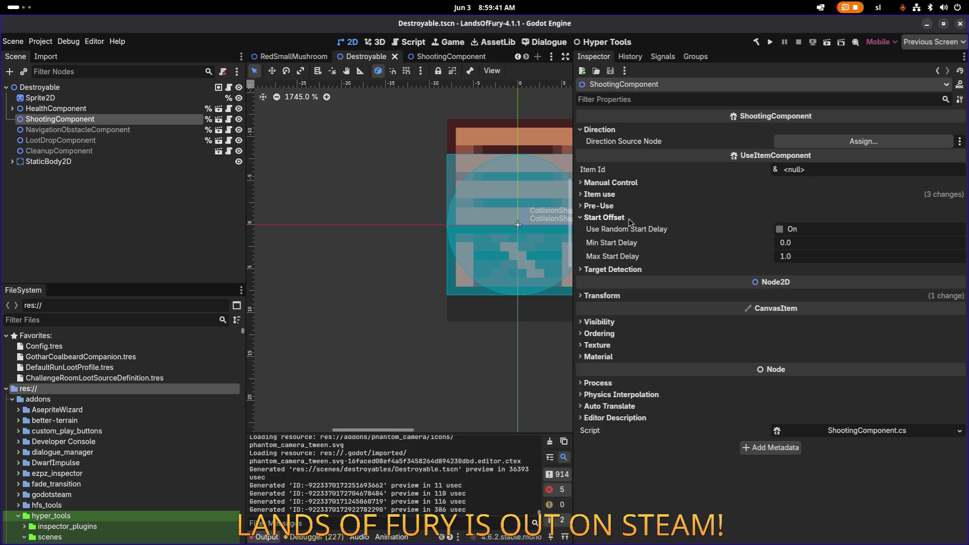
left_click(625, 270)
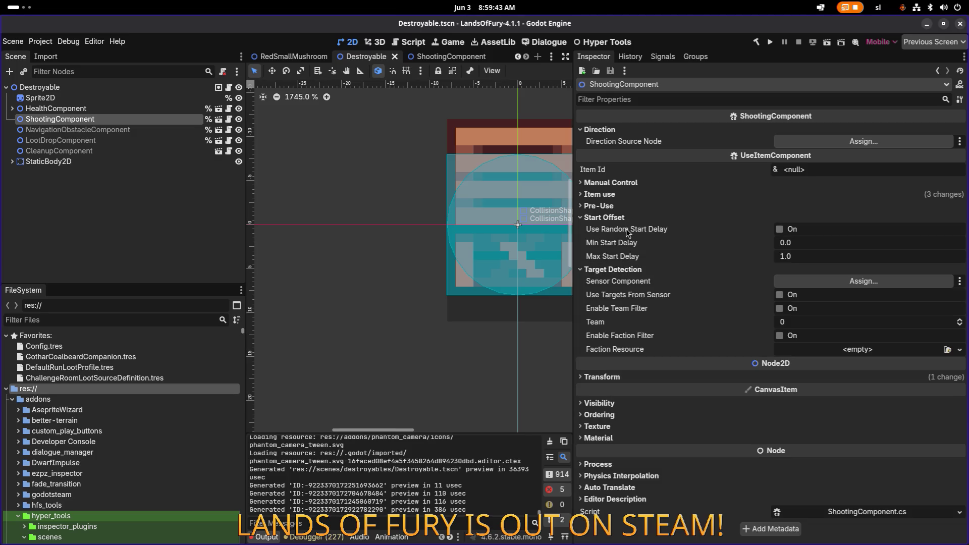
left_click(624, 206)
left_click(622, 195)
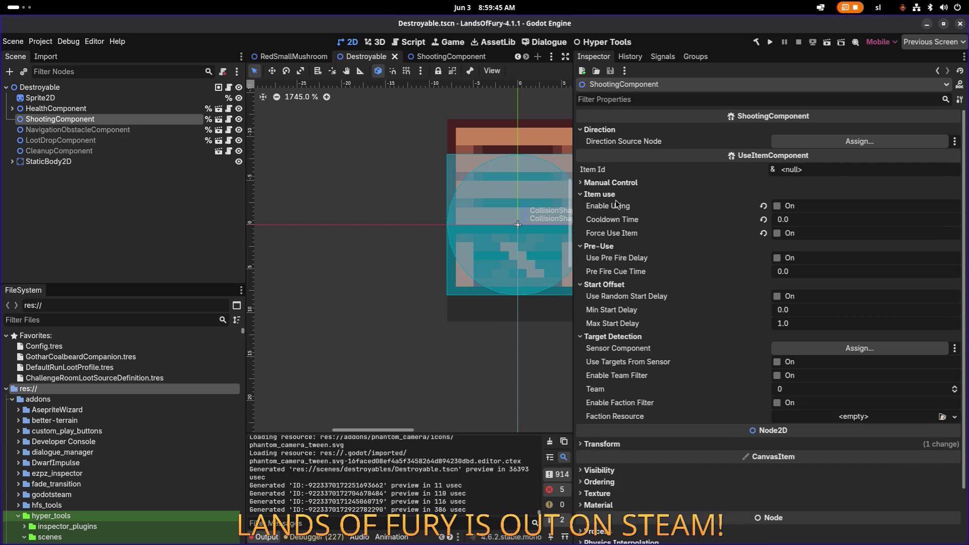
left_click(626, 183)
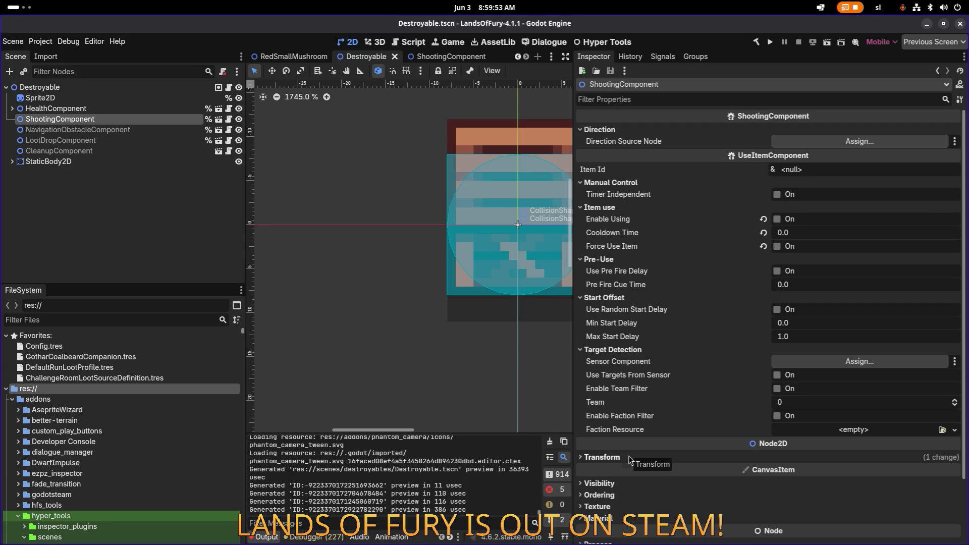
- Set ShootingComponent's Transform position to x 0, y 0 and save the Destroyable scene
left_click(602, 457)
scroll(410, 234, "down", 10)
scroll(410, 234, "up", 5)
left_click(817, 469)
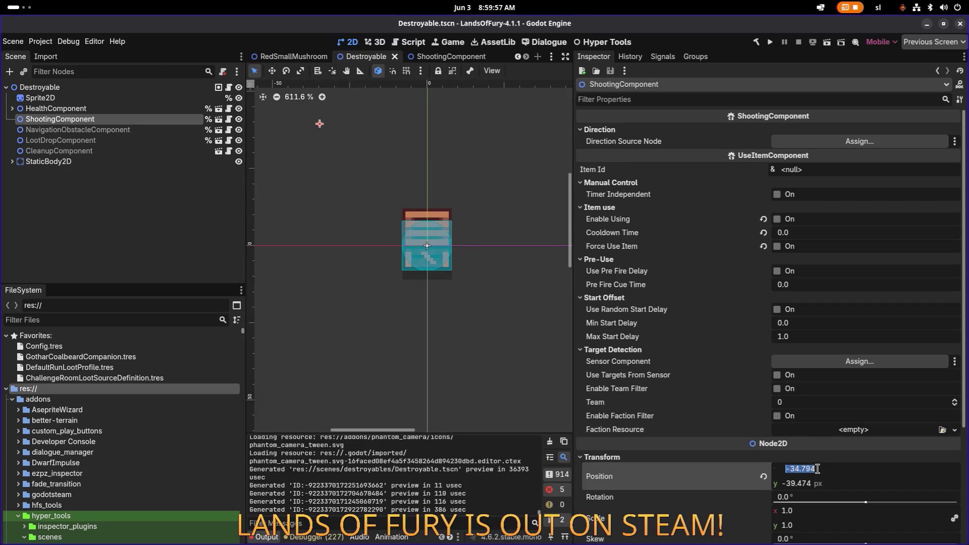
type("0")
key("Tab")
type("0")
key("Return")
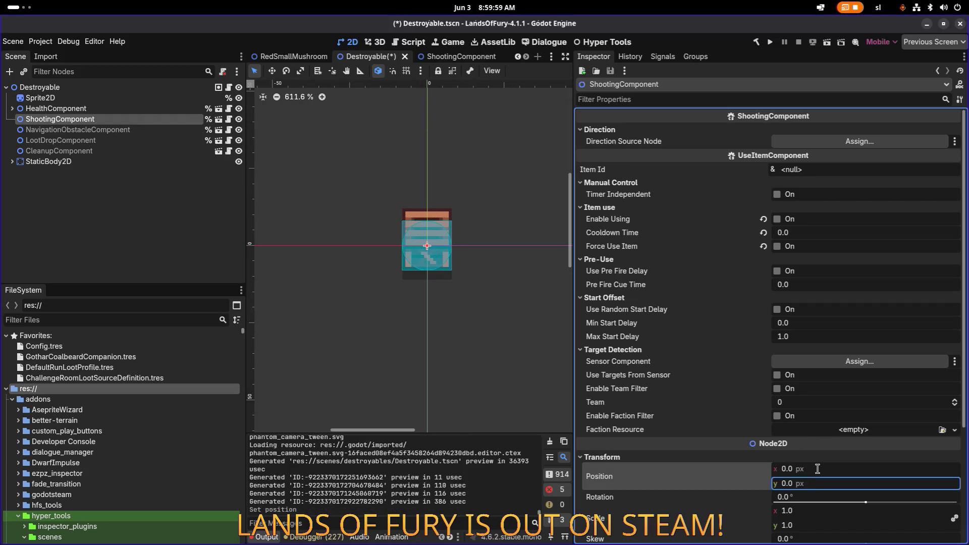
key("ctrl+s")
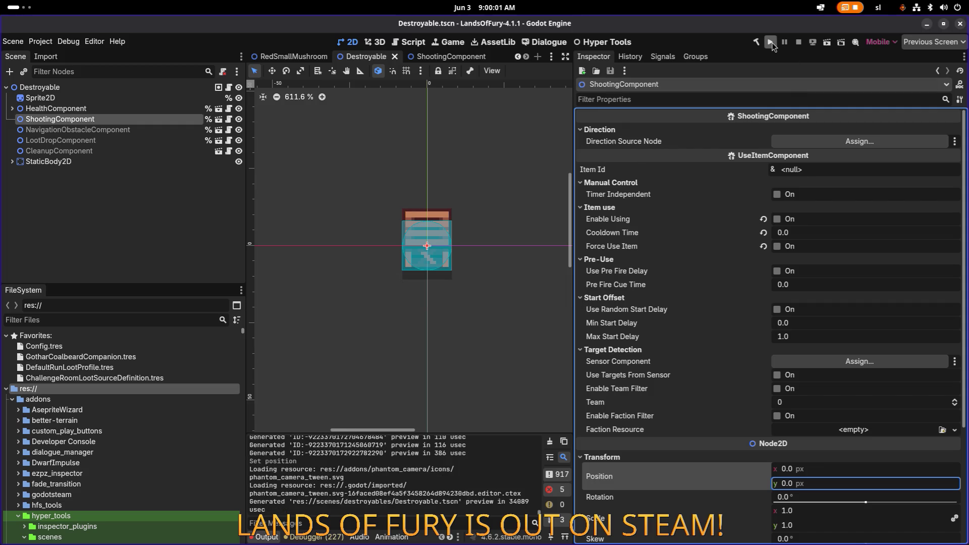
- Run the game and get past the splash screen and Profiles selection
left_click(771, 43)
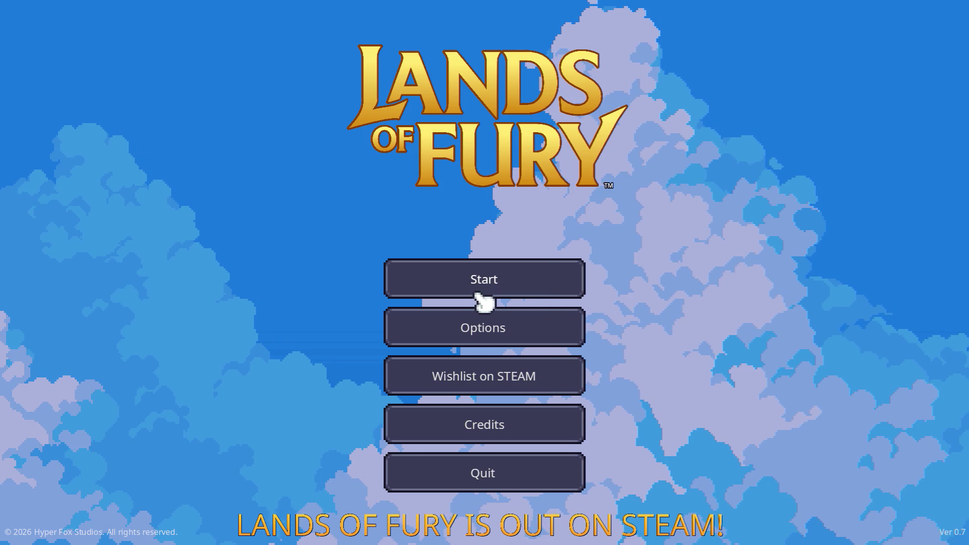
left_click(466, 286)
left_click(447, 277)
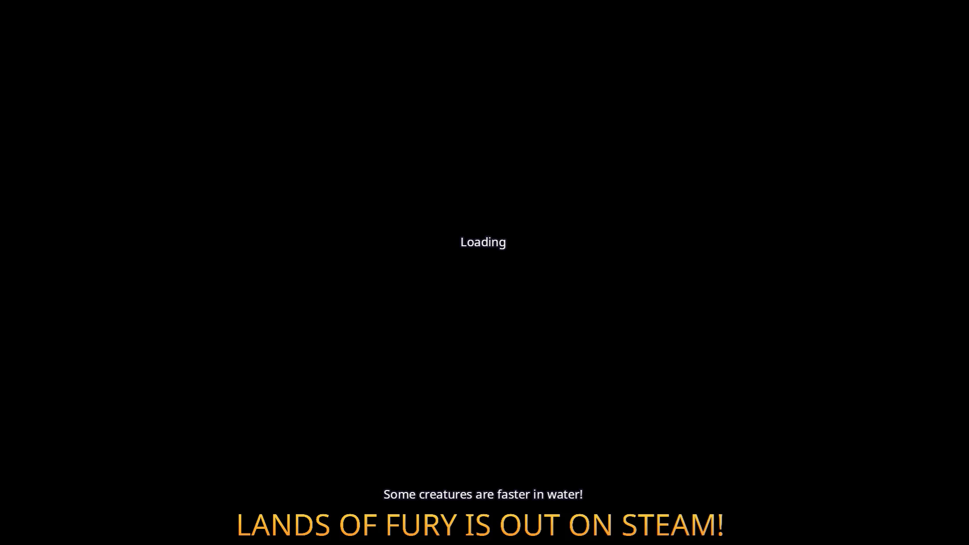
- Equip the sword, walk north to the purple portal and enter it
key("2")
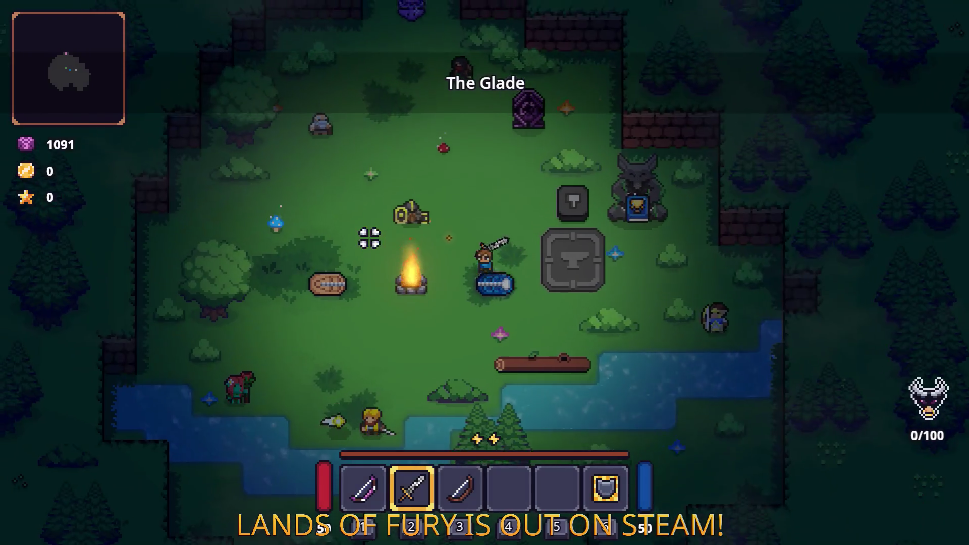
key("w")
left_click(362, 195)
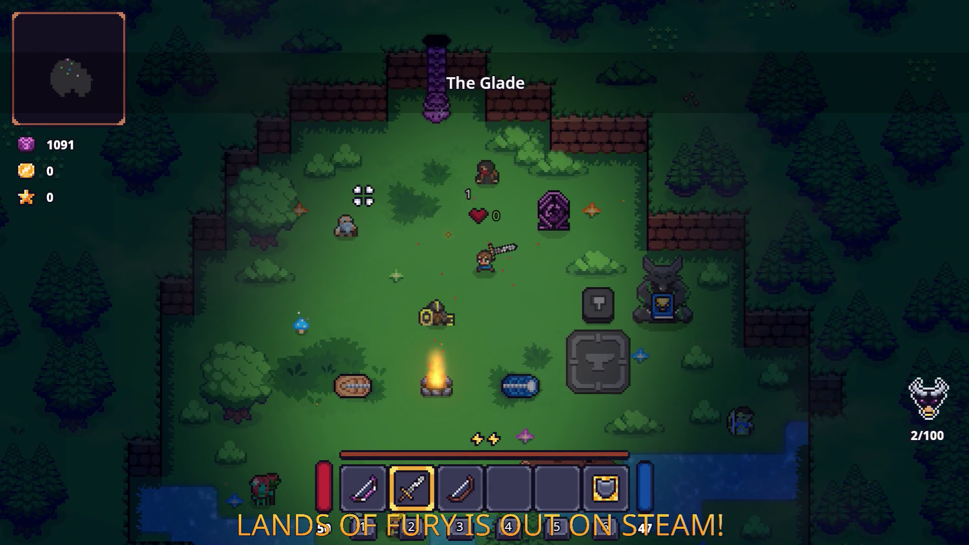
key("w")
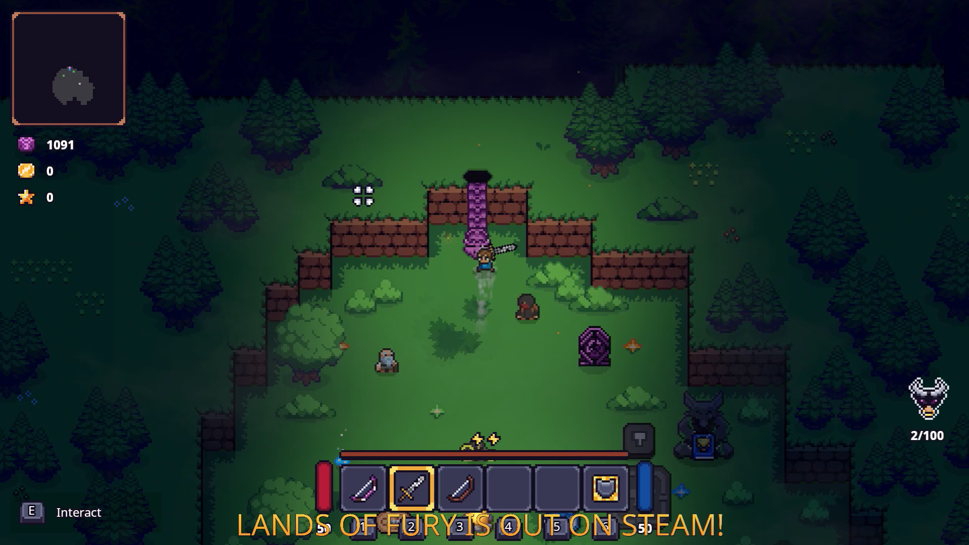
key("e")
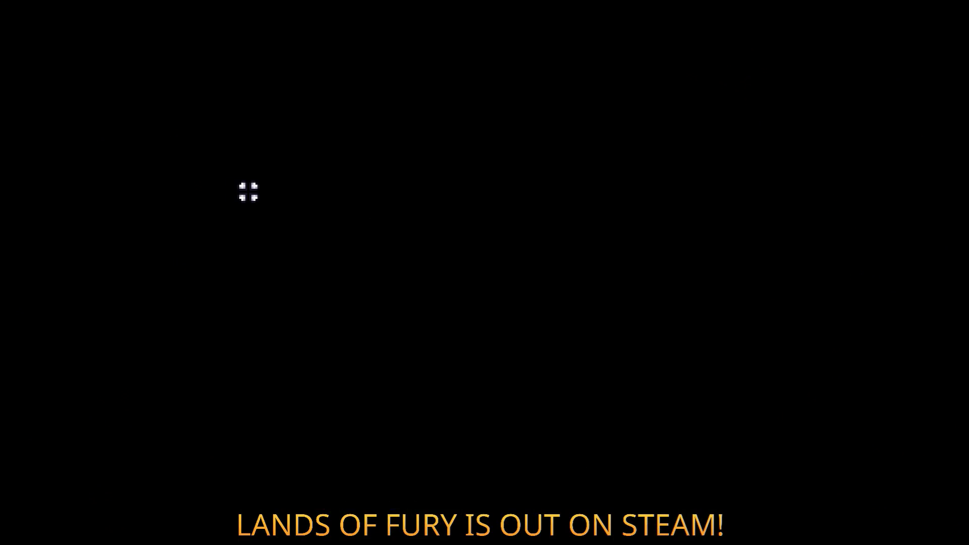
- Equip the sword and walk up out of the grass corridor, then left along the dirt path
key("2")
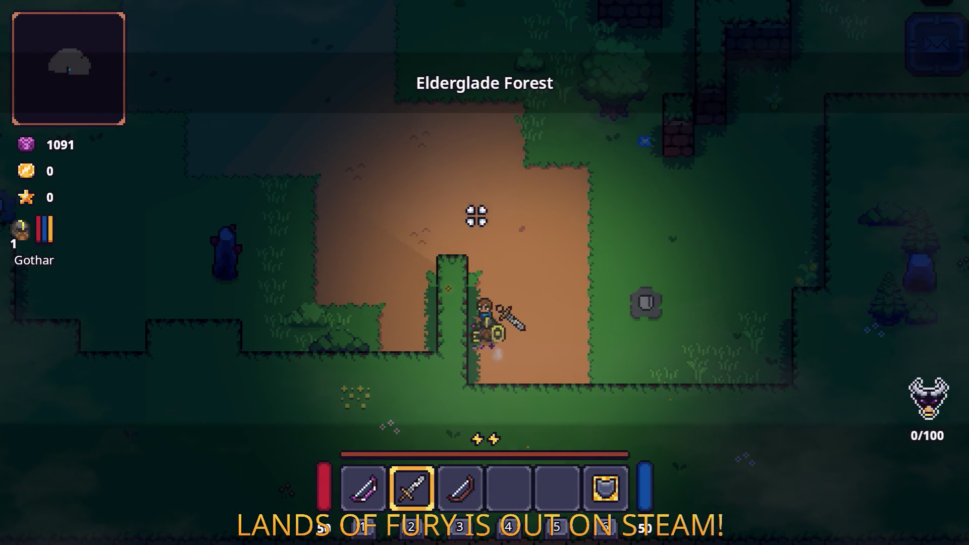
key("w")
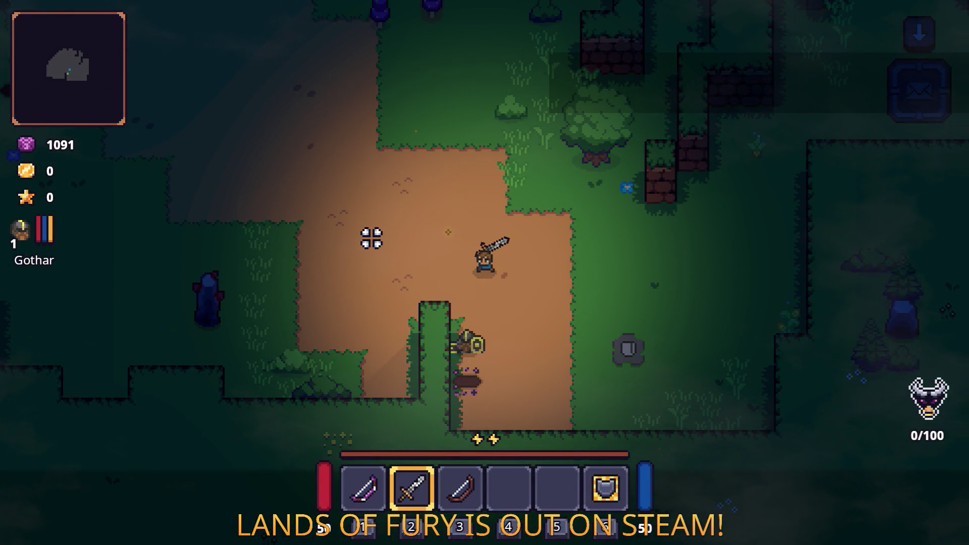
key("a")
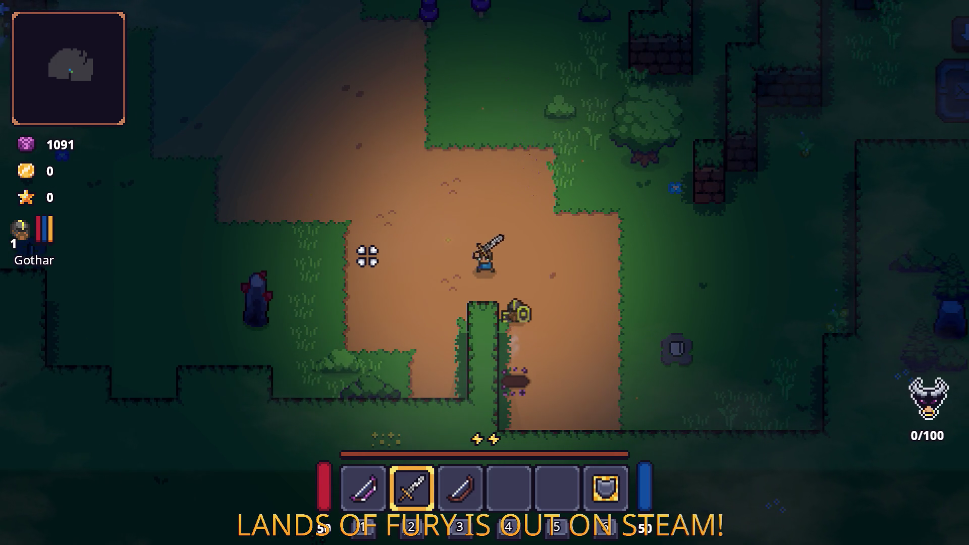
key("a")
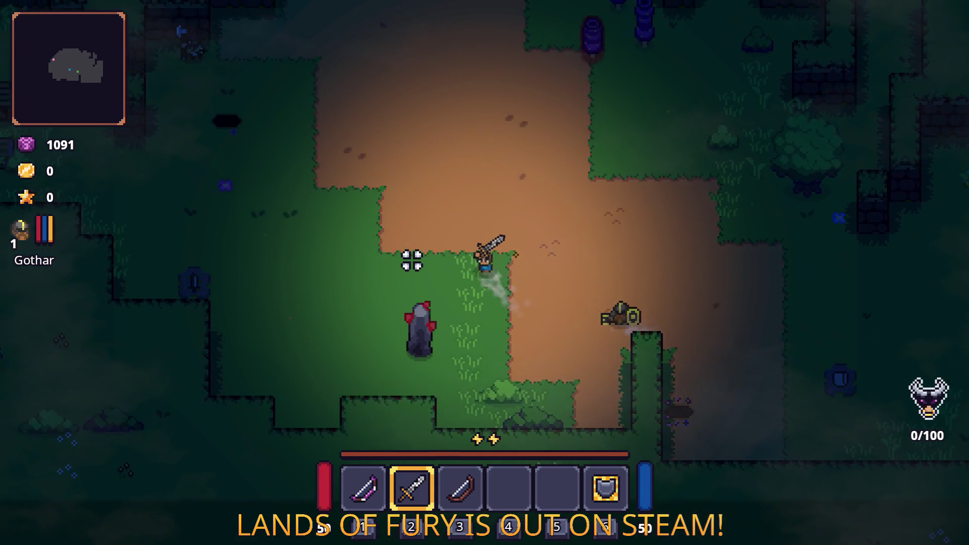
key("a")
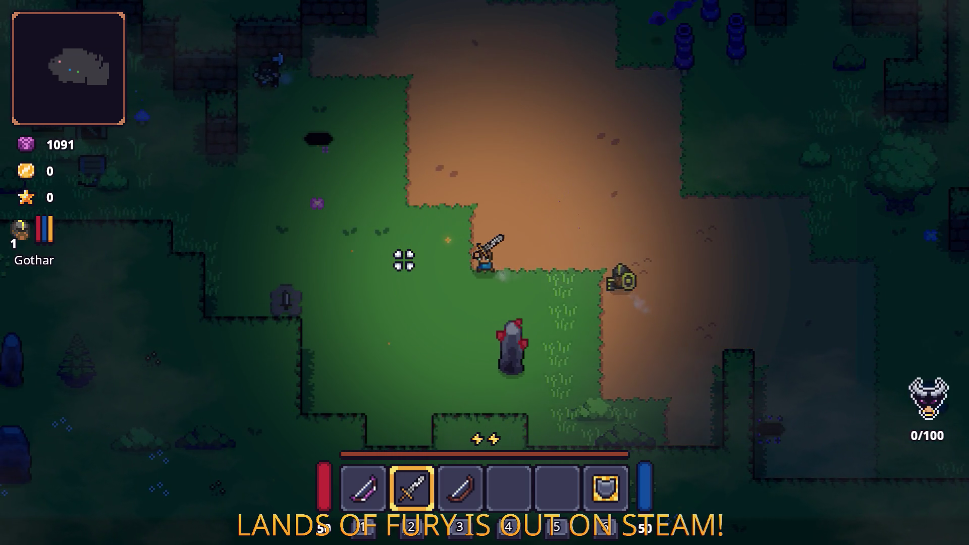
key("a")
key("w")
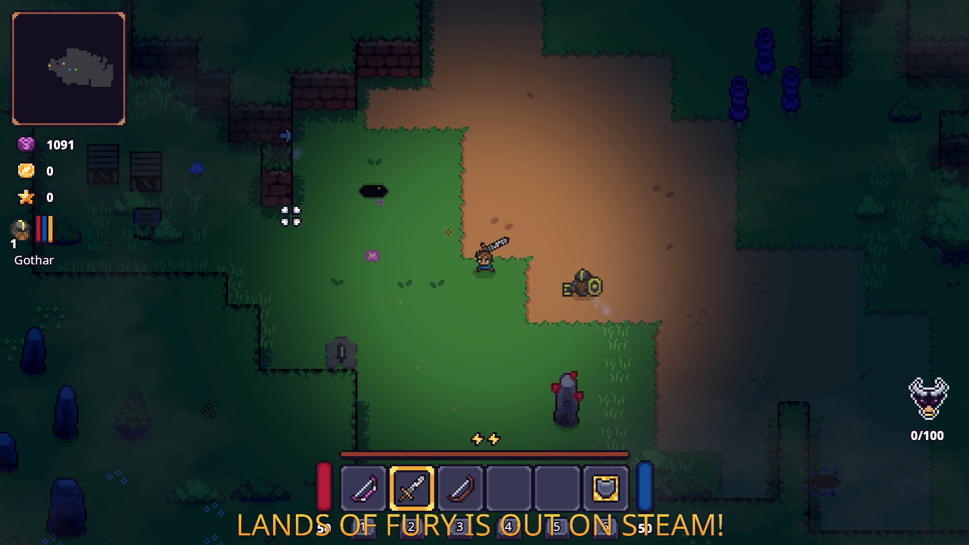
key("a")
- Fight the approaching enemies with the sword while moving up and left
key("a")
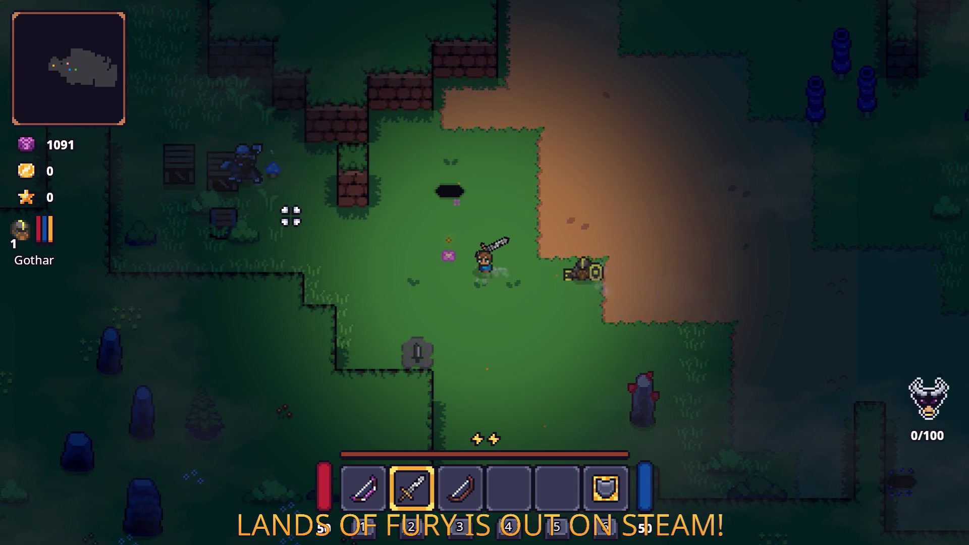
key("s")
left_click(337, 178)
key("w")
key("a")
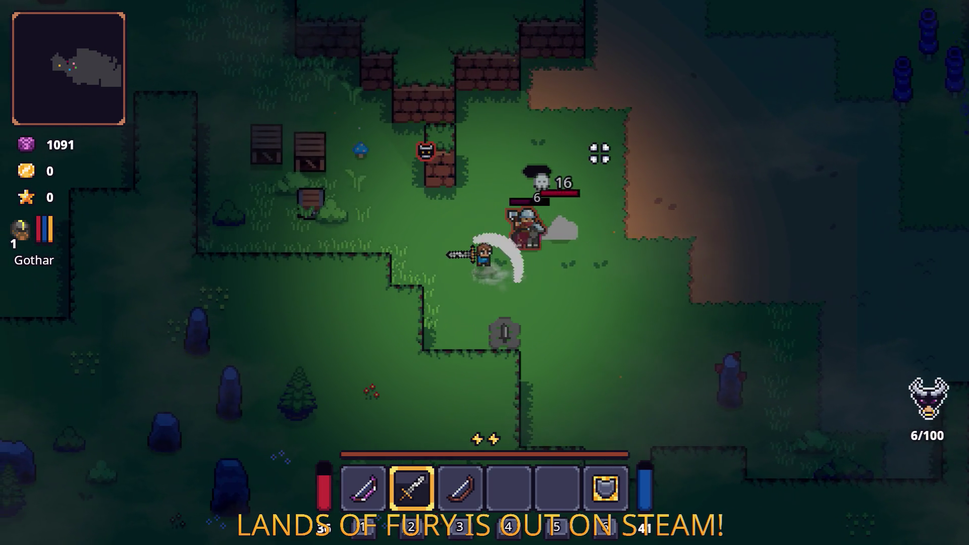
left_click(599, 151)
left_click(466, 288)
left_click(441, 294)
left_click(439, 294)
key("a")
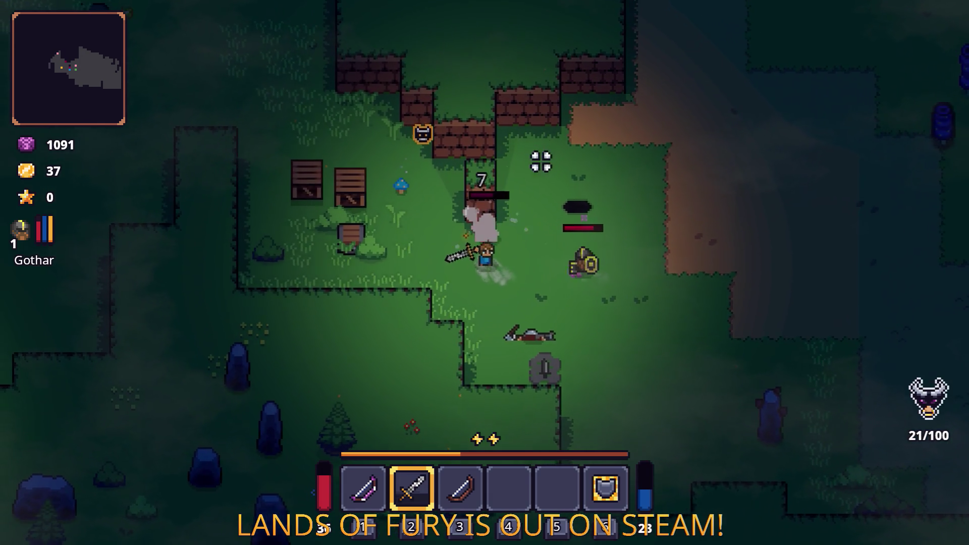
left_click(575, 210)
left_click(600, 236)
- Strike the remaining enemies while moving left, then right and up
key("a")
left_click(554, 222)
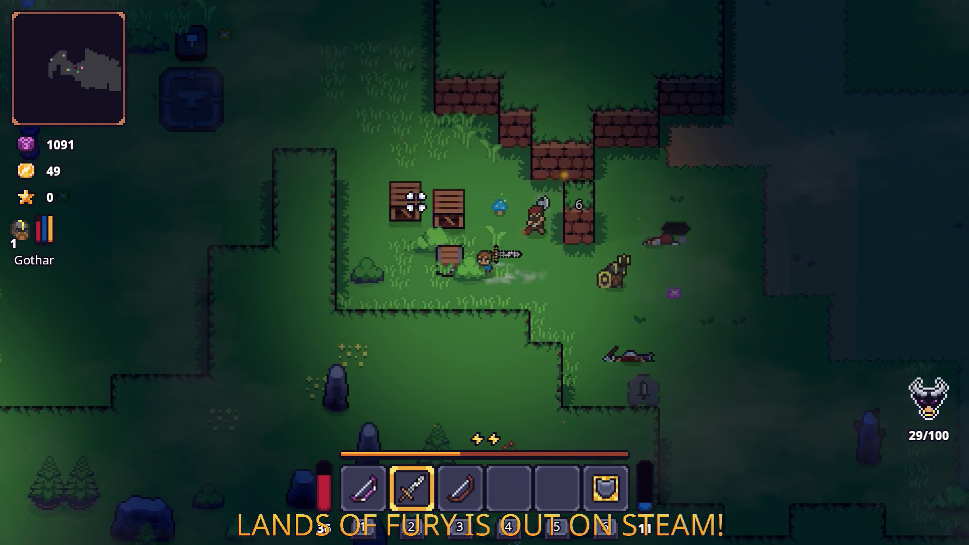
left_click(547, 151)
key("d")
left_click(372, 141)
left_click(305, 162)
left_click(286, 190)
key("a")
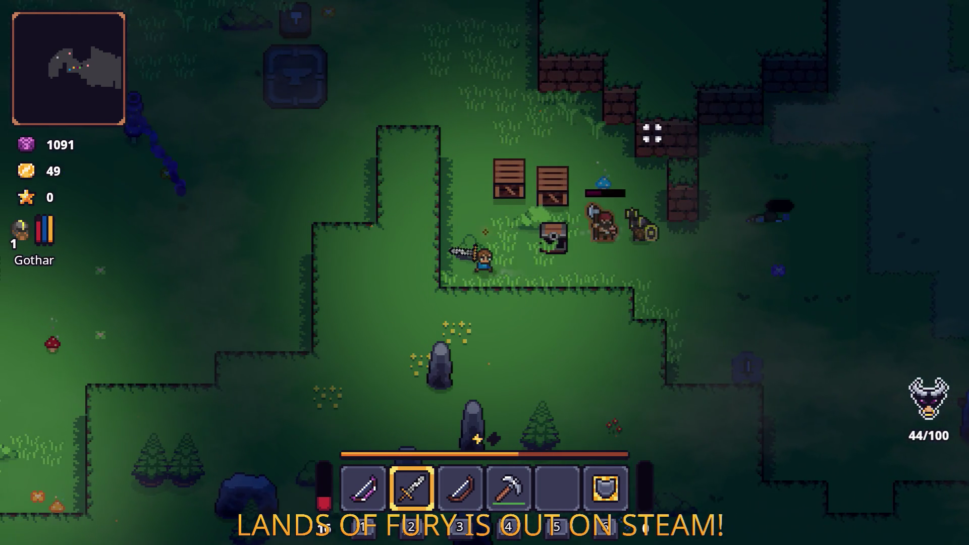
key("d")
left_click(649, 153)
left_click(603, 134)
key("w")
- Smash the wooden crates beside the hero to collect loot
key("a")
left_click(309, 164)
left_click(279, 186)
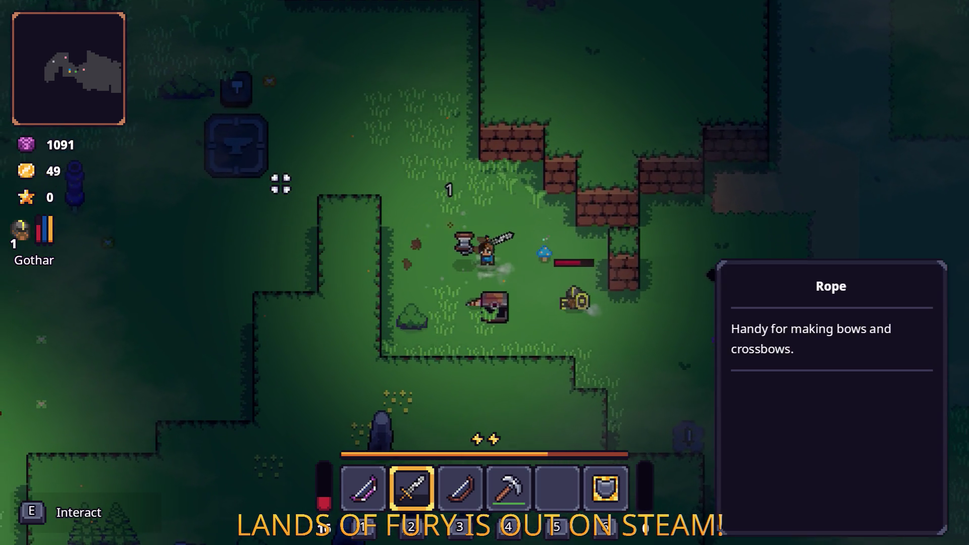
key("w")
key("a")
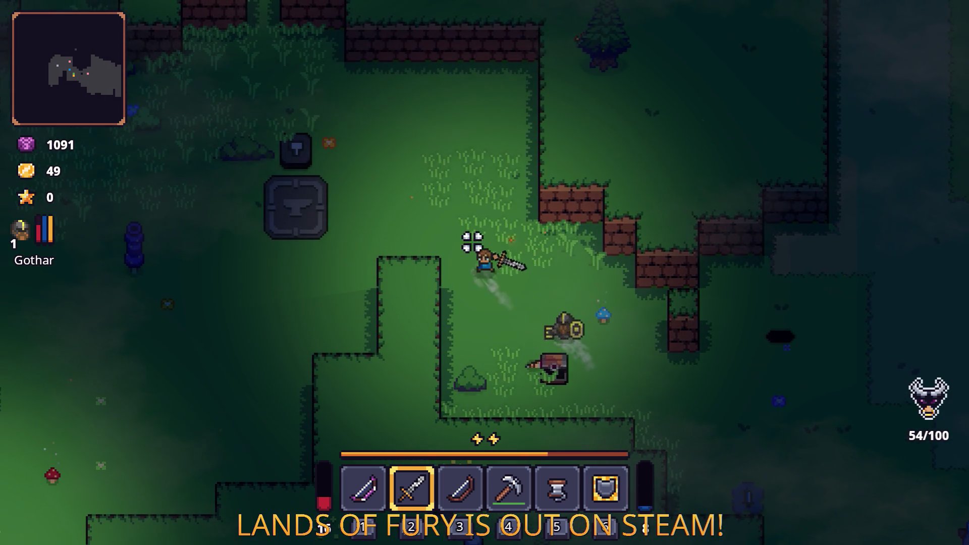
- Walk left toward the anvil and kill the purple worm
key("a")
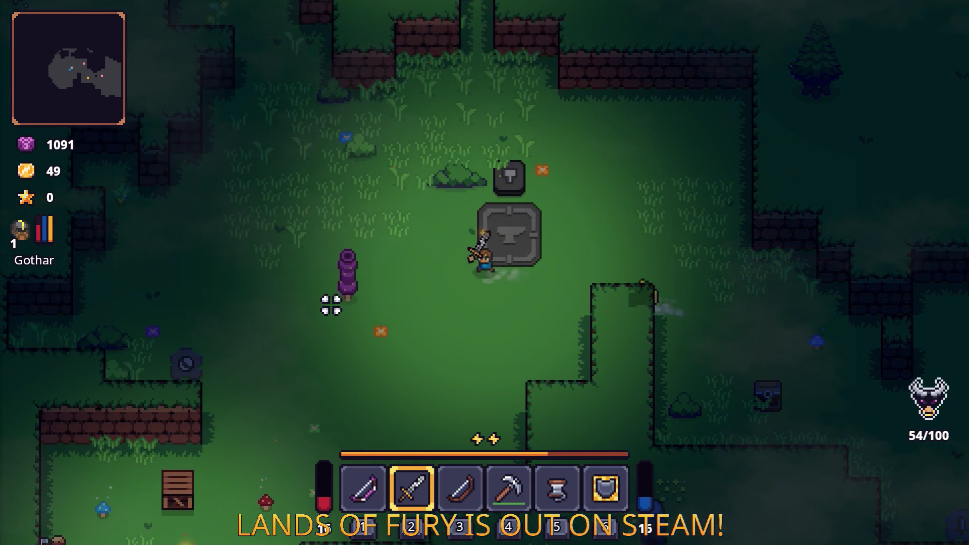
key("a")
left_click(365, 301)
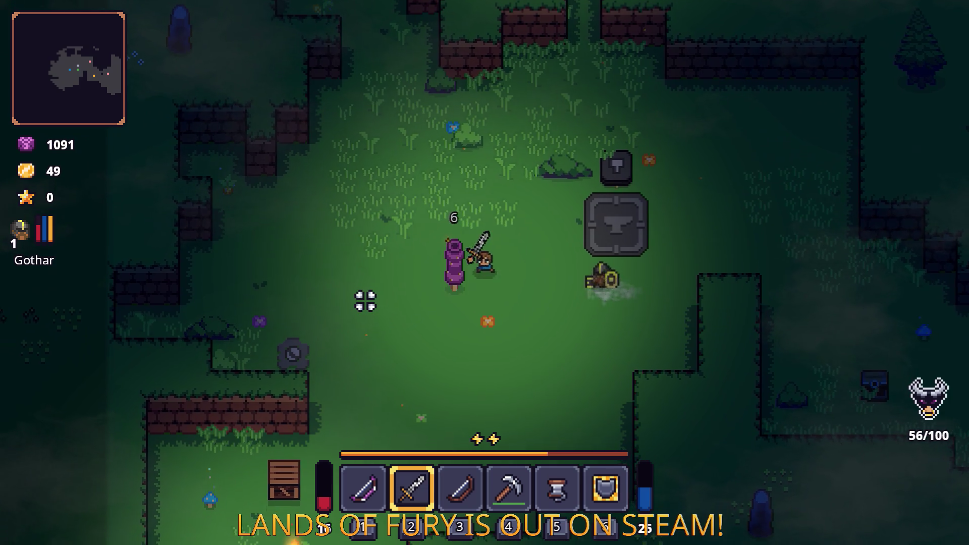
left_click(365, 301)
- Walk down, then up-right, and defeat the enemies beside the anvil
key("s")
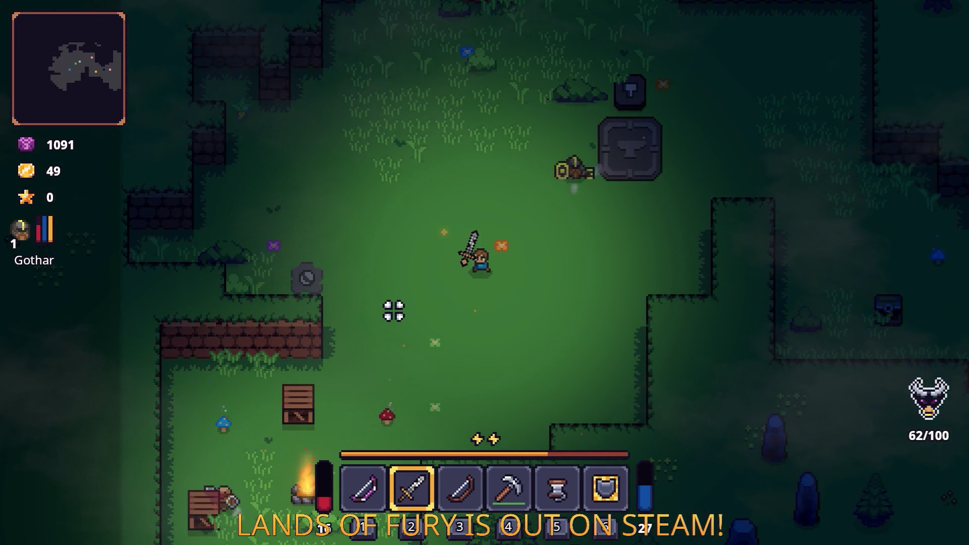
key("s")
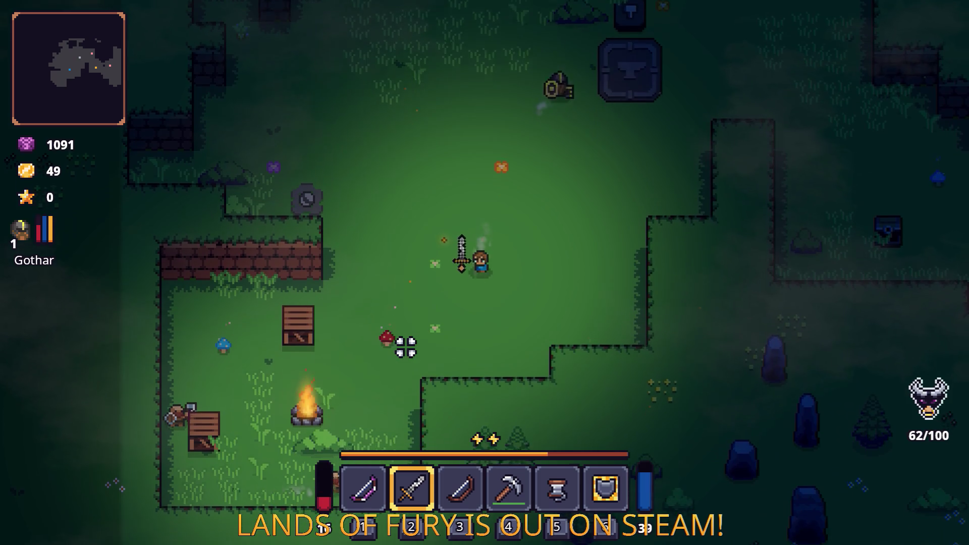
key("w")
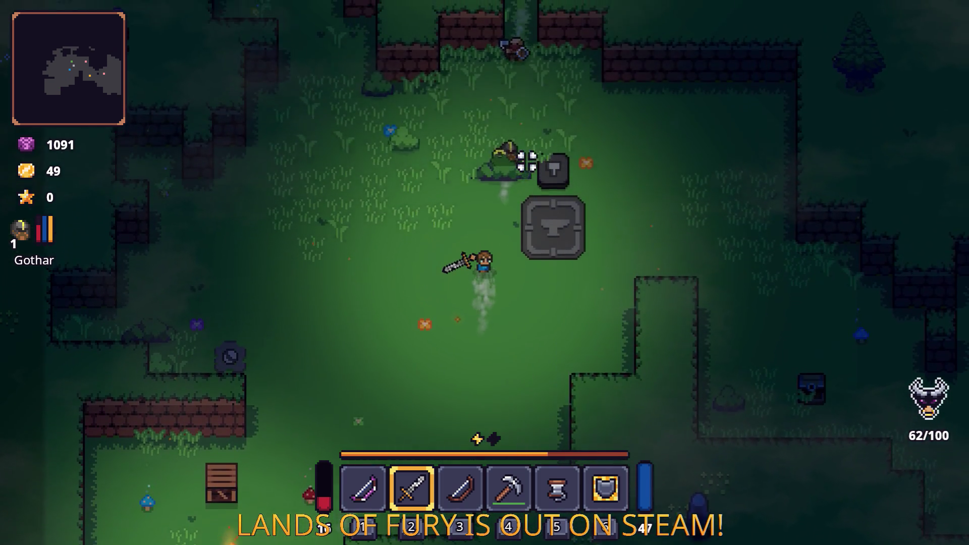
key("w")
left_click(566, 206)
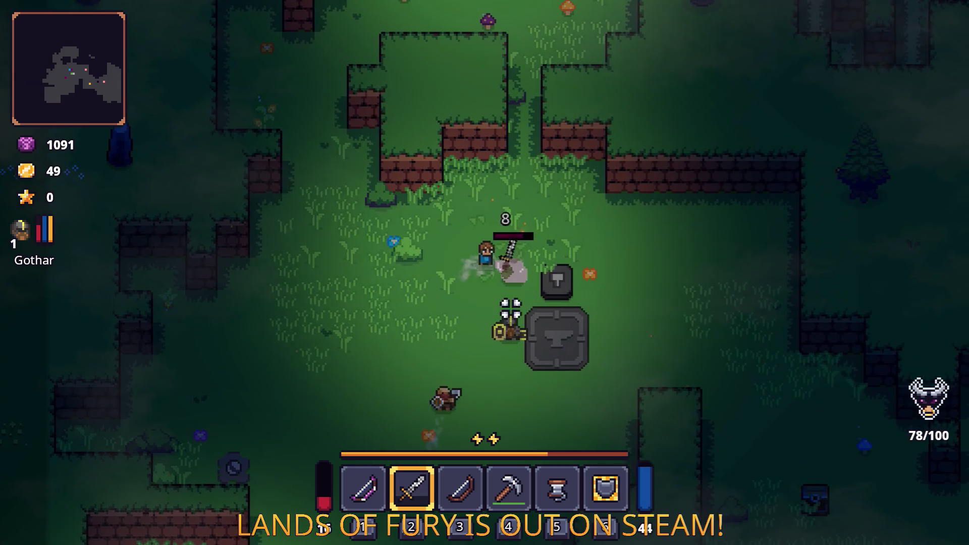
key("s")
left_click(432, 305)
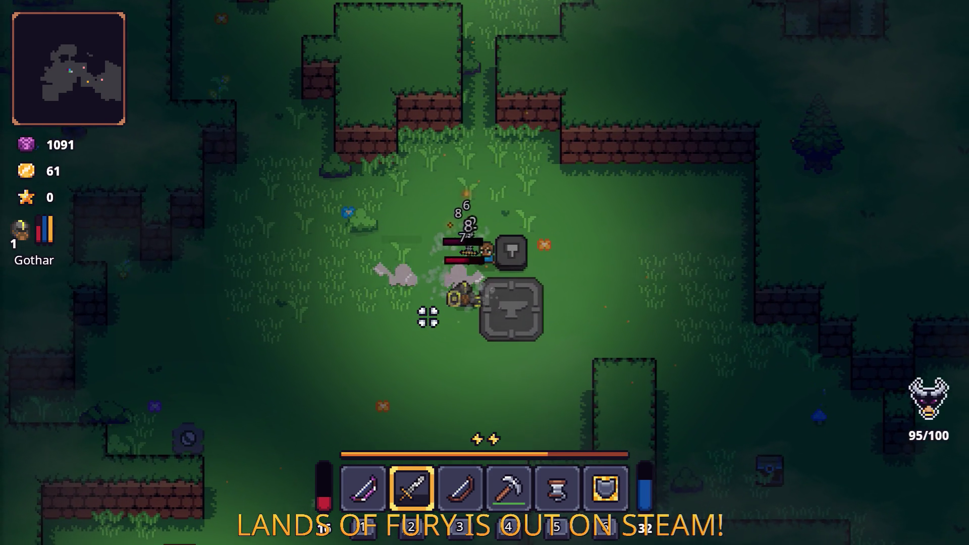
left_click(428, 317)
- Walk down-left toward the campfire and strike the approaching enemy
key("s")
key("a")
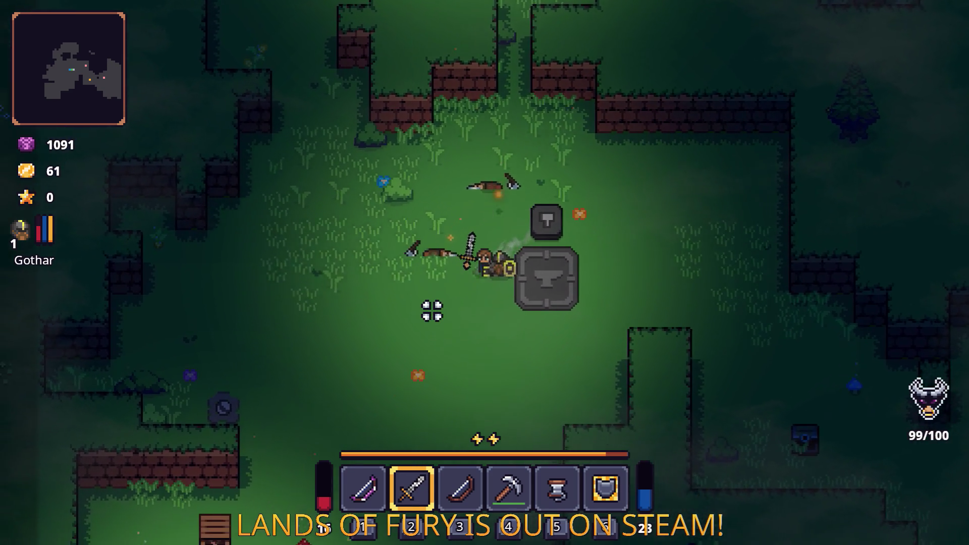
key("s")
key("a")
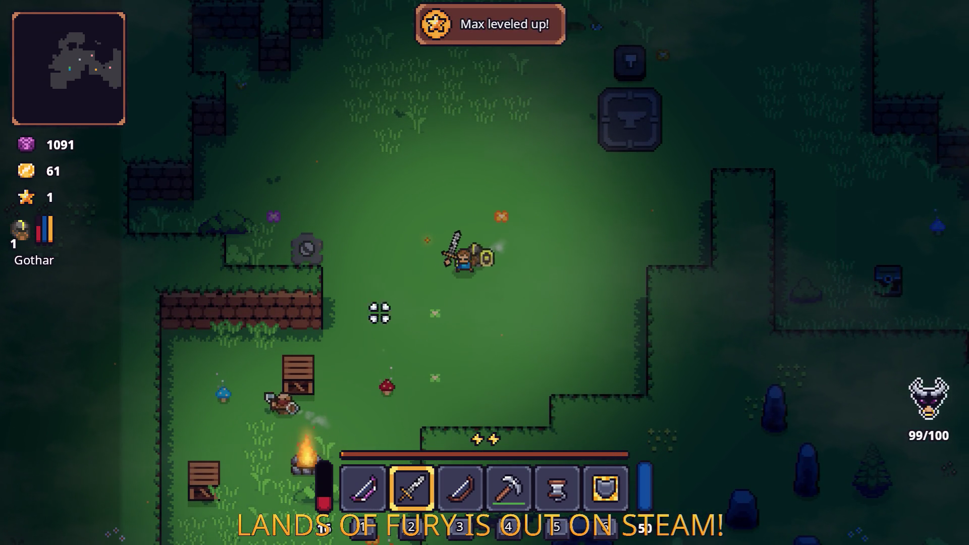
key("s")
key("a")
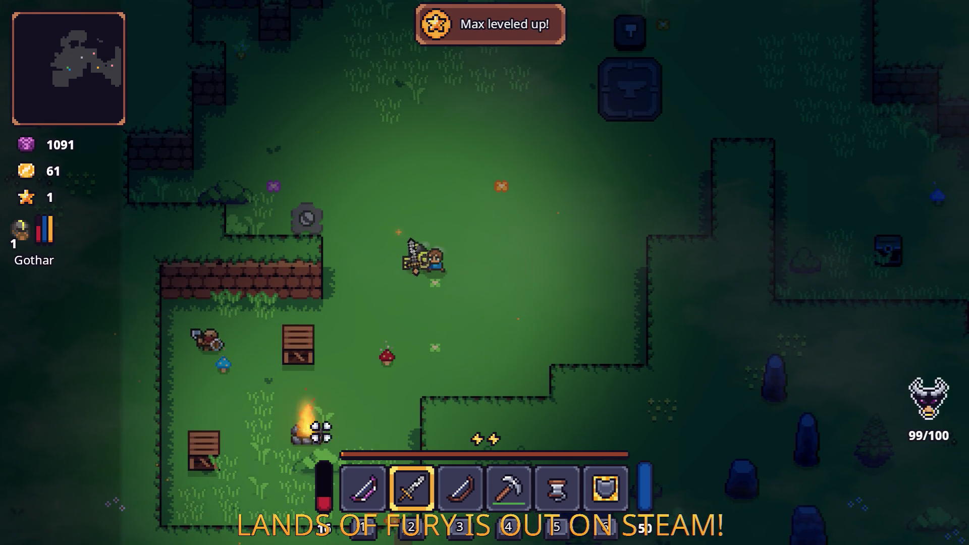
key("s")
key("a")
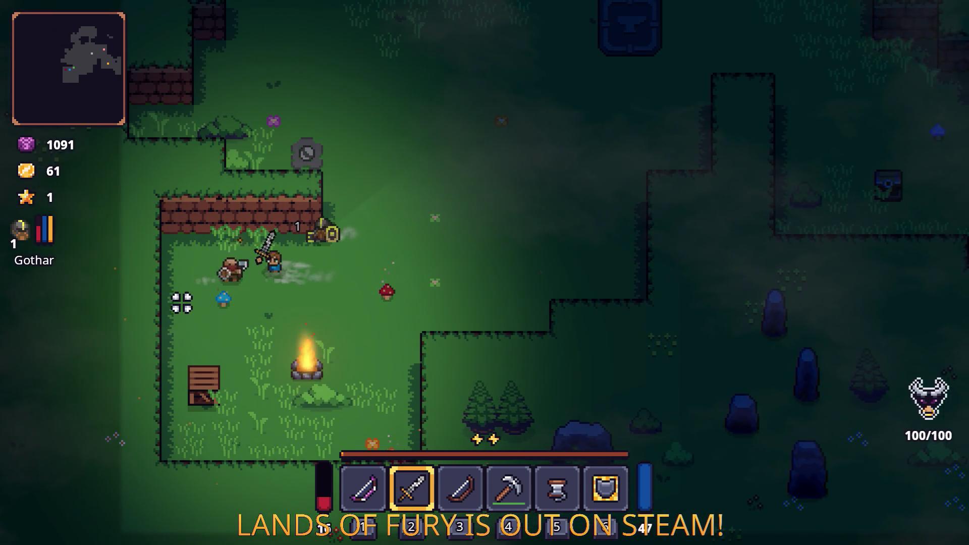
key("a")
left_click(219, 283)
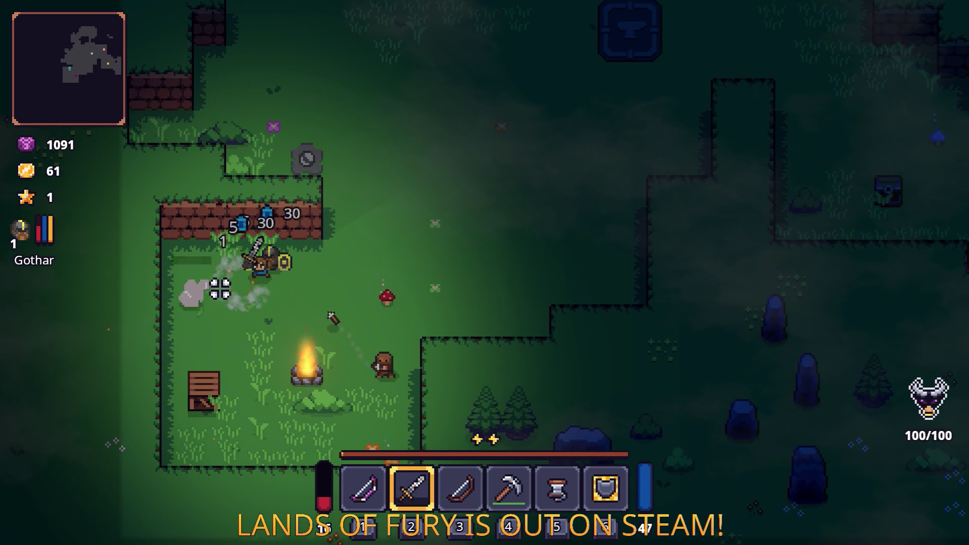
- Hit the enemy to the down-right, dash up-right, and open the full inventory
key("s")
key("d")
left_click(440, 285)
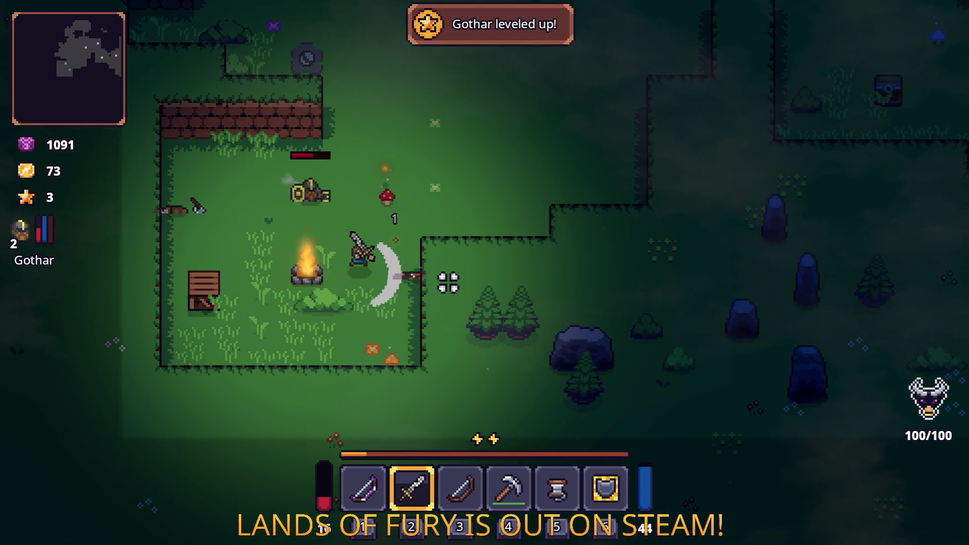
key("d")
key("w")
key("space")
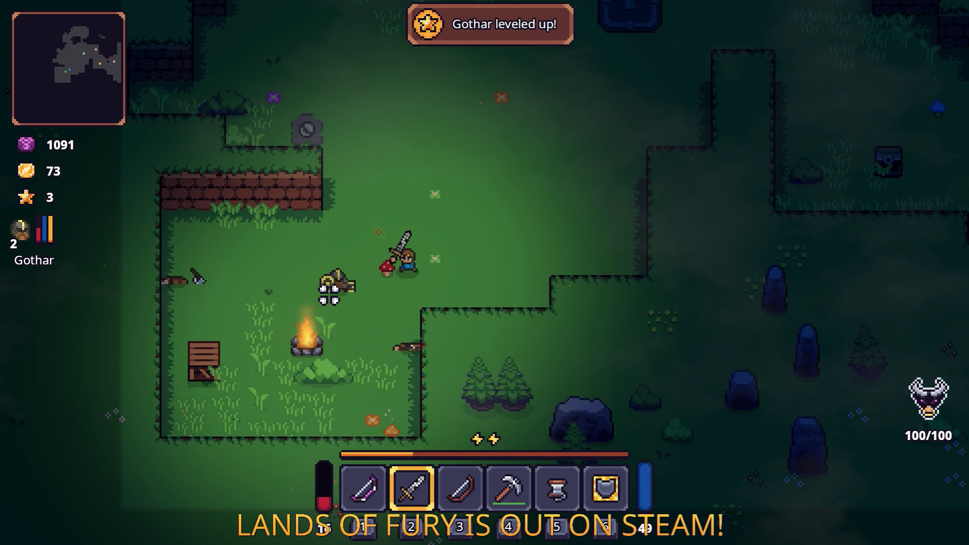
key("Tab")
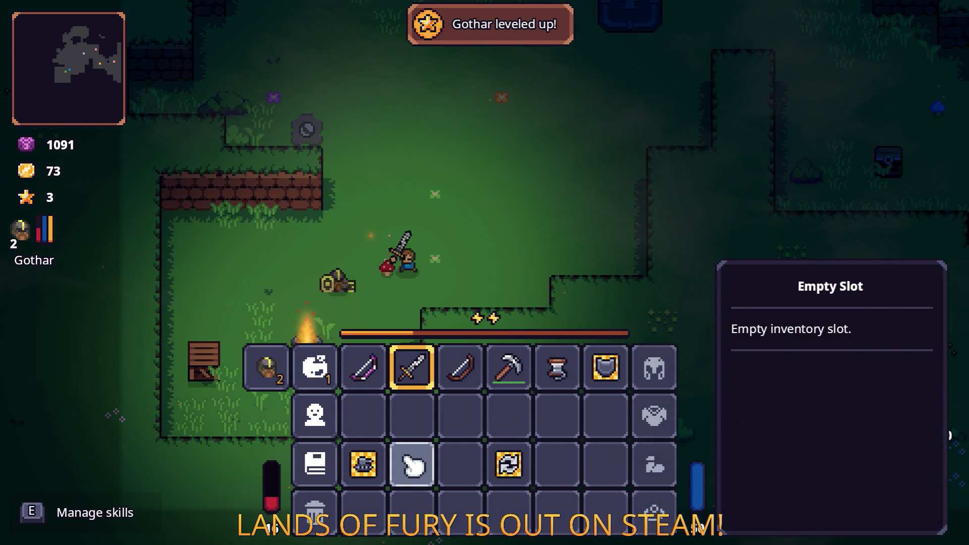
- Swap the gold-framed item into hotbar slot 5 in place of the rope and close the inventory
left_click(368, 461)
left_click(575, 371)
key("Tab")
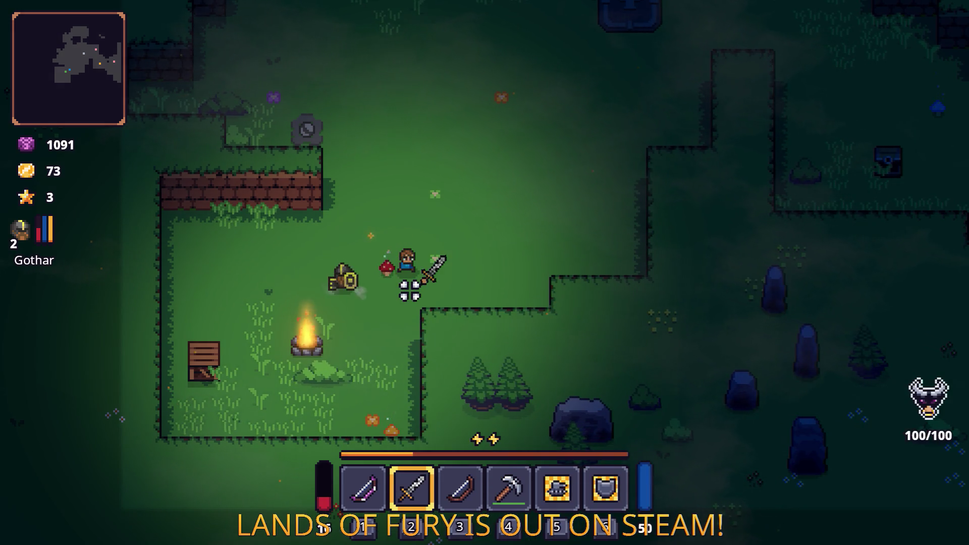
- Walk up-right and swing the sword down-left and up-left
key("w+d")
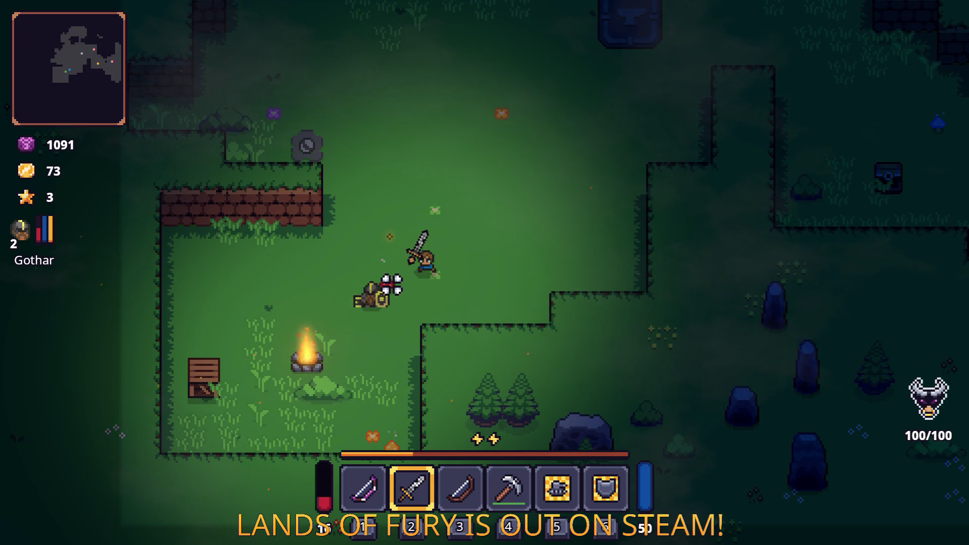
left_click(374, 298)
left_click(331, 302)
key("w+d")
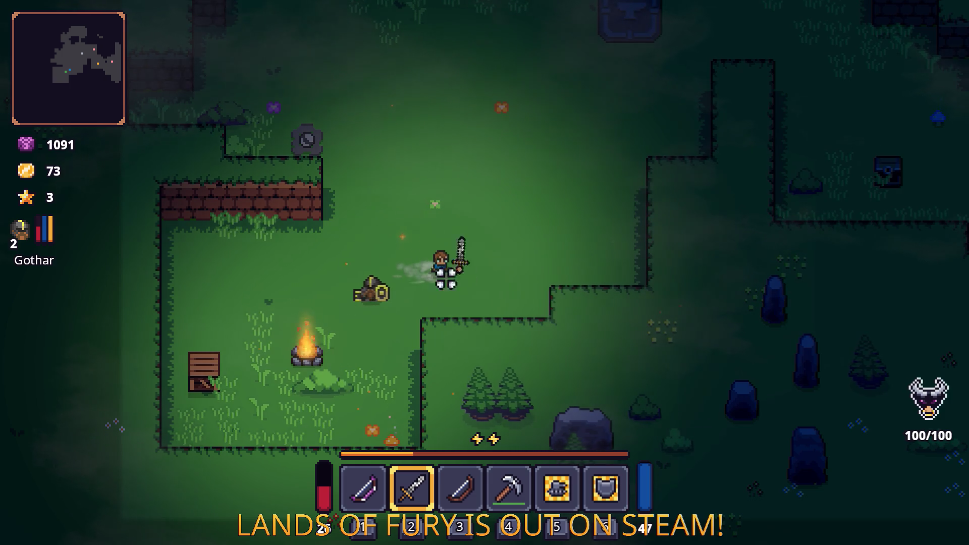
- Walk north past the campfire, loop south-east and back north, collecting the pickups
key("w")
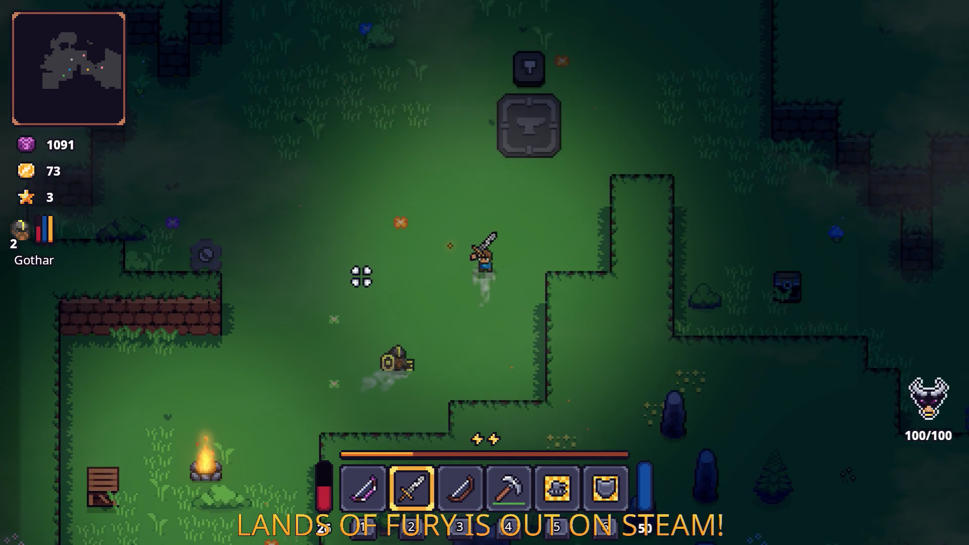
key("w")
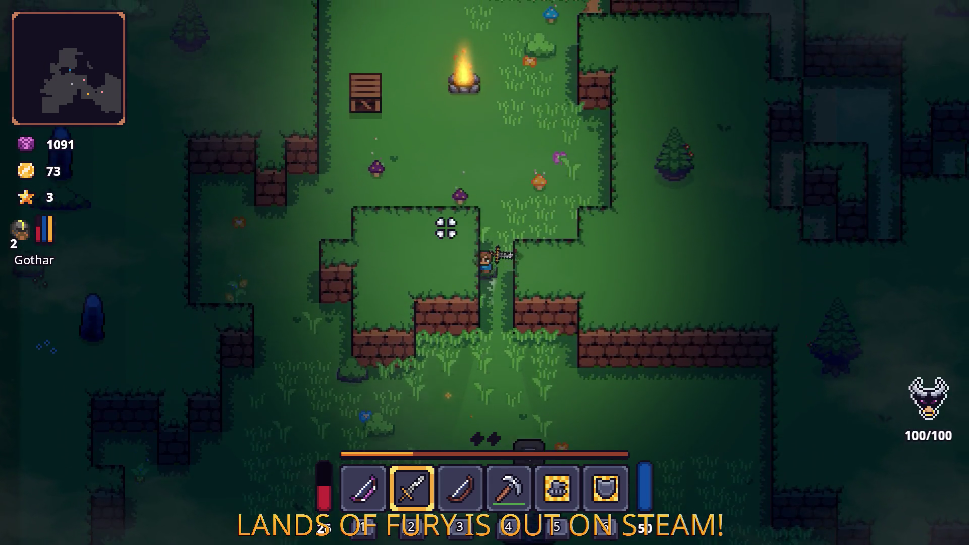
key("w+d")
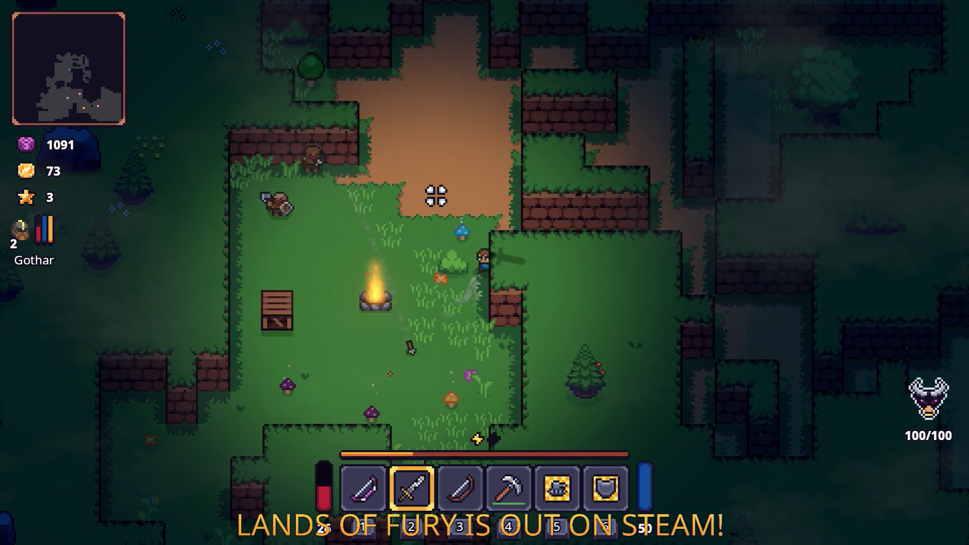
key("s+d")
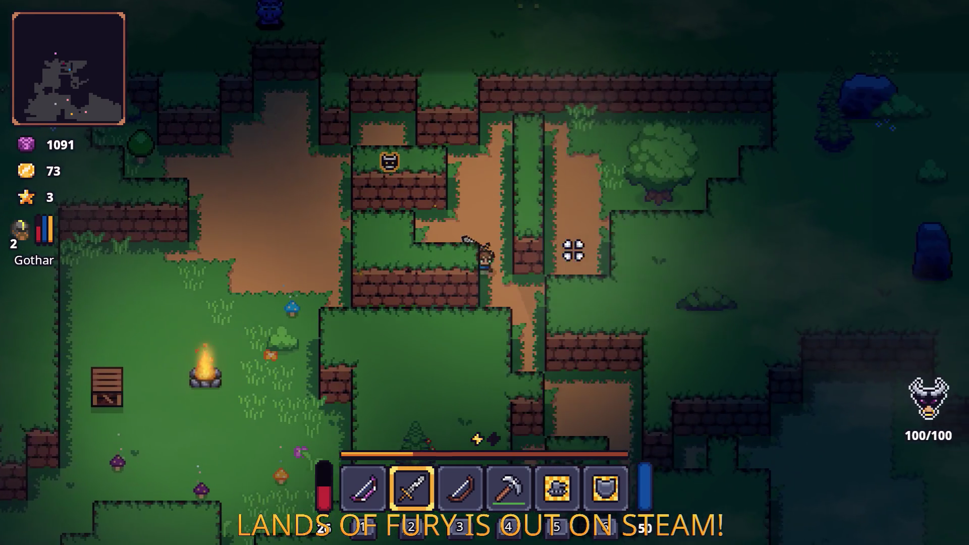
key("s+d")
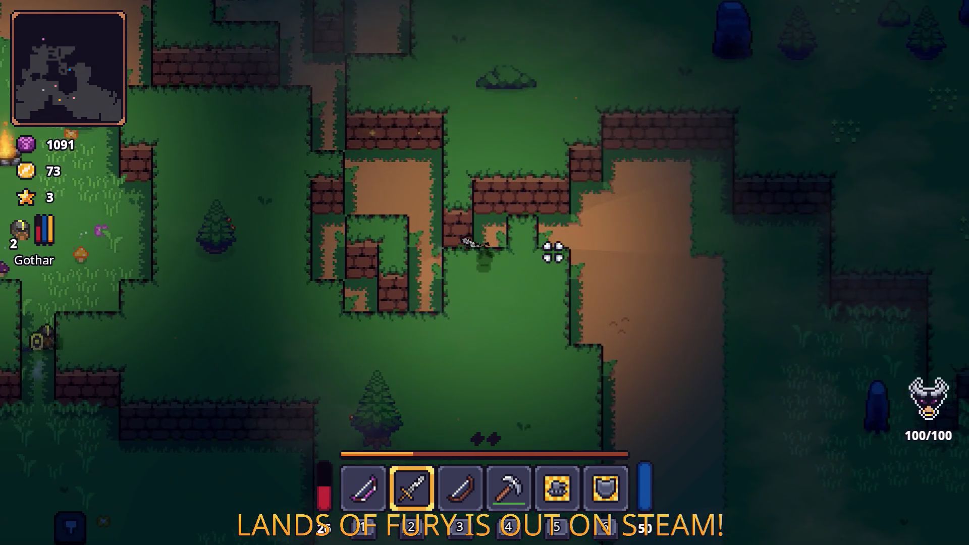
key("s+d")
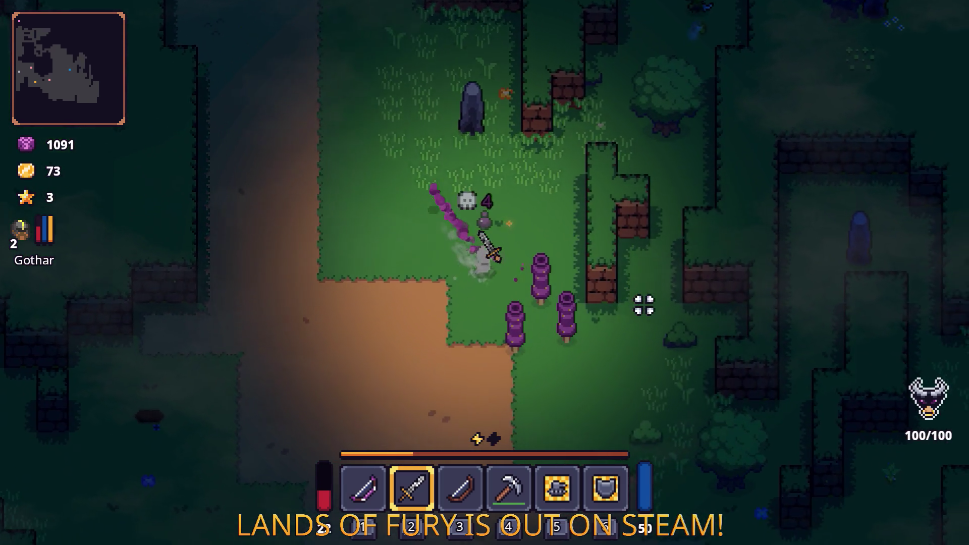
key("s+d")
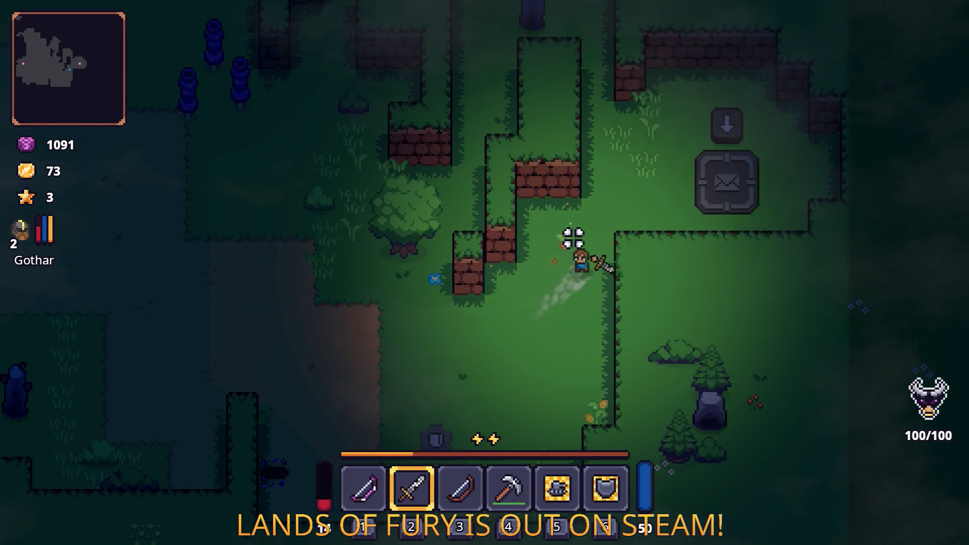
key("w+d")
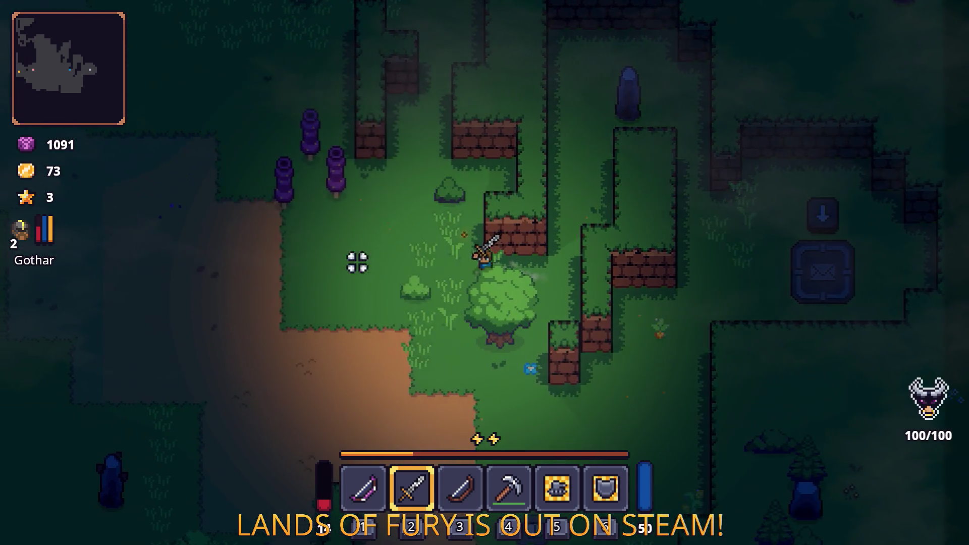
key("w+a")
key("w")
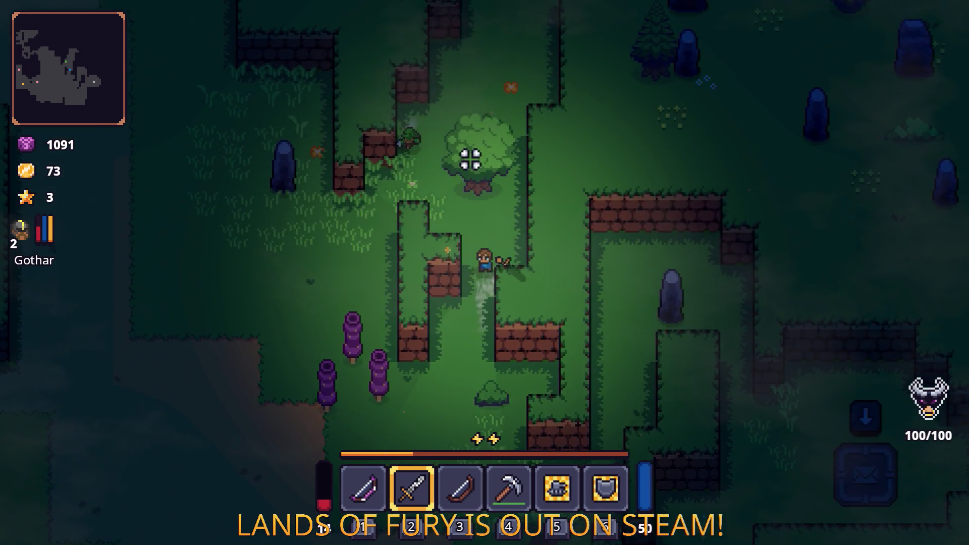
key("w")
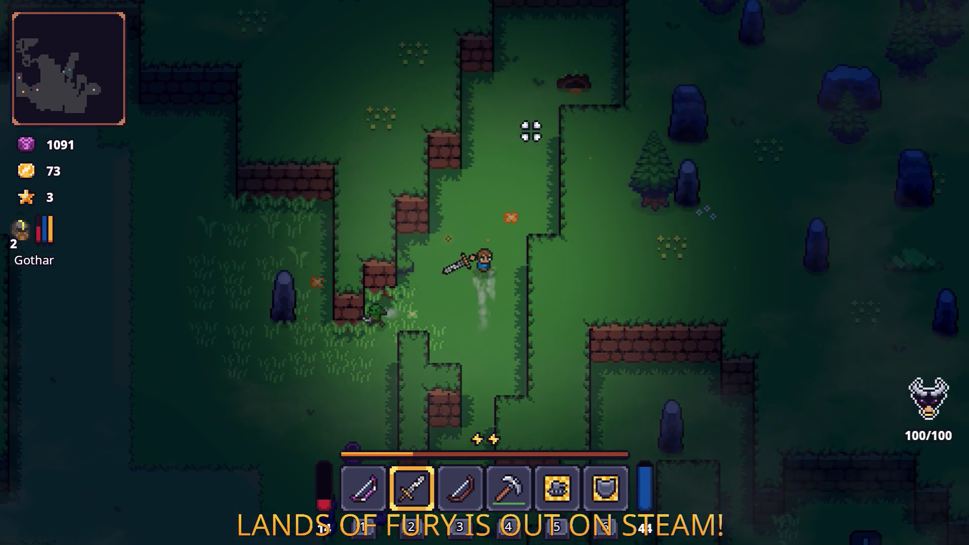
key("w")
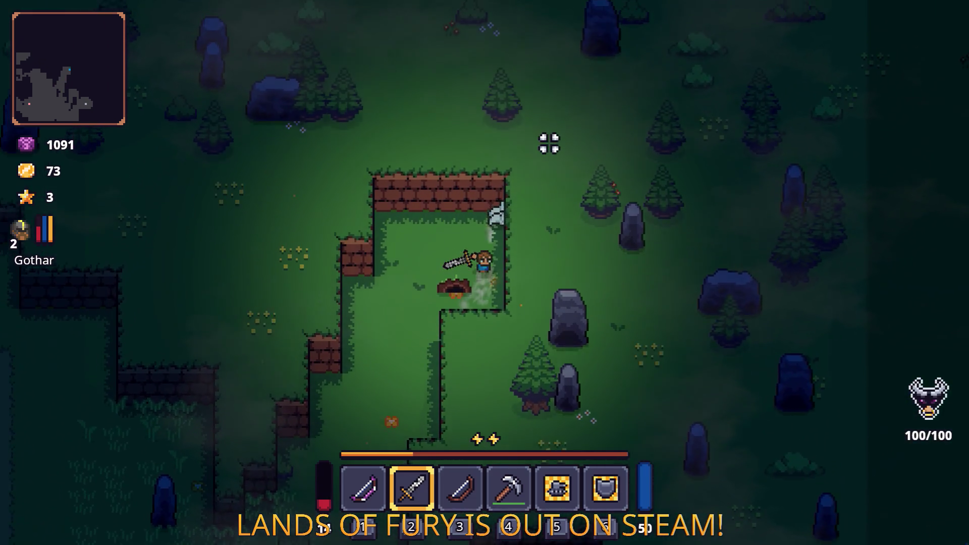
- Dash south-west, walk west to the campfire clearing, and swing the sword at the enemy
key("s")
key("a")
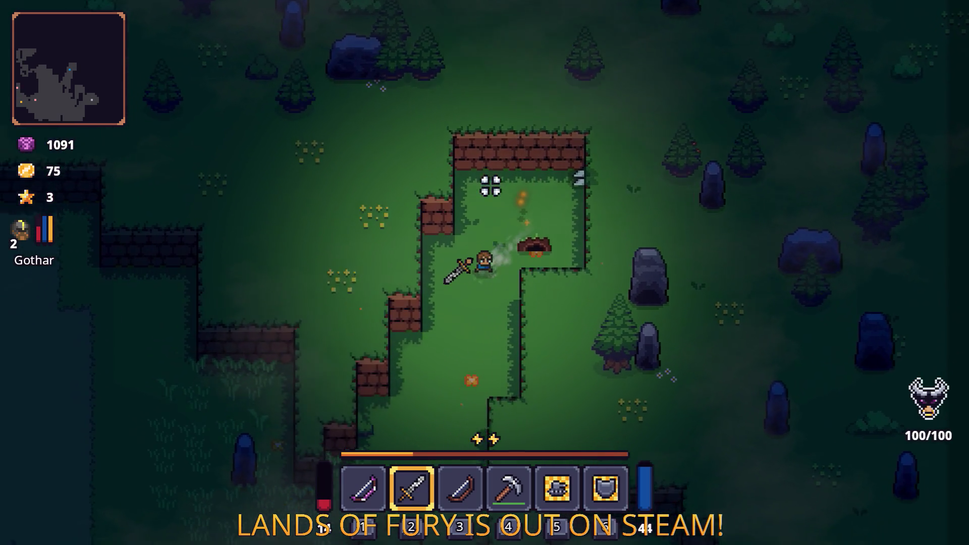
key("s")
key("a")
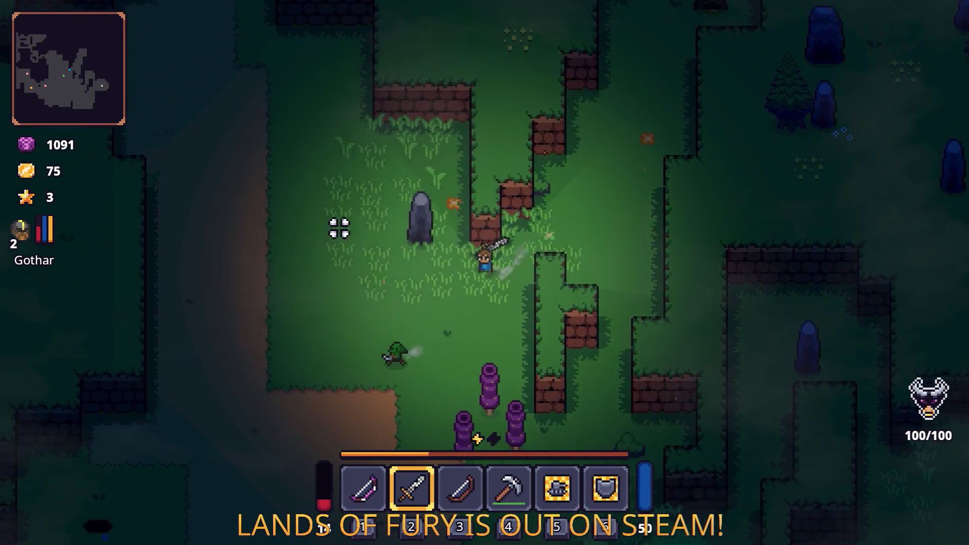
key("a")
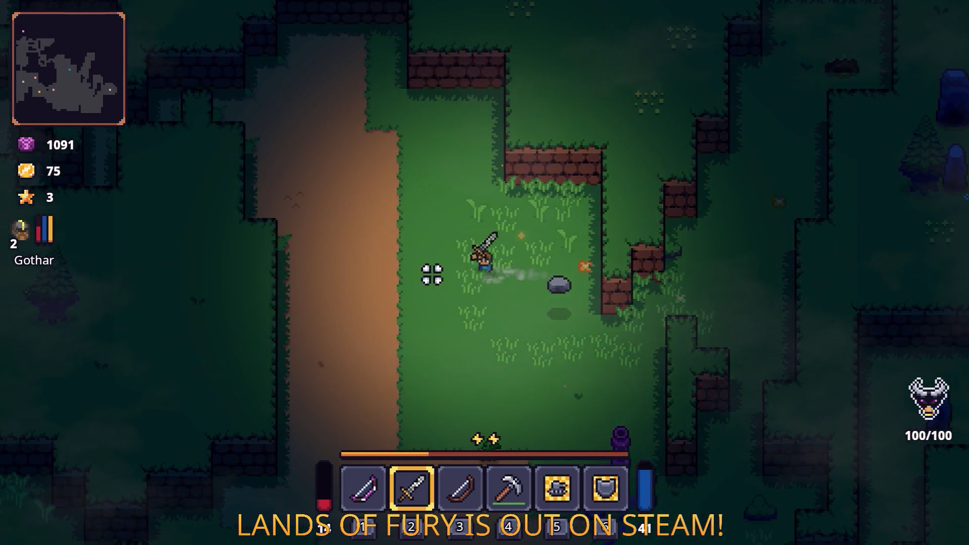
key("w")
key("a")
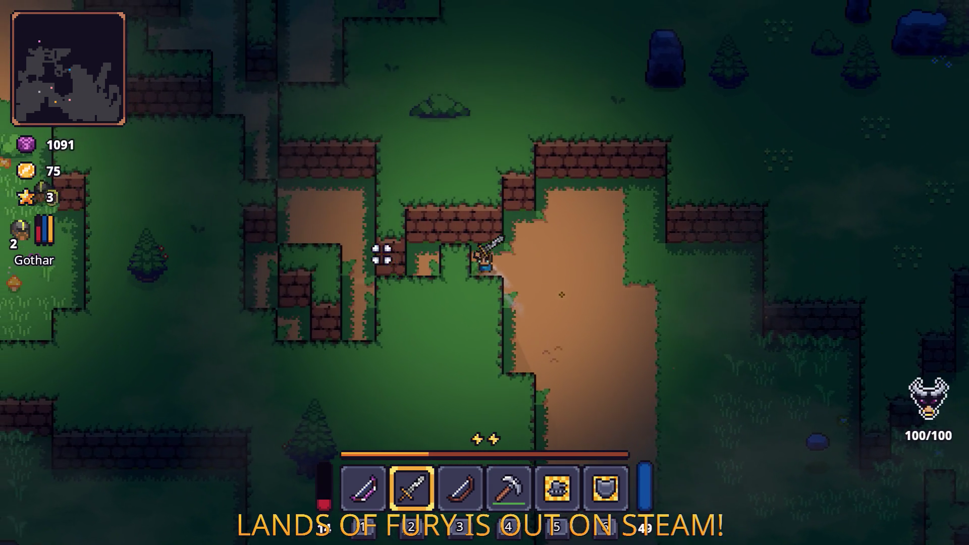
key("a")
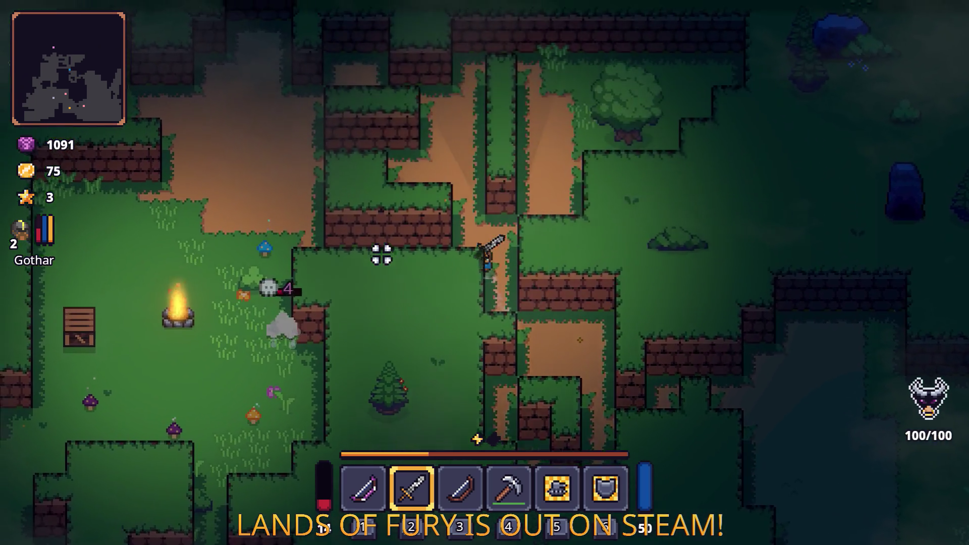
left_click(368, 290)
- Fight the enemies to the east and north-west with the sword
key("d")
left_click(528, 340)
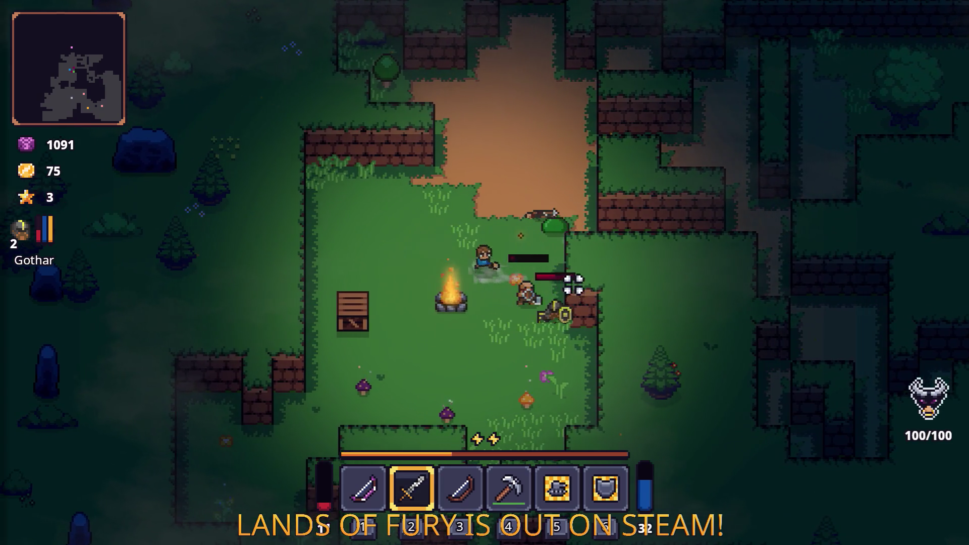
key("w")
key("a")
key("d")
key("w")
key("a")
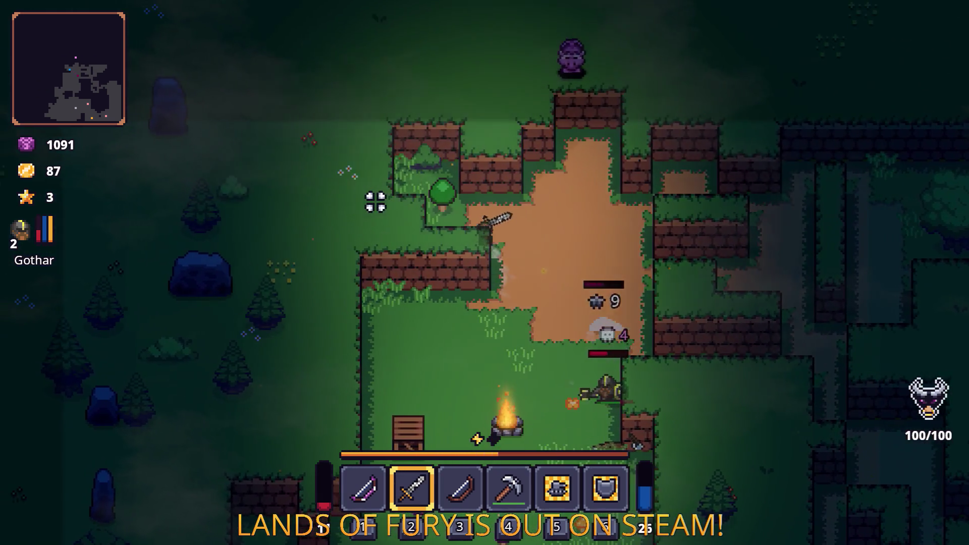
left_click(384, 140)
- Switch to the bow and shoot arrows at the enemies, including the green-hat one
key("1")
key("s")
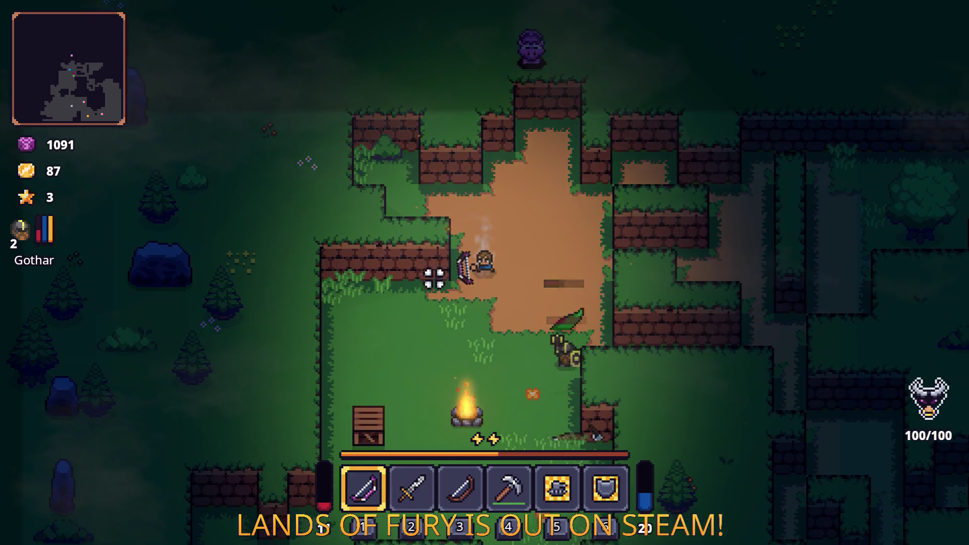
key("d")
left_click(565, 271)
key("s")
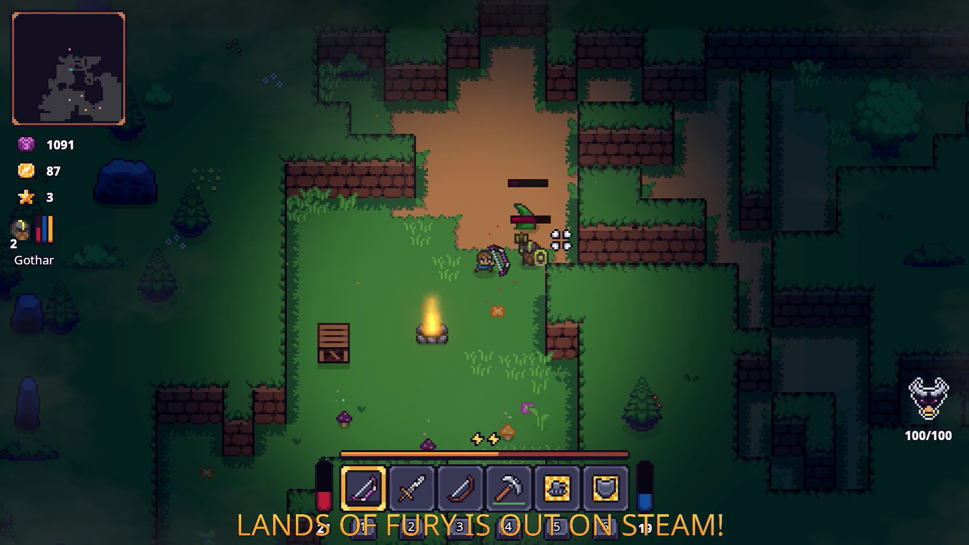
key("s")
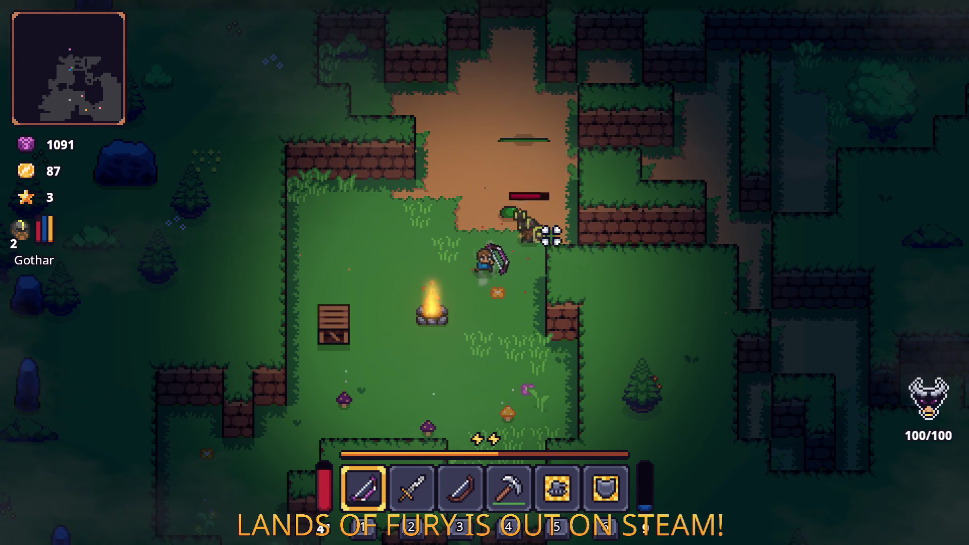
key("w")
left_click(547, 256)
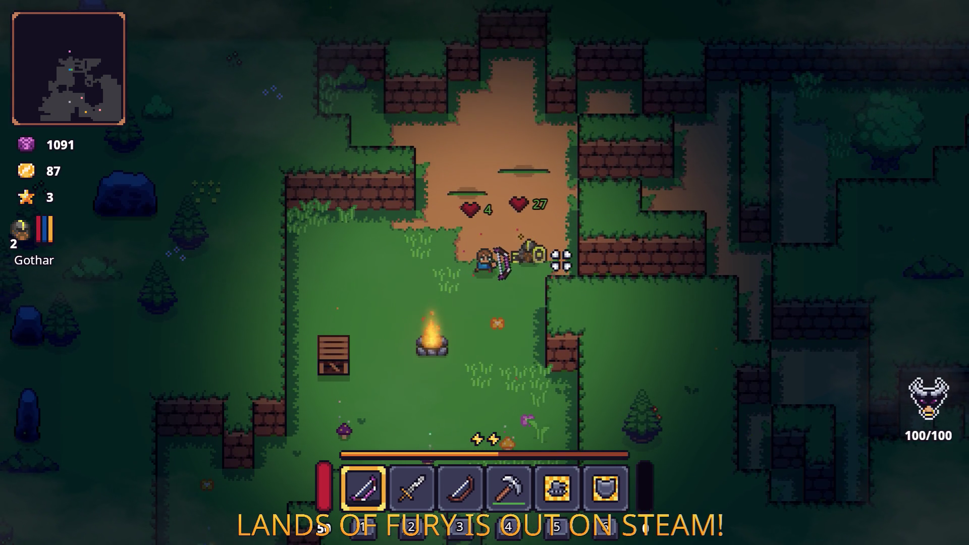
- Retreat south-west away from the enemies, past the campfire
key("s")
key("a")
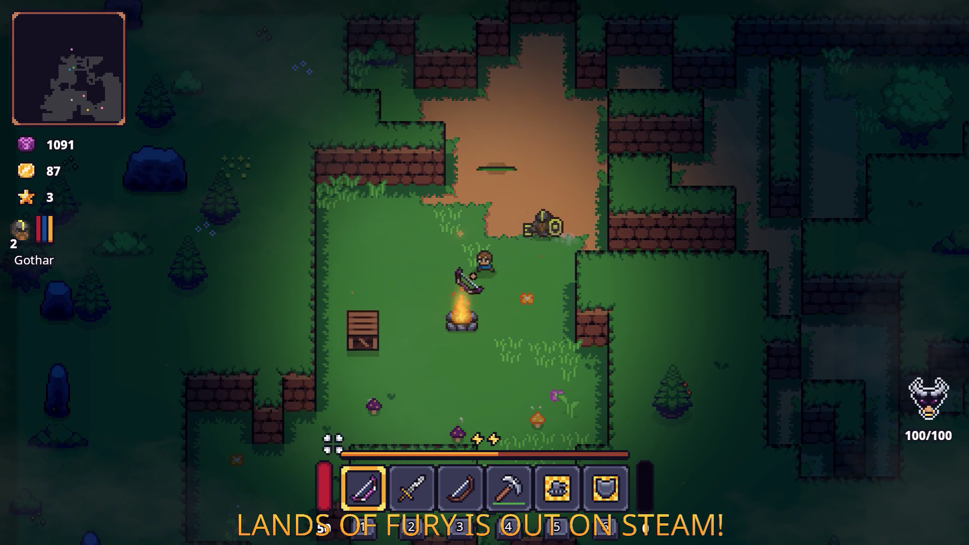
key("s")
key("a")
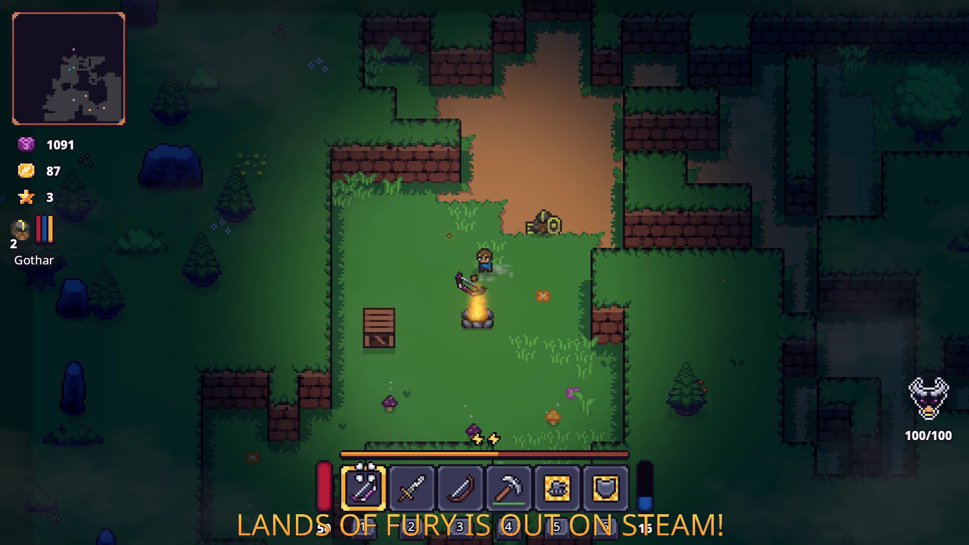
key("s")
key("a")
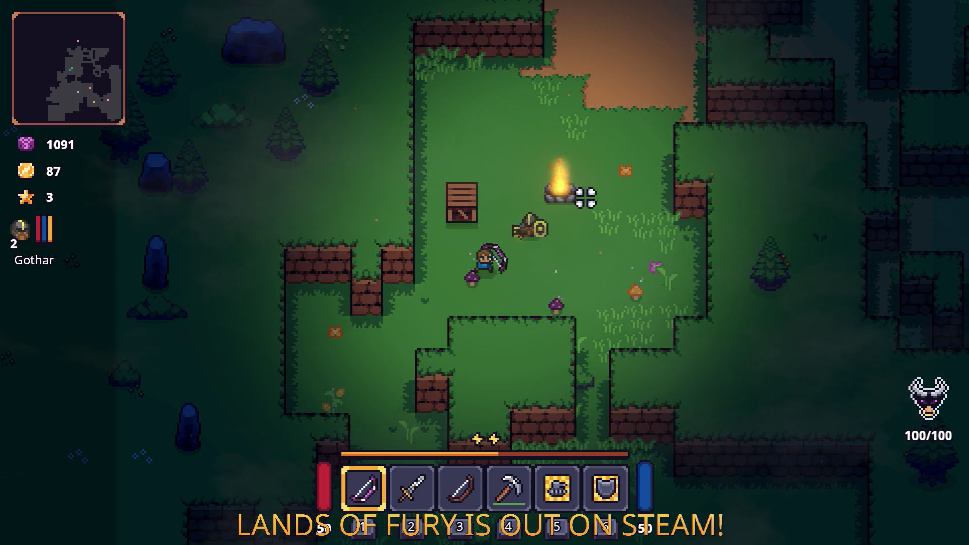
- Walk east across the clearing and south down the grass corridor to the anvil
key("d")
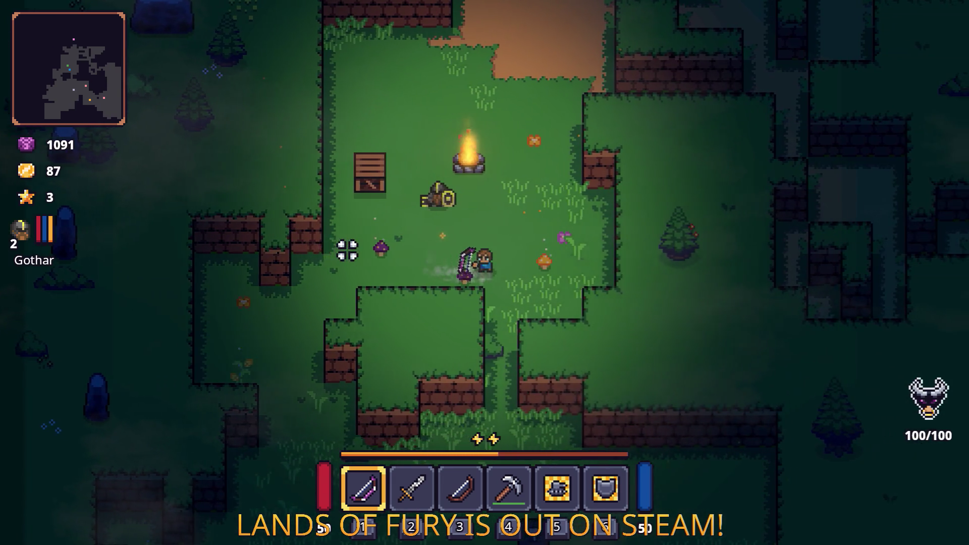
key("s")
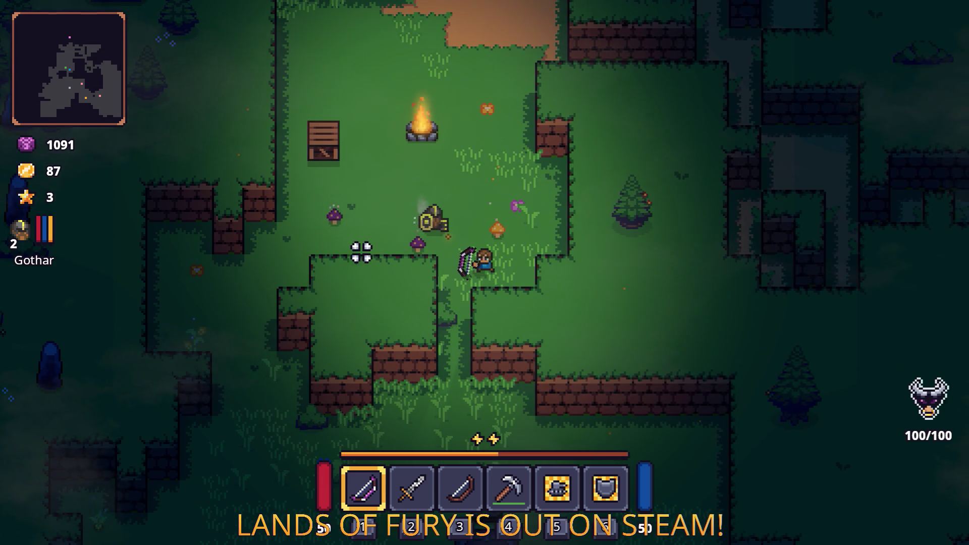
key("s")
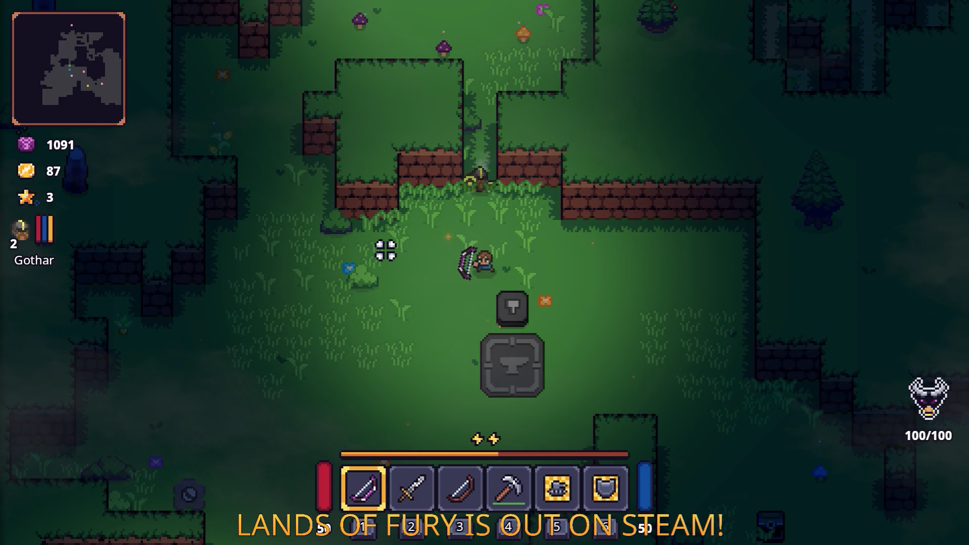
key("s")
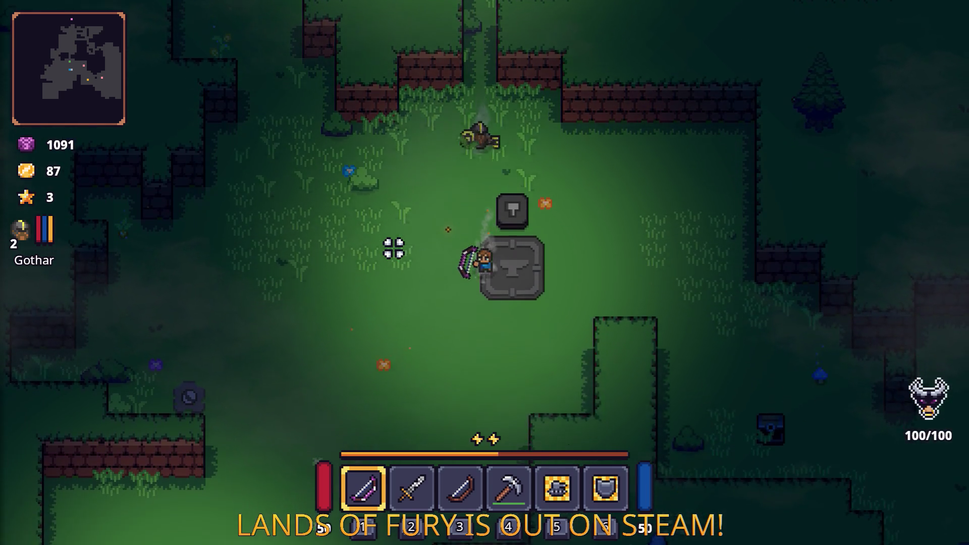
- Head back to the campfire and switch from the bow back to the sword
key("a")
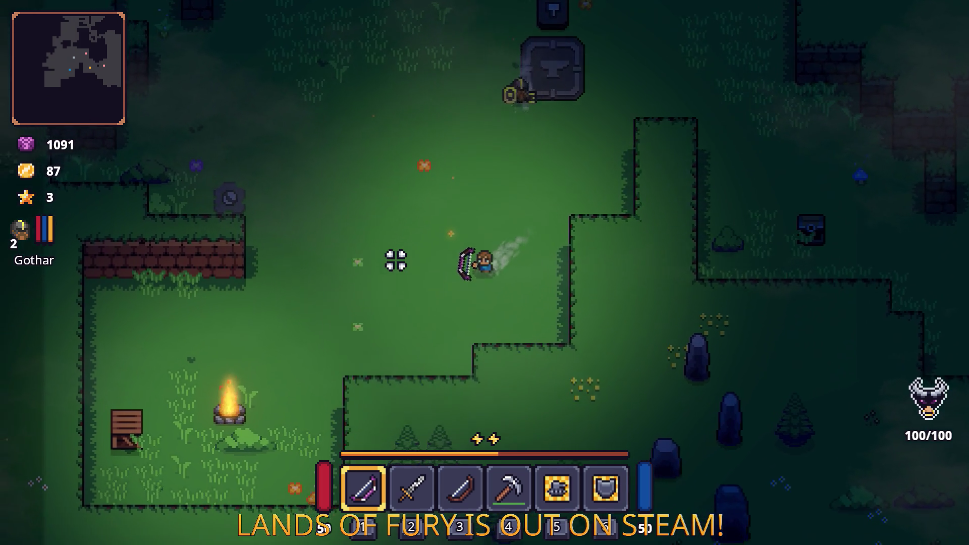
key("s")
key("a")
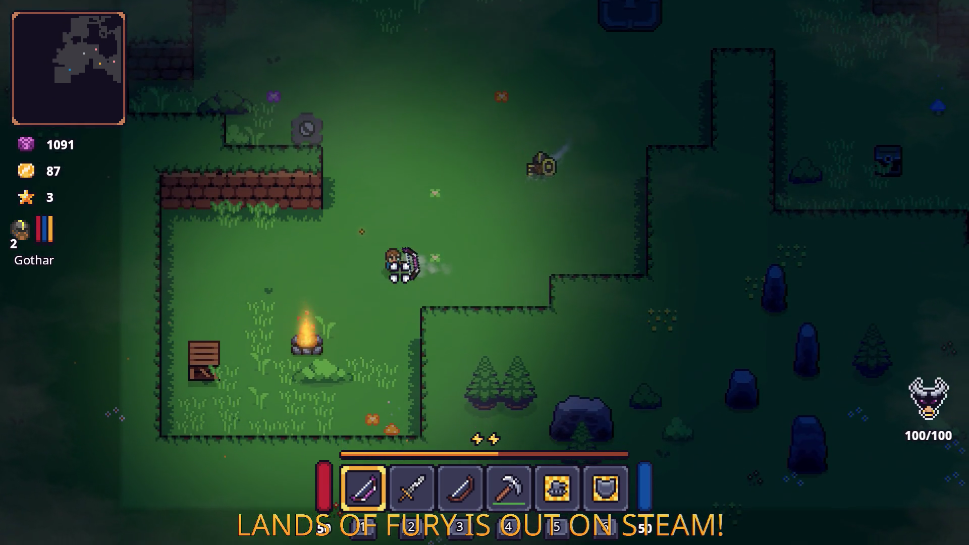
key("s")
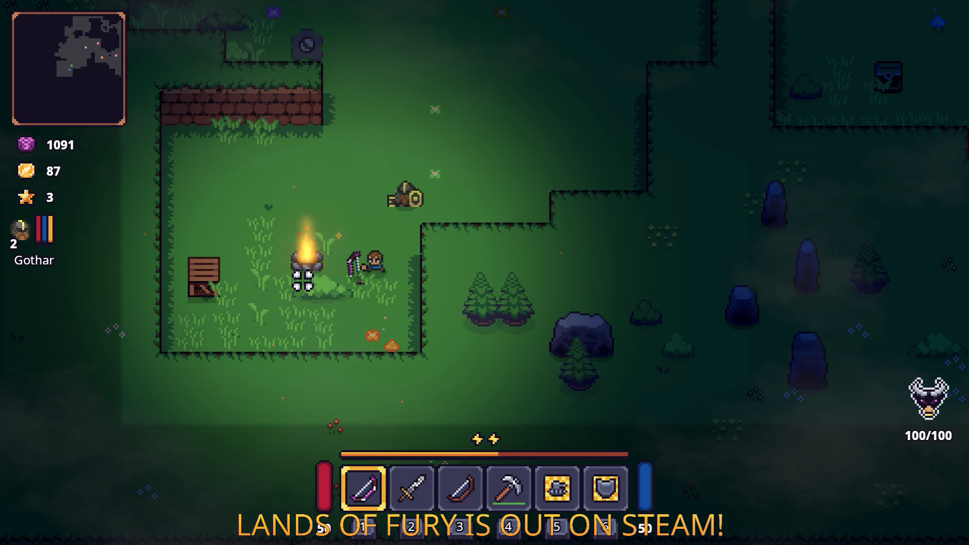
key("2")
key("a")
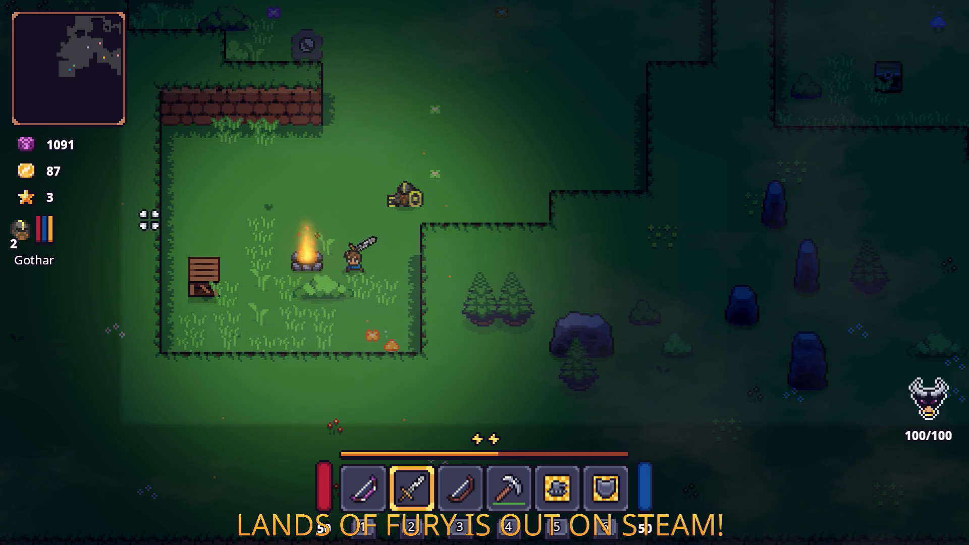
- Smash the wooden crate with the sword, then dash up-right toward the anvil
key("a")
left_click(89, 201)
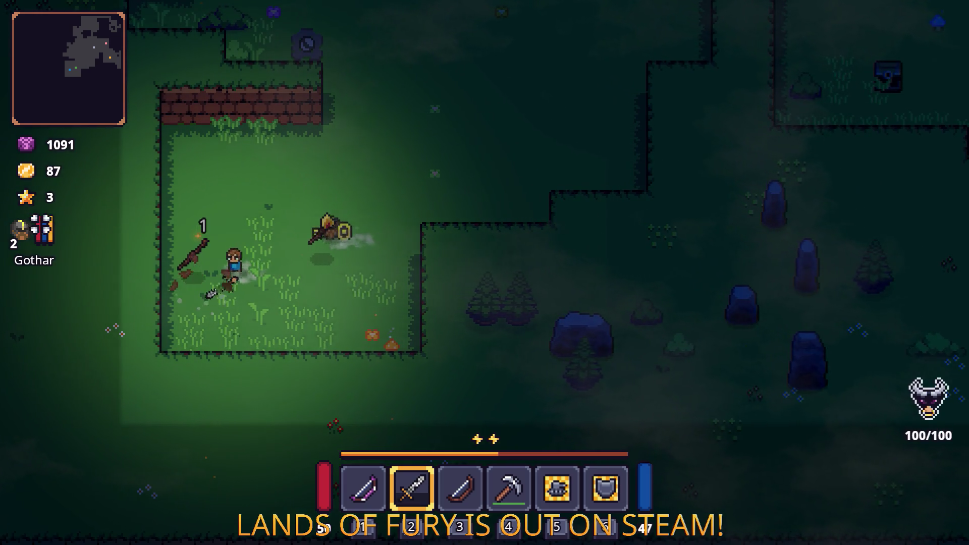
key("d")
key("w")
key("space")
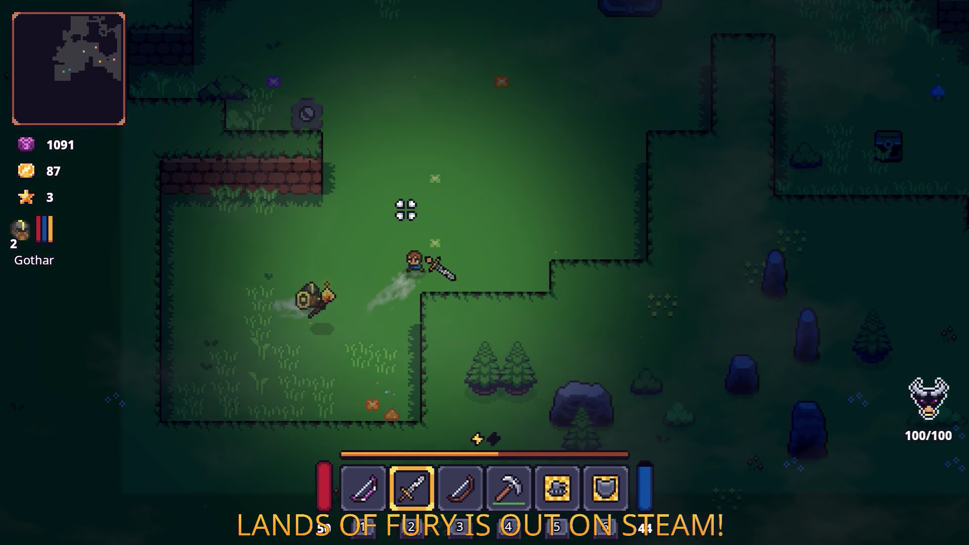
key("d")
key("w")
key("space")
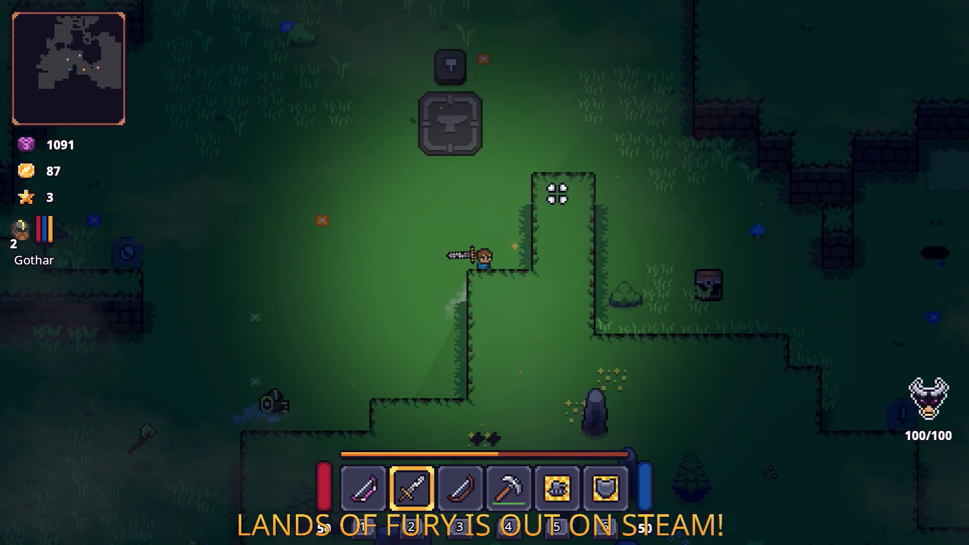
- Dash right along the dirt path and clearing into the grass among the purple enemies
key("w")
key("d")
key("space")
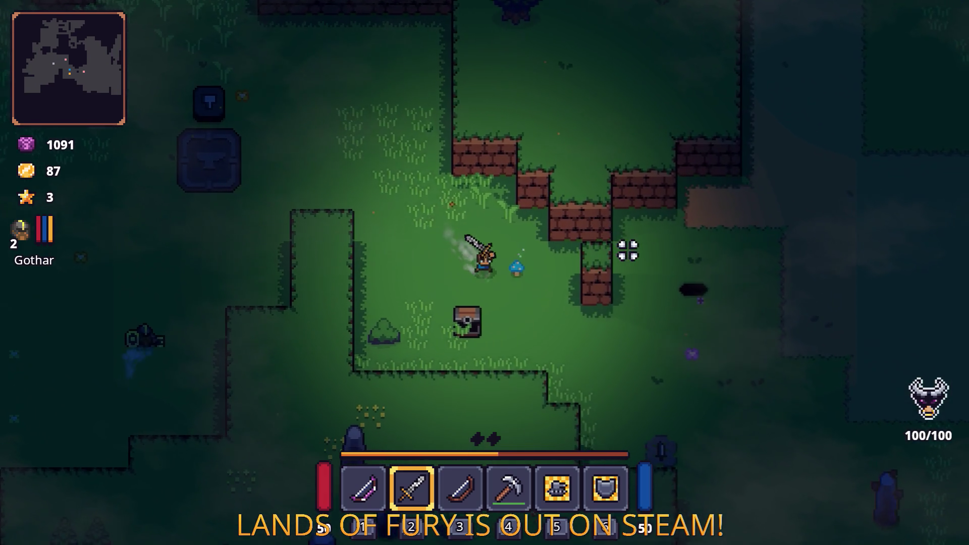
key("s")
key("d")
key("space")
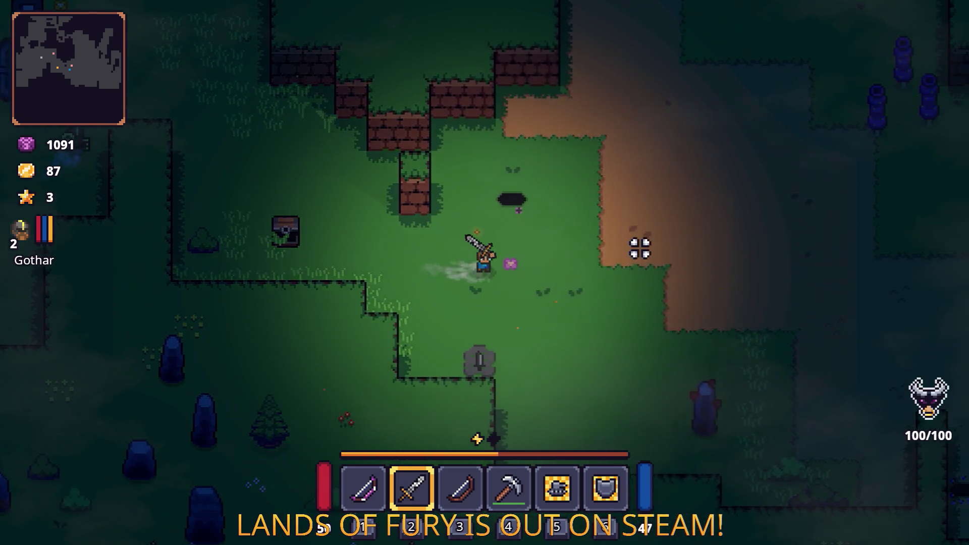
key("d")
key("w")
key("space")
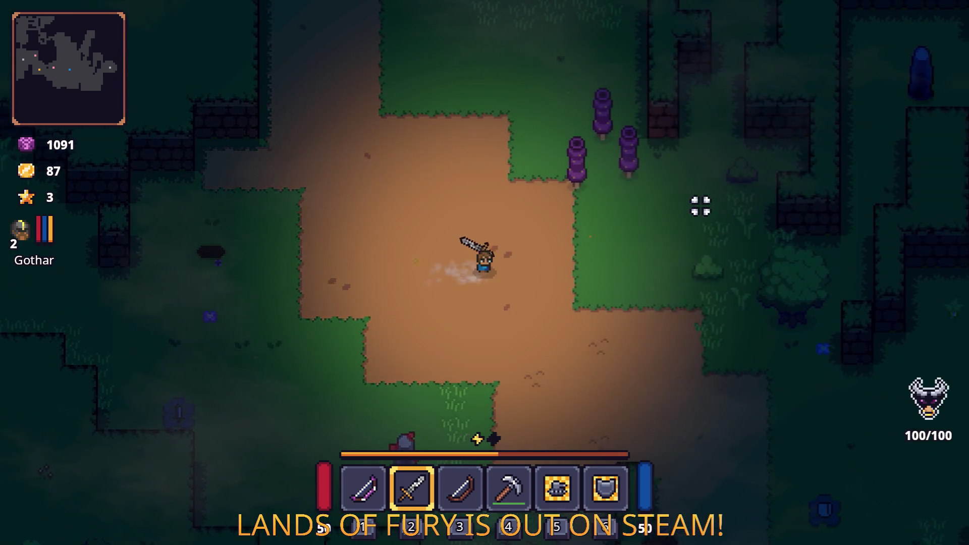
key("d")
key("w")
key("space")
- Fight the purple enemies with the sword while dashing up-right through the clearing
left_click(450, 166)
left_click(559, 195)
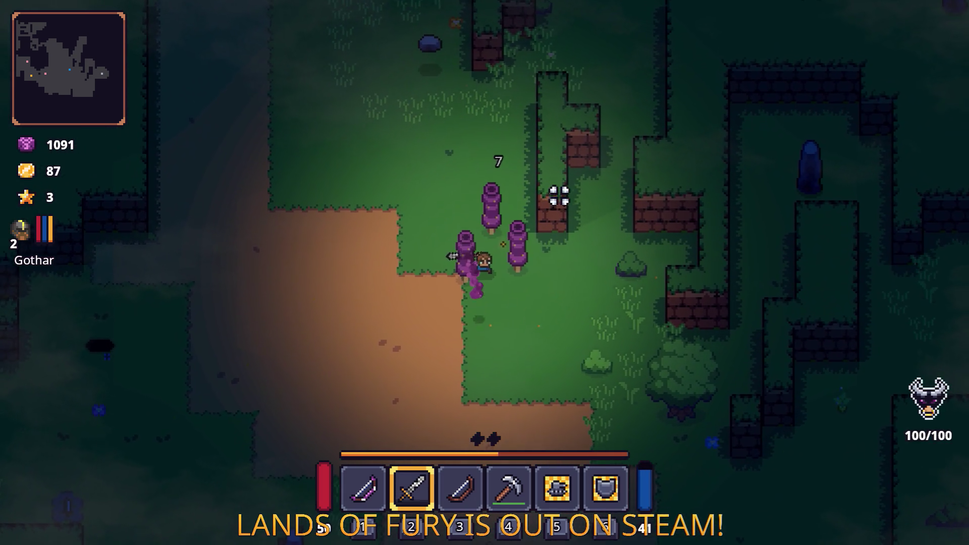
key("w")
key("space")
left_click(499, 161)
key("w")
key("d")
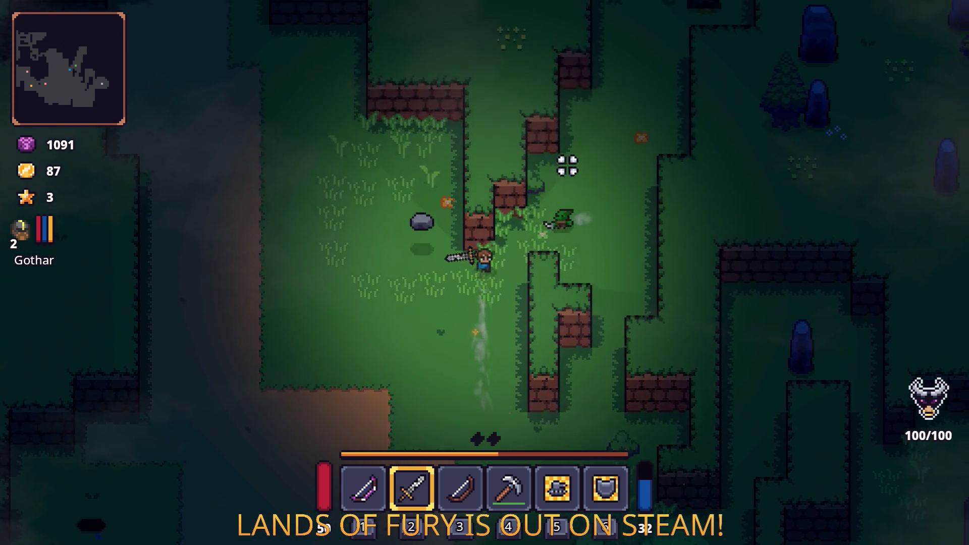
key("space")
key("w")
key("d")
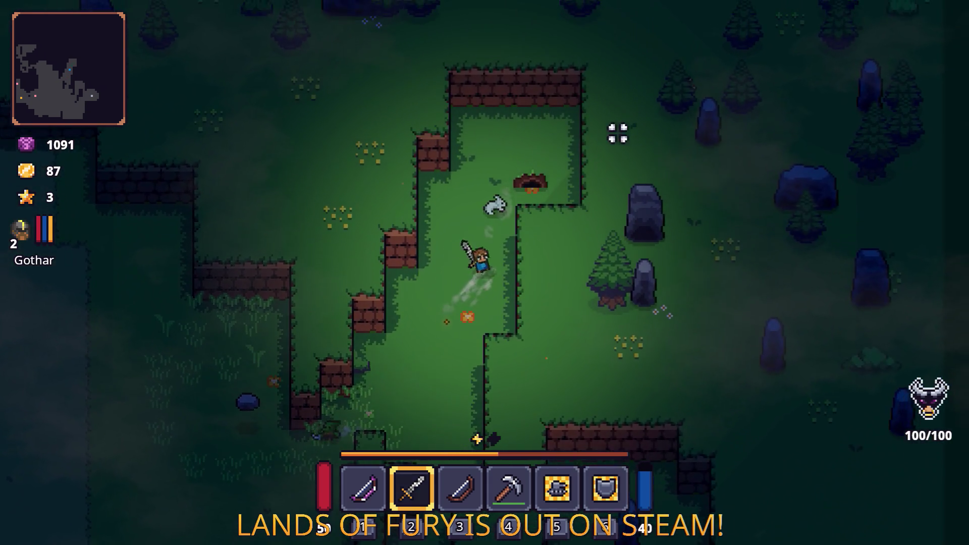
key("space")
left_click(642, 171)
- Dig up the treasure spot for coins and chop down the tree
key("s")
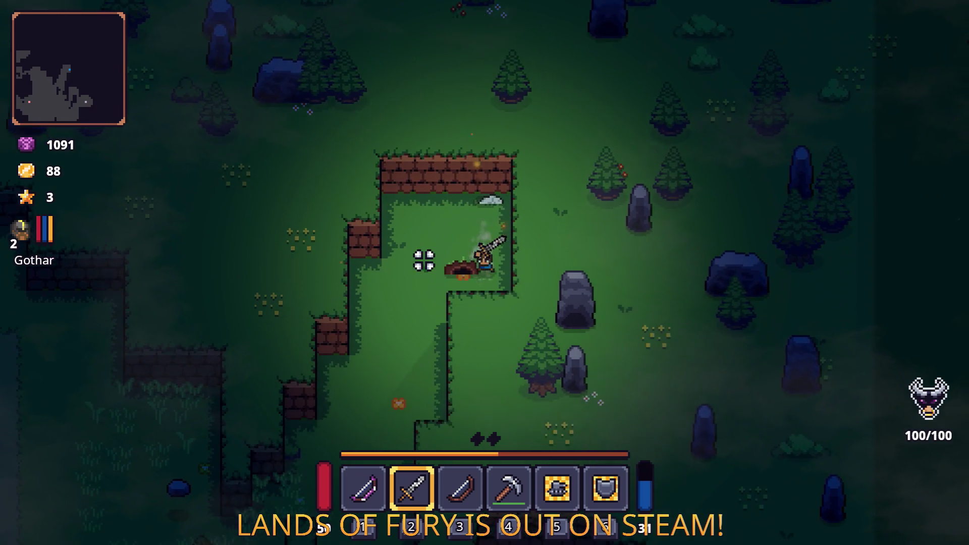
left_click(467, 214)
key("s")
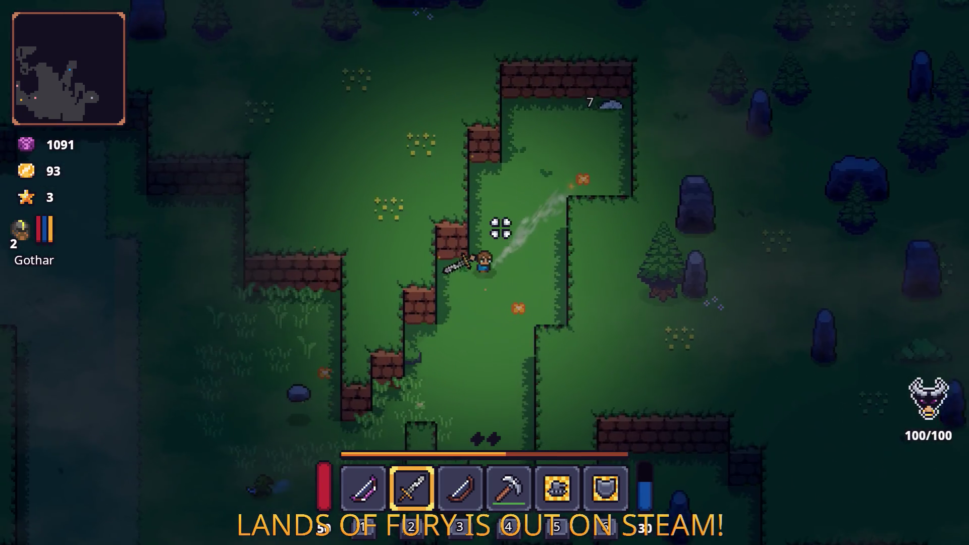
key("s")
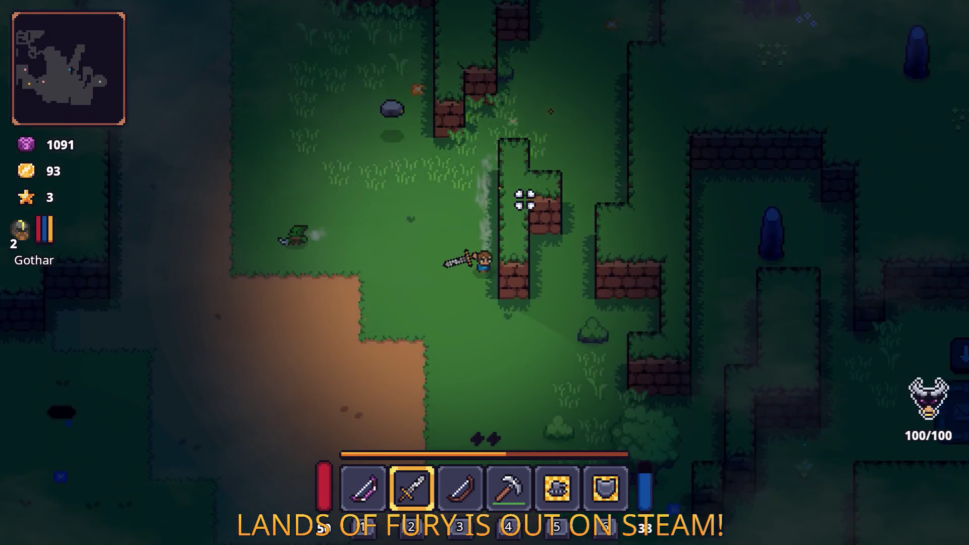
left_click(654, 266)
- Walk past the tree to the mailbox stone, then back left into the dirt clearing
key("s")
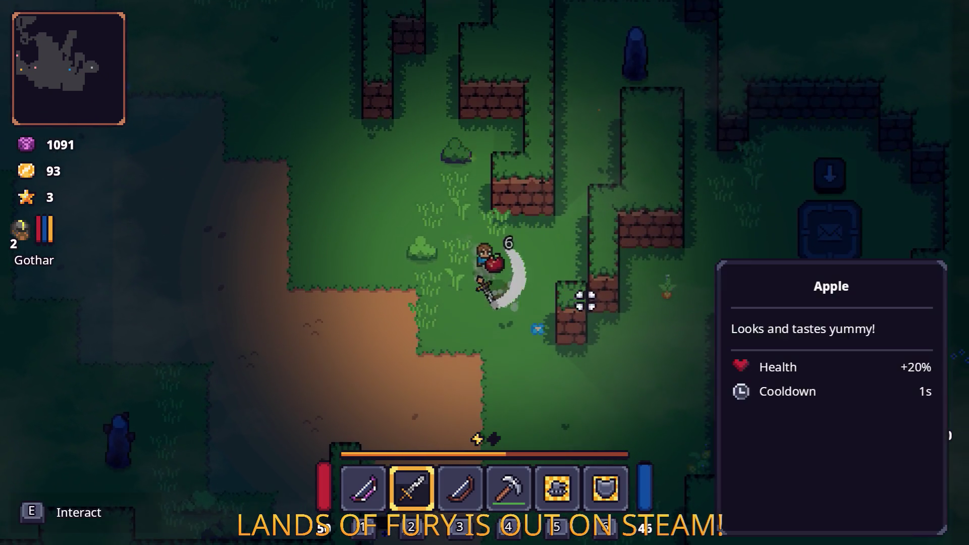
key("d")
key("d")
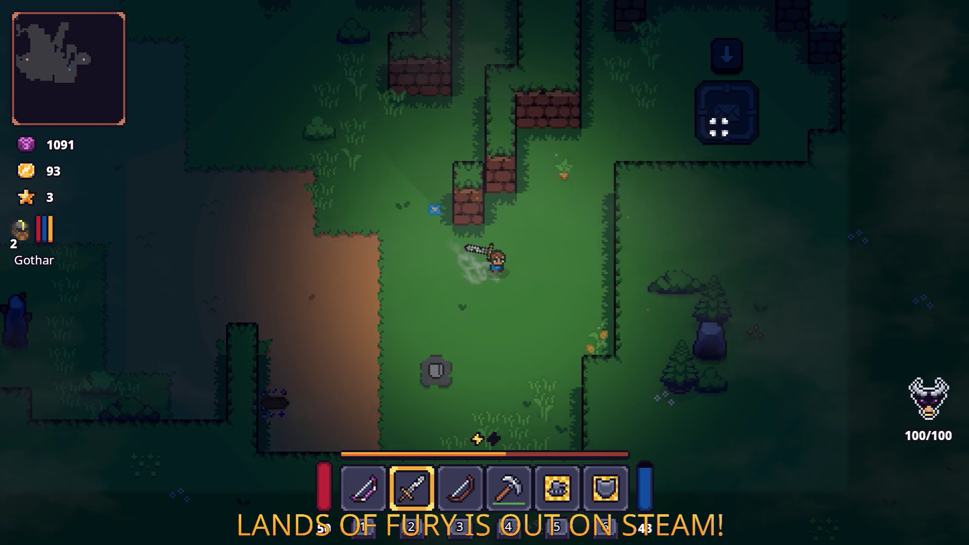
key("w")
key("d")
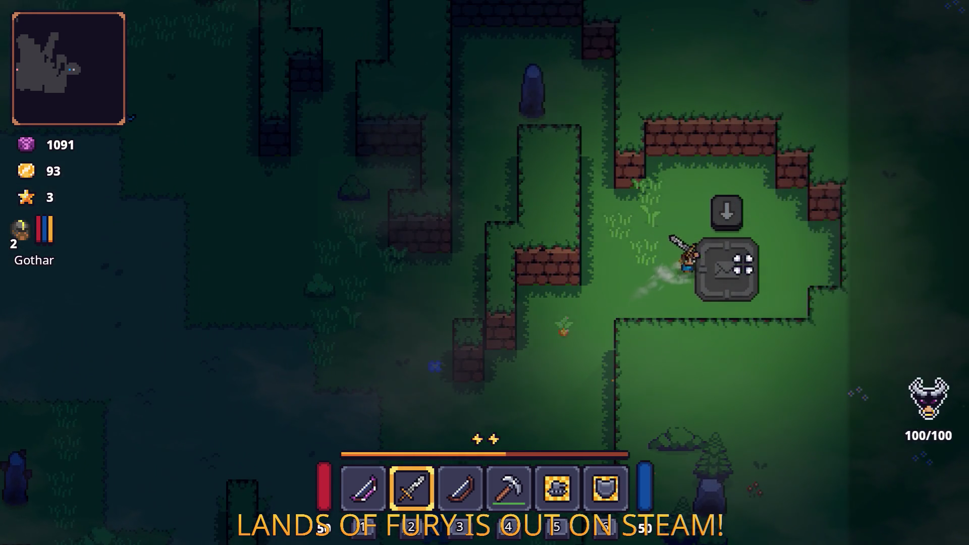
key("a")
key("a")
key("s")
key("a")
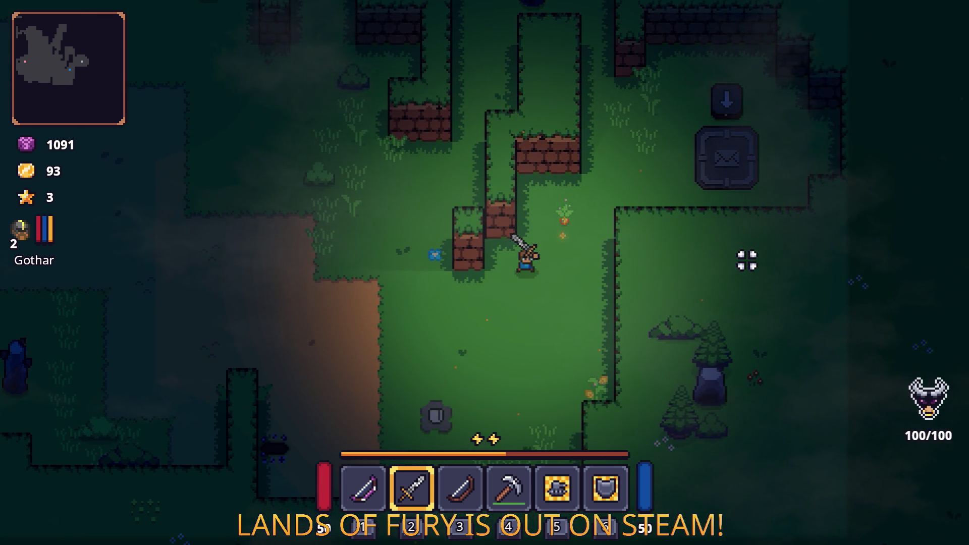
key("s")
key("a")
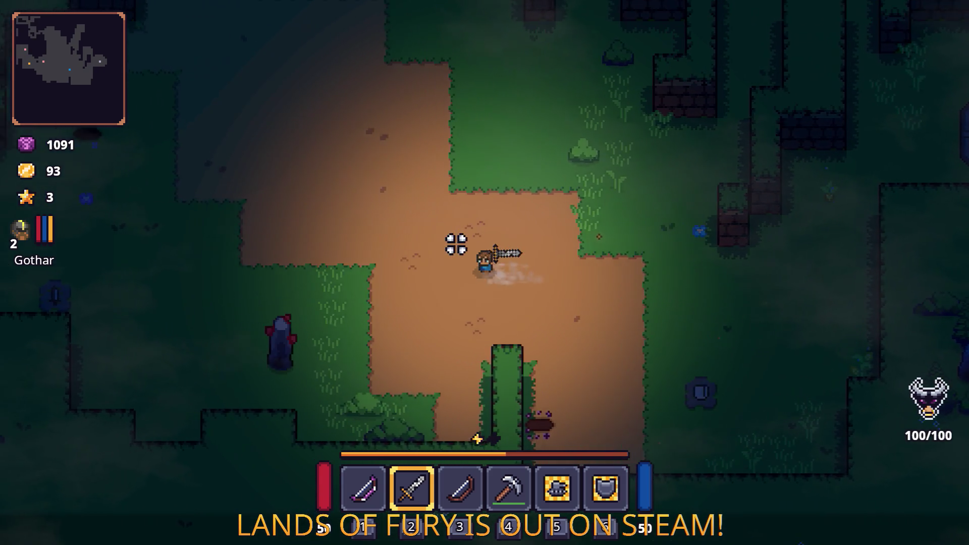
key("a")
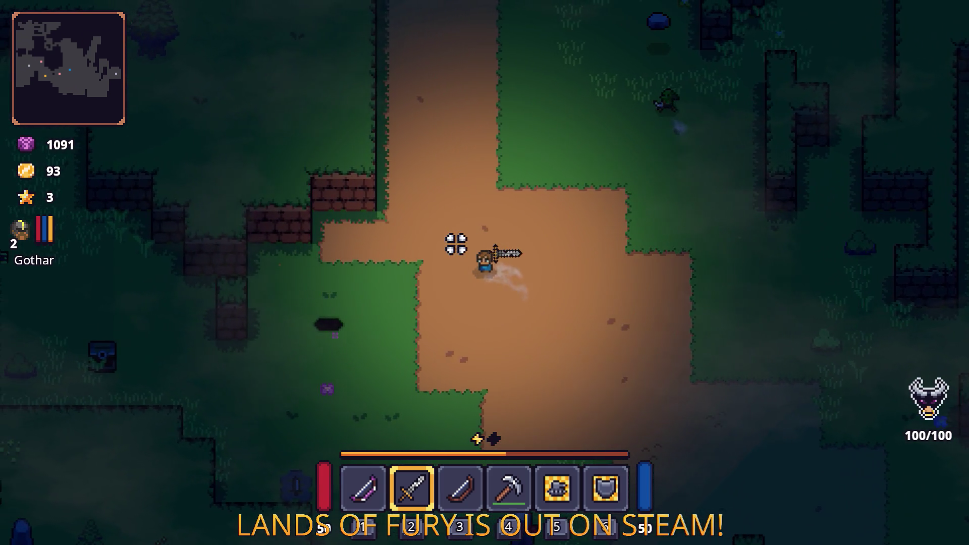
- Walk right into the hedge maze and equip the bow
key("d")
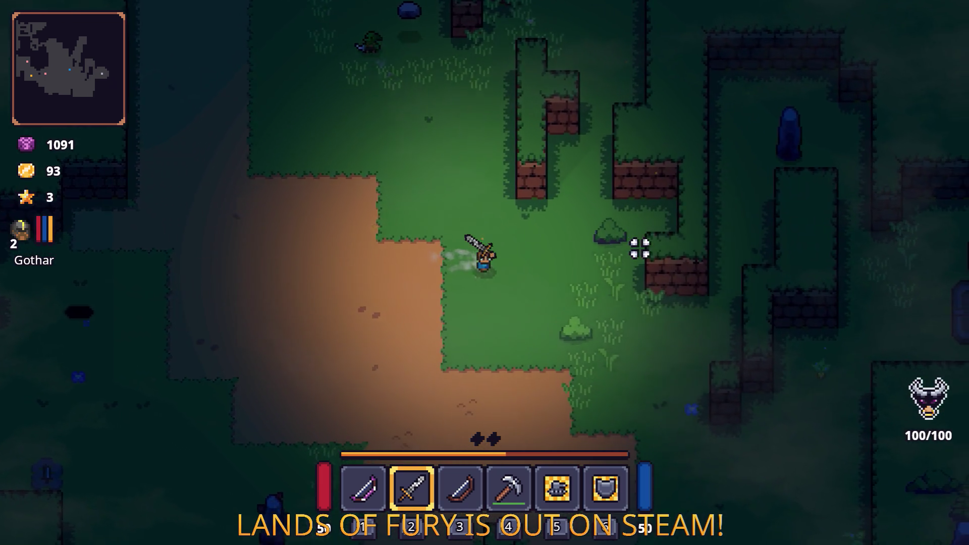
key("d")
key("s")
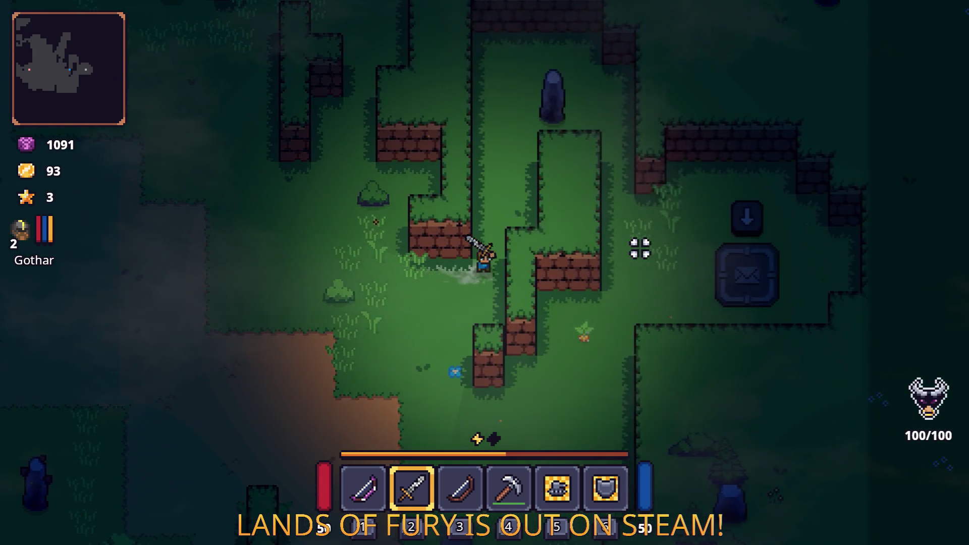
key("a")
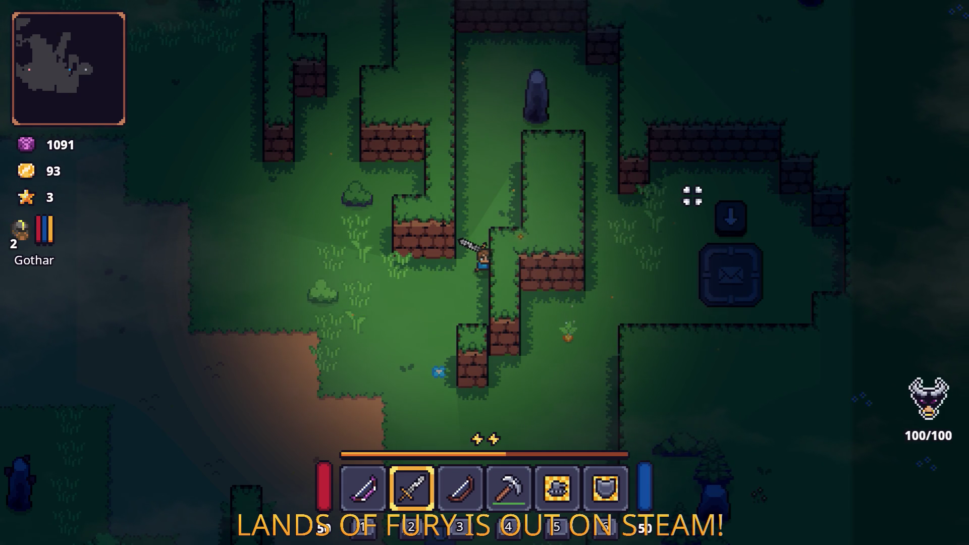
key("1")
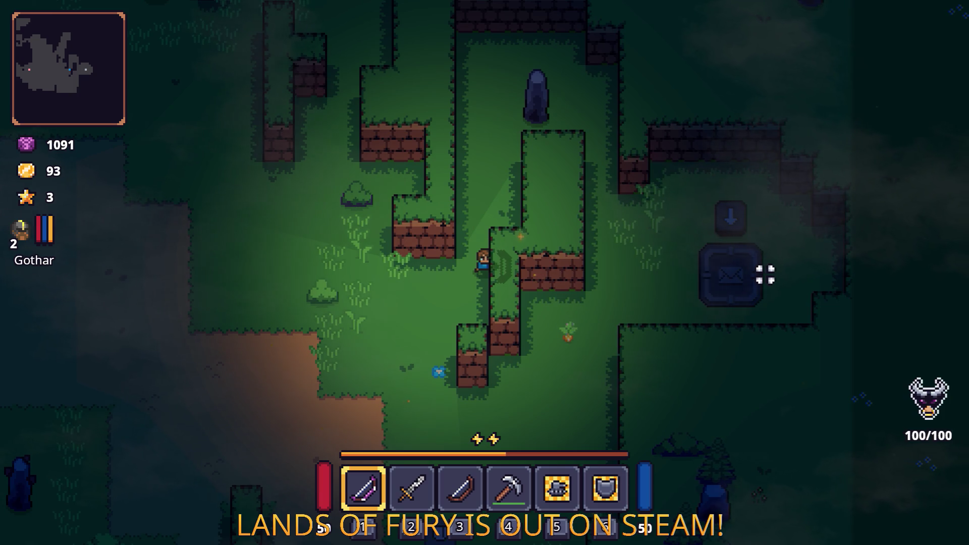
- Switch back to the sword and swing at targets while heading up-right toward the envelope tile
key("s")
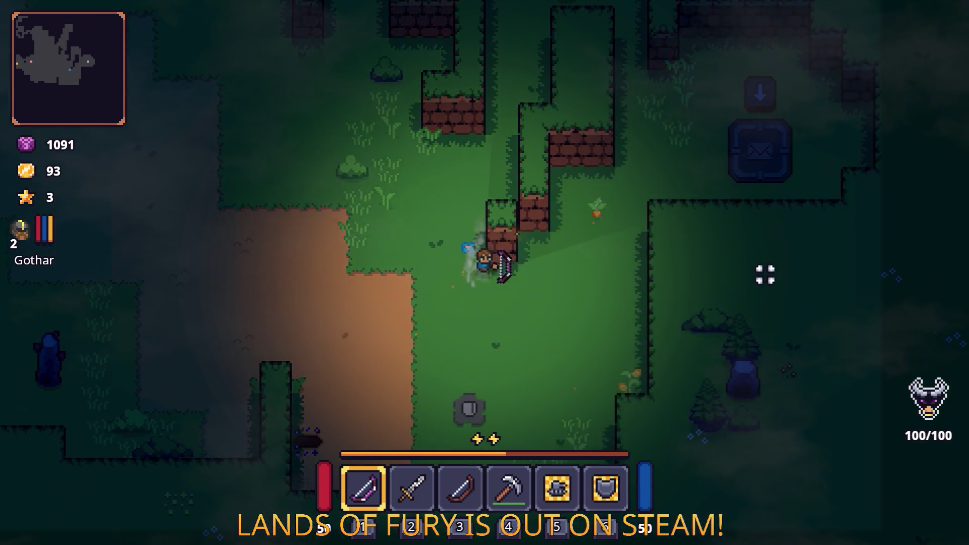
key("d")
key("2")
left_click(584, 186)
key("w")
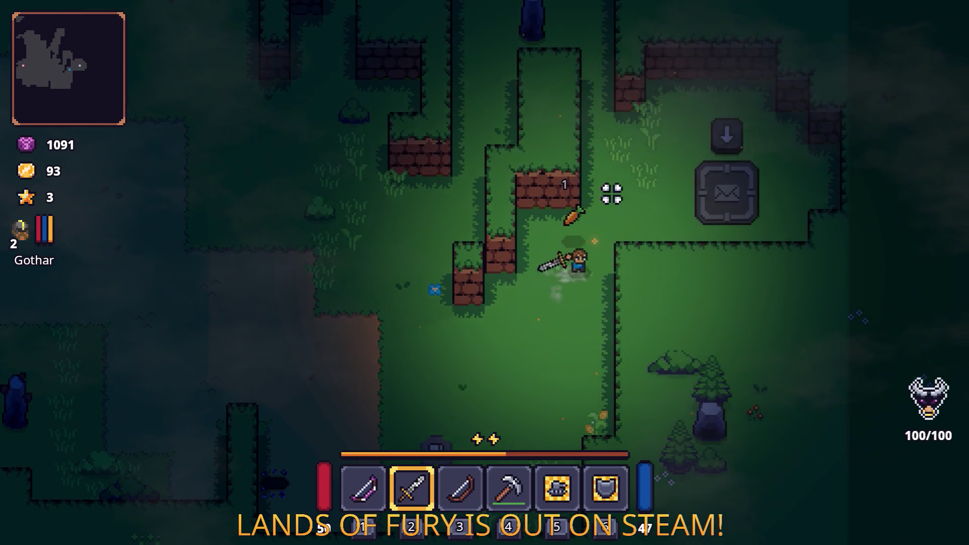
key("d")
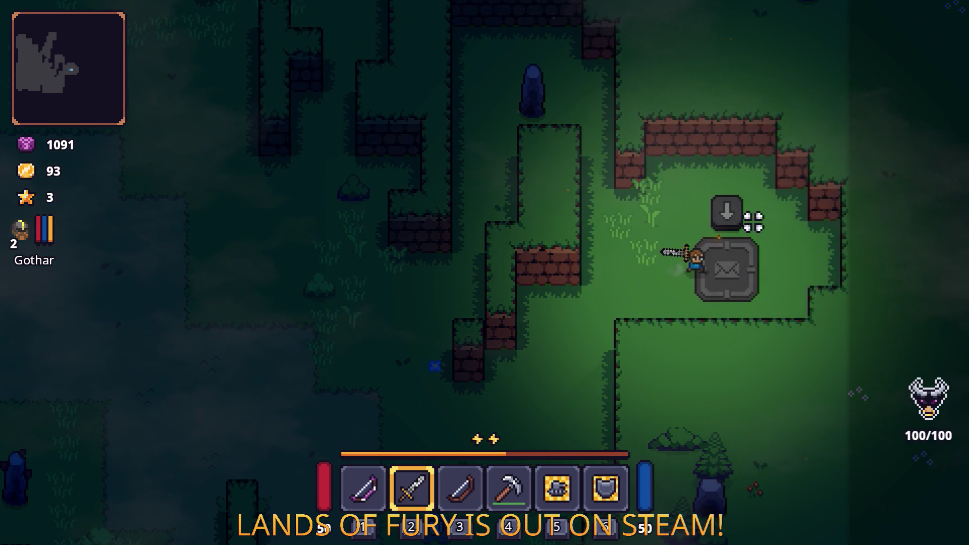
left_click(752, 218)
- Walk down toward the corn, then left and up onto the dirt path
key("s")
key("a")
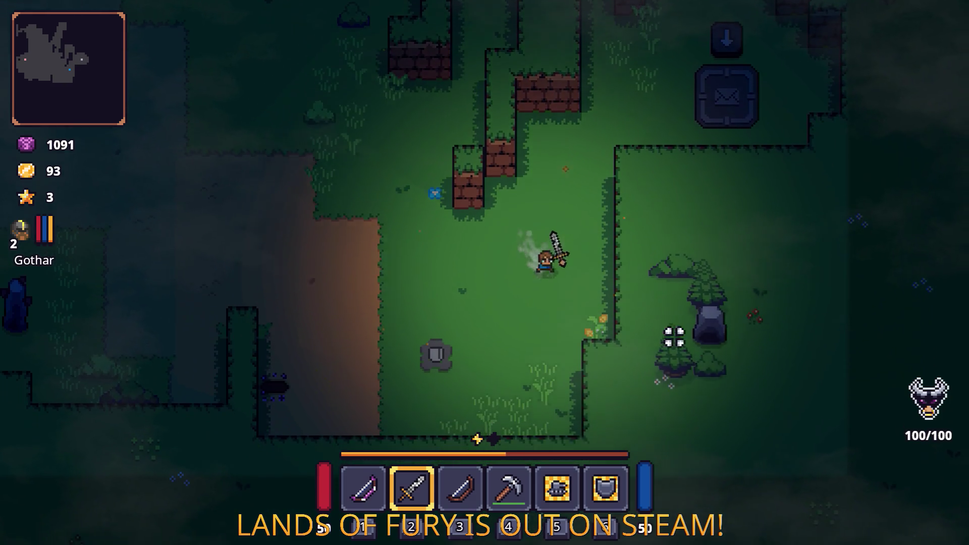
key("s")
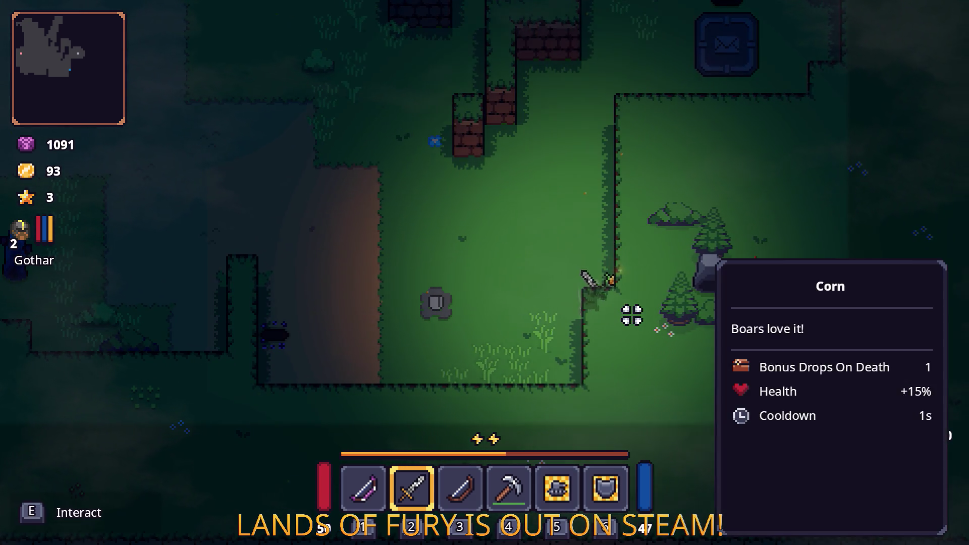
key("a")
key("w")
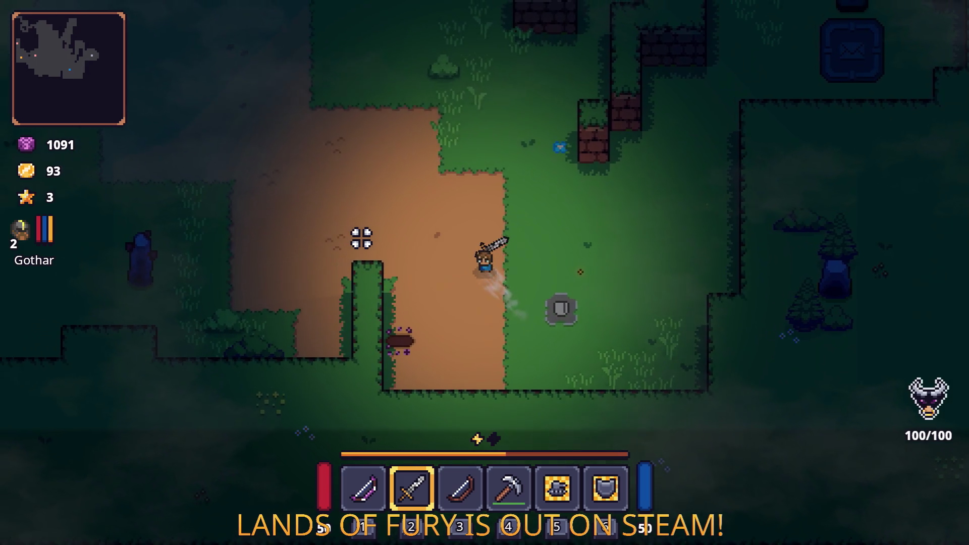
key("w")
key("a")
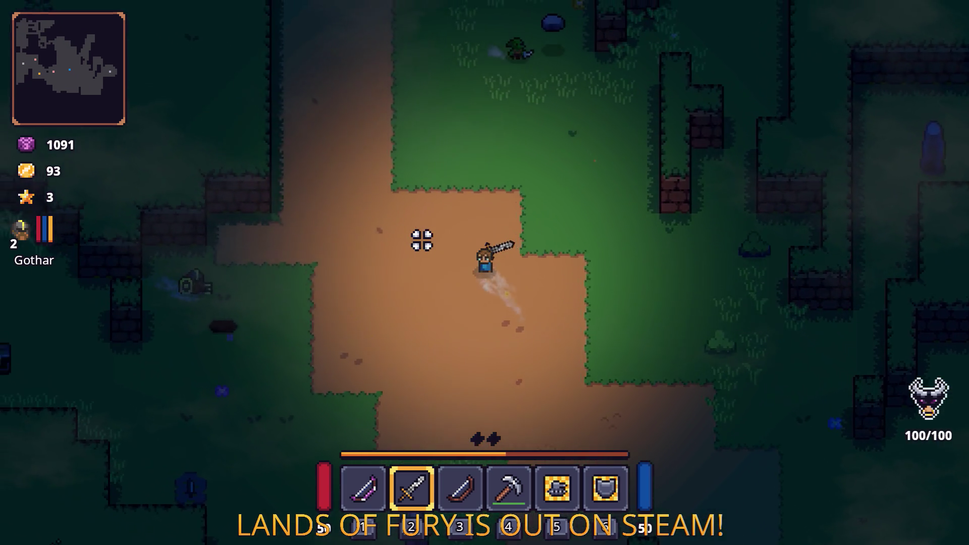
- Continue up the dirt path and pause the game with Esc
key("w")
key("a")
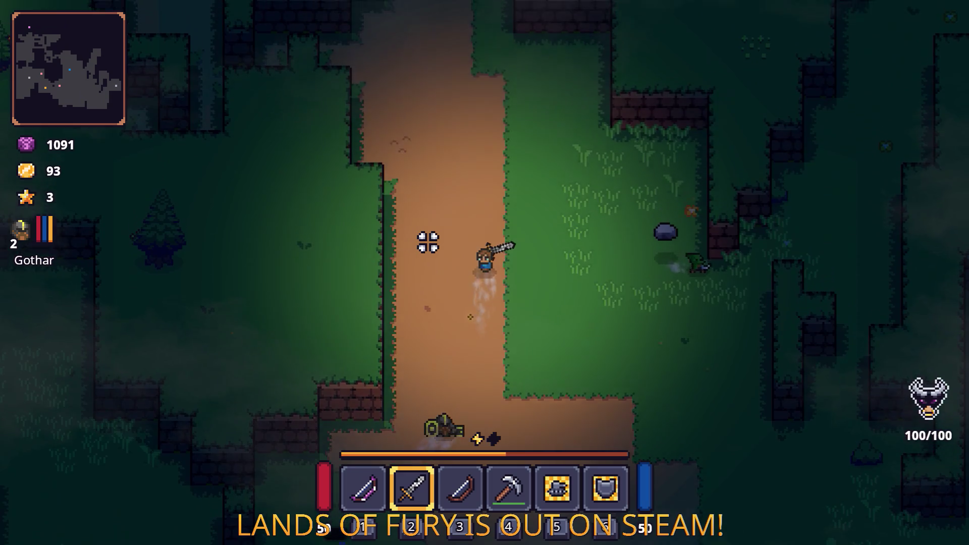
key("w")
key("Escape")
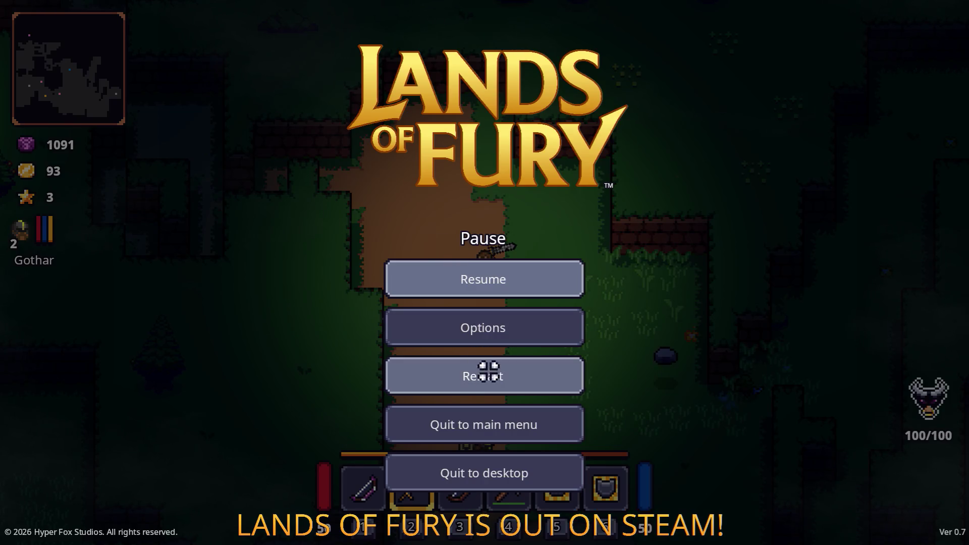
- Restart the run from the pause menu and swing the sword in The Glade
left_click(491, 379)
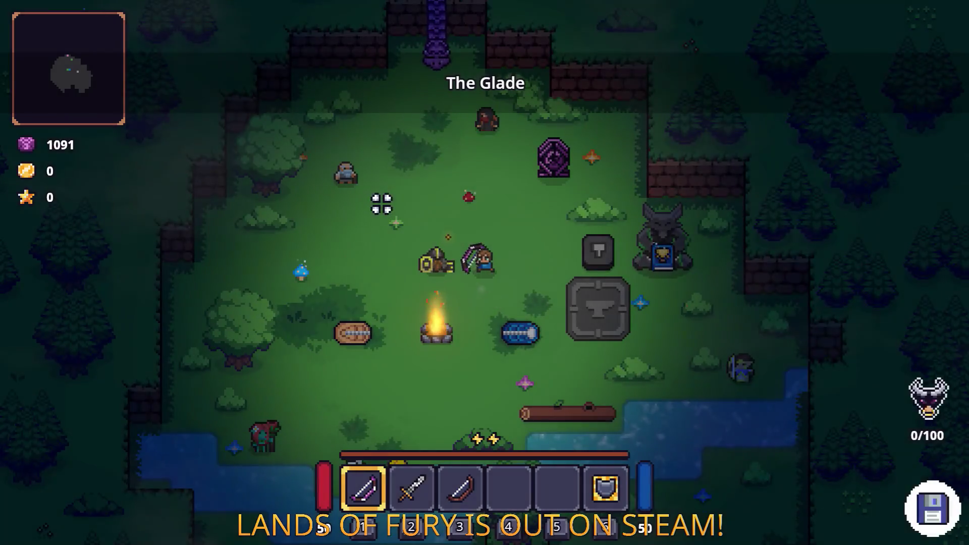
key("2")
key("w")
left_click(410, 182)
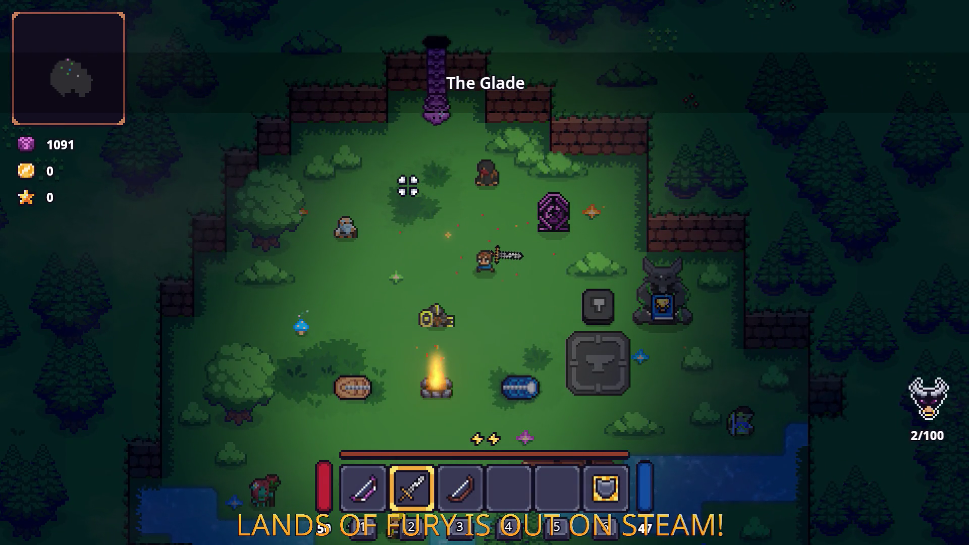
- Walk the hero around The Glade, down toward the river and left across it
key("s")
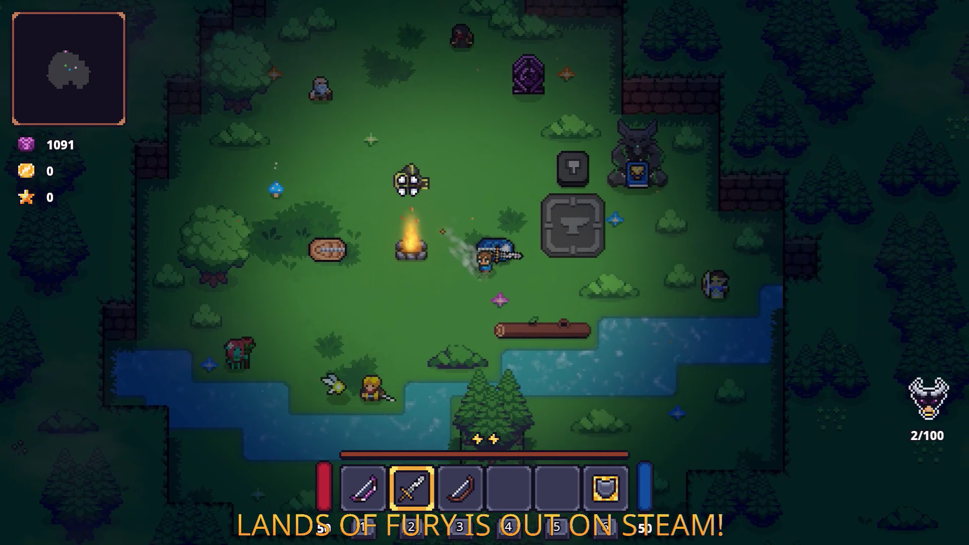
key("w")
key("a")
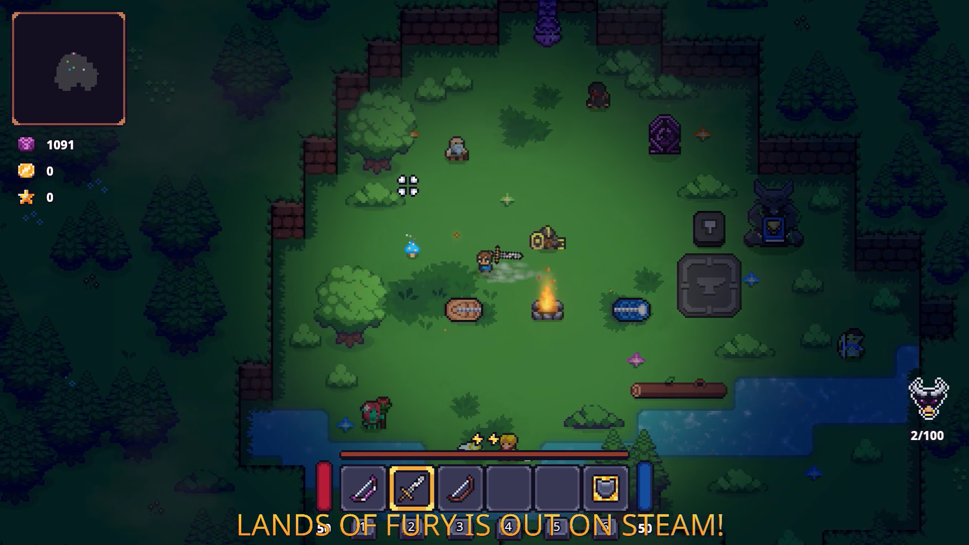
key("a")
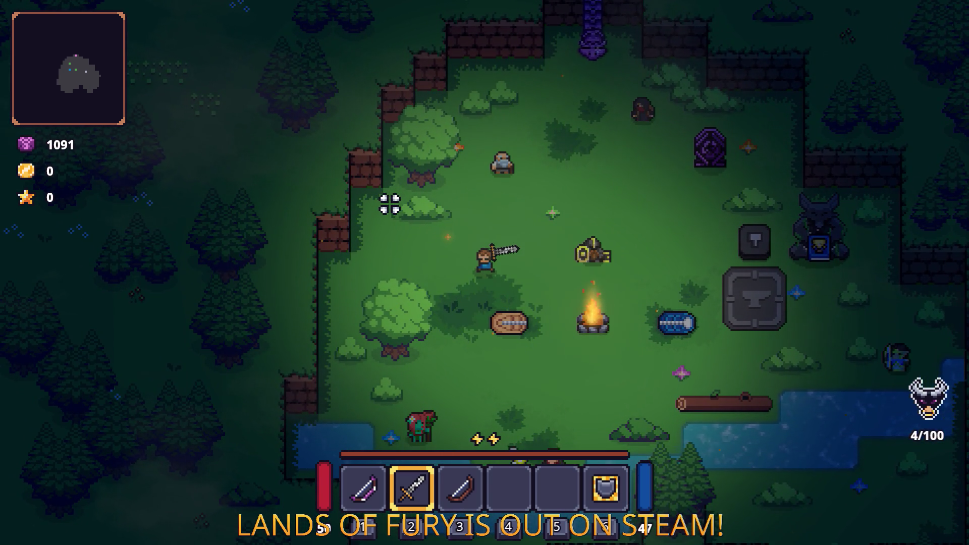
key("s")
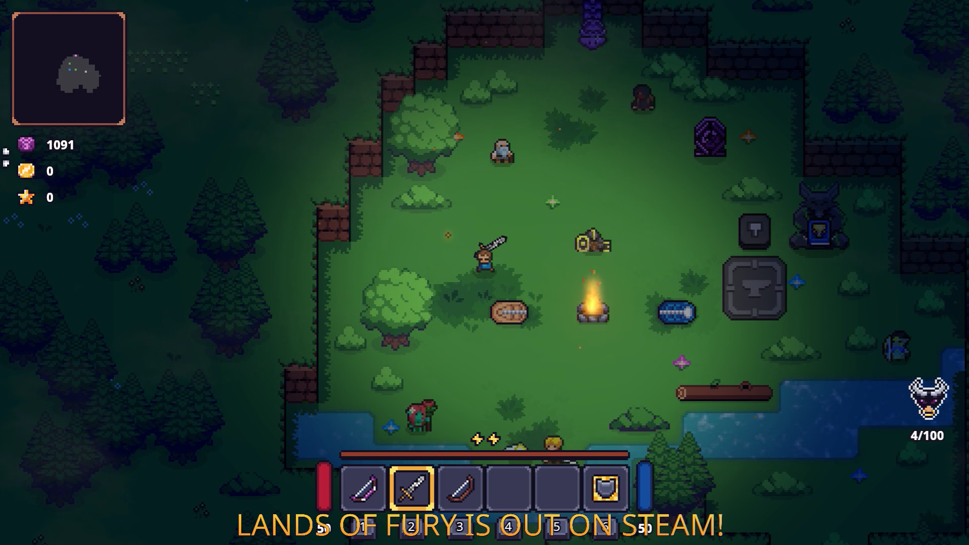
- Briefly bring up the Alt+Tab window list and dismiss it, staying in the game
key("alt+Tab")
key("Tab")
key("Tab")
key("Tab")
key("Escape")
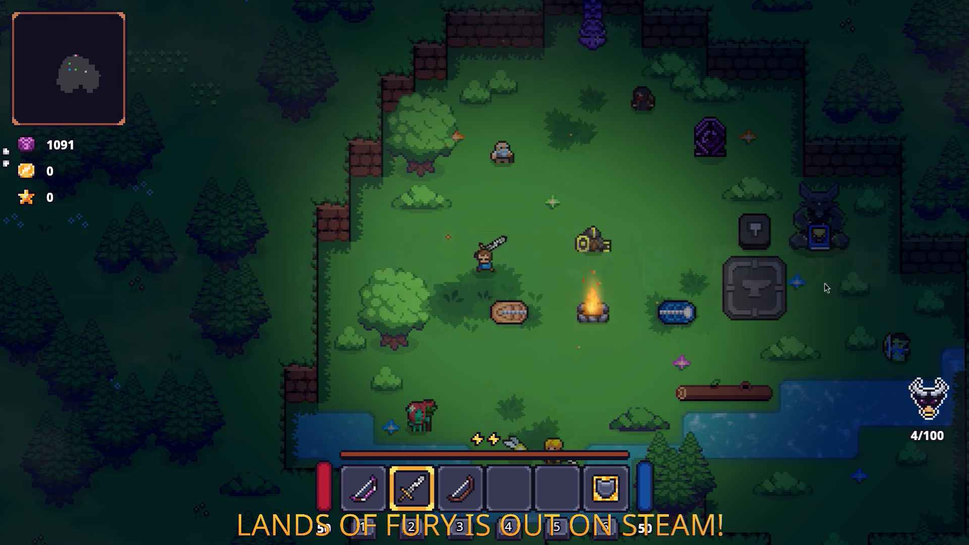
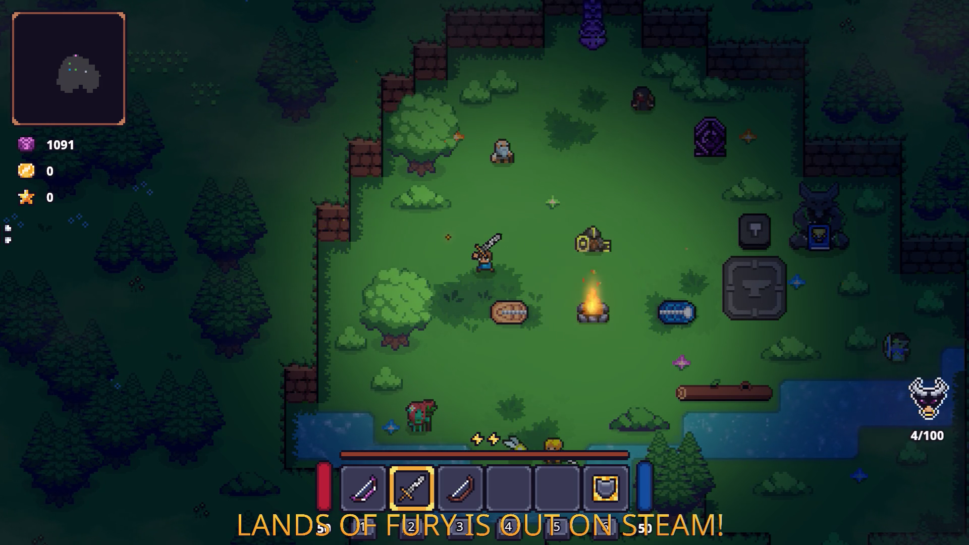
- Walk the player to the golden item beside the campfire in Lands of Fury and pause the game
key("alt+Tab")
key("Escape")
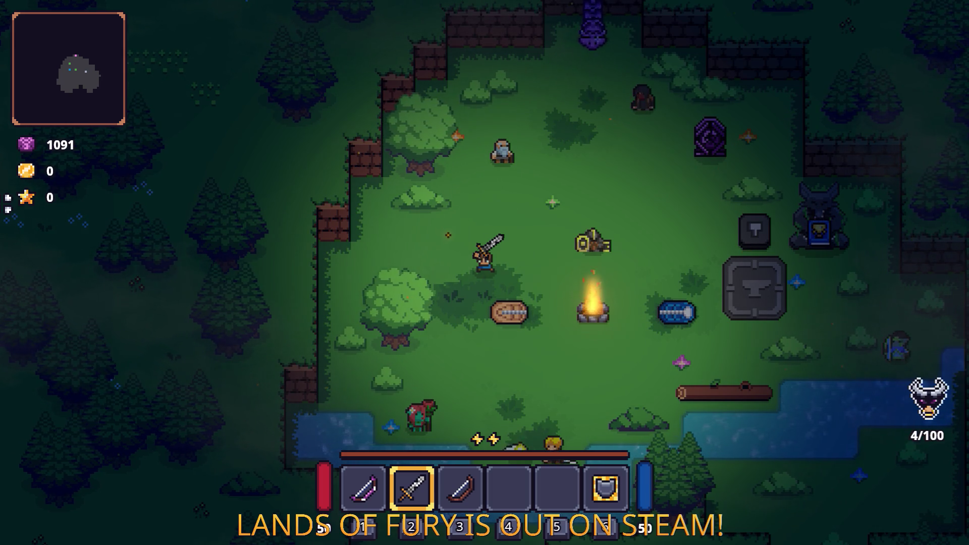
key("d")
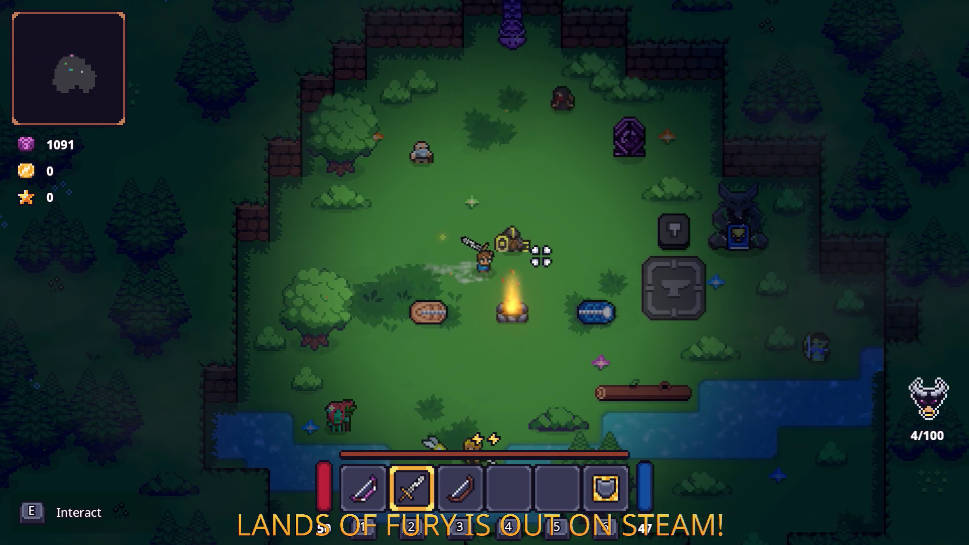
key("Escape")
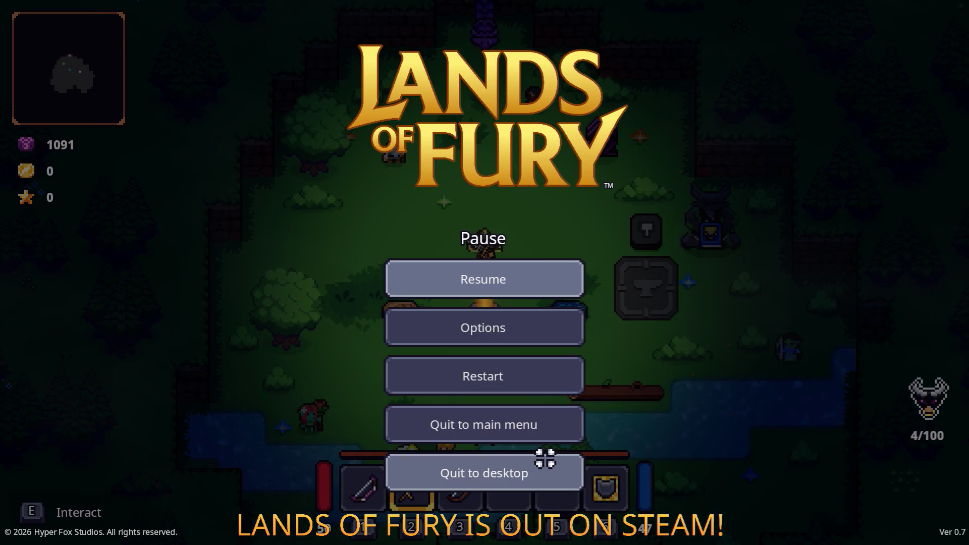
- Quit the game back to the editor and filter FileSystem files down to the healing spores resources
left_click(543, 464)
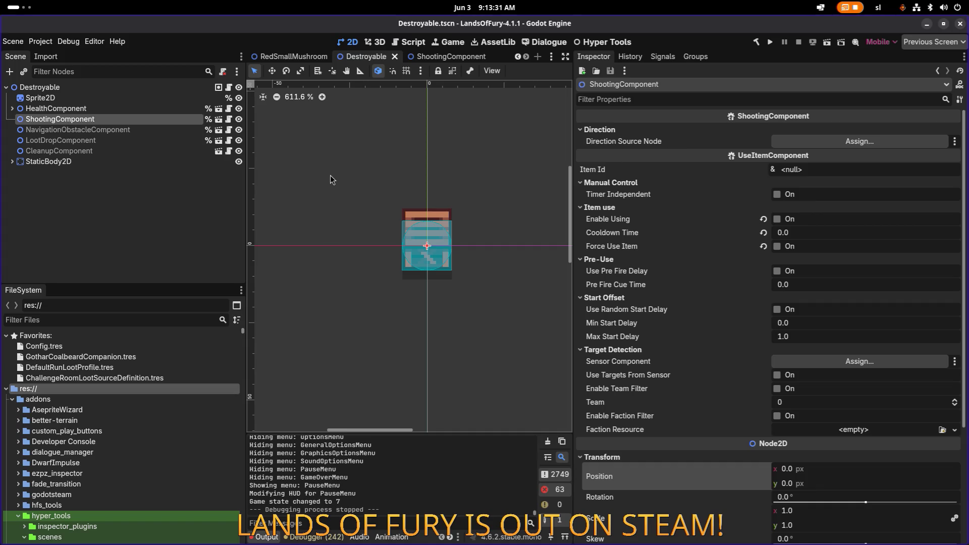
left_click(174, 319)
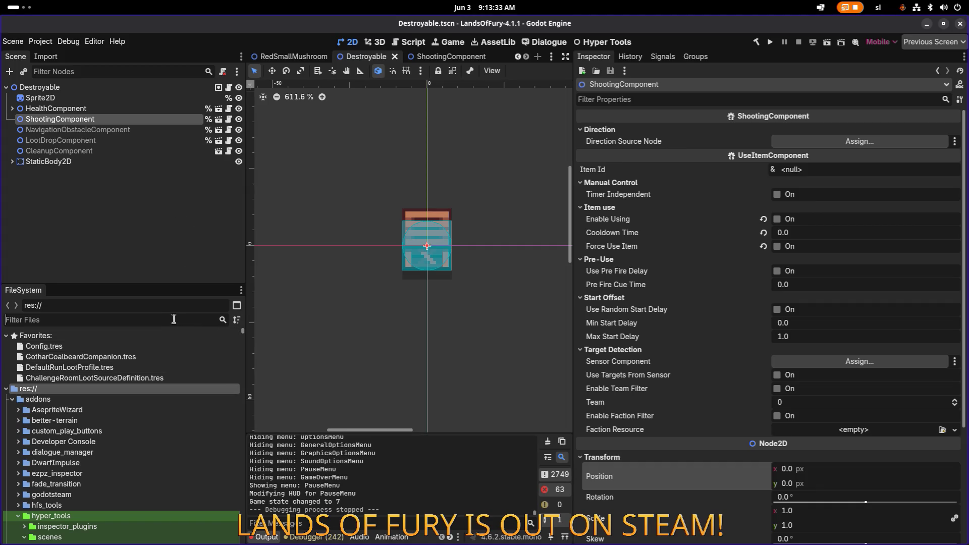
type("sma")
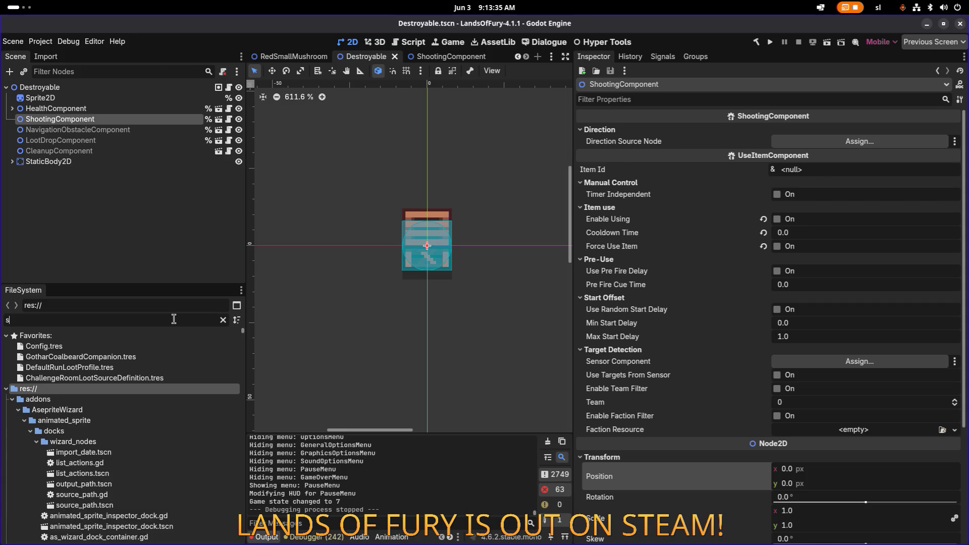
type("l")
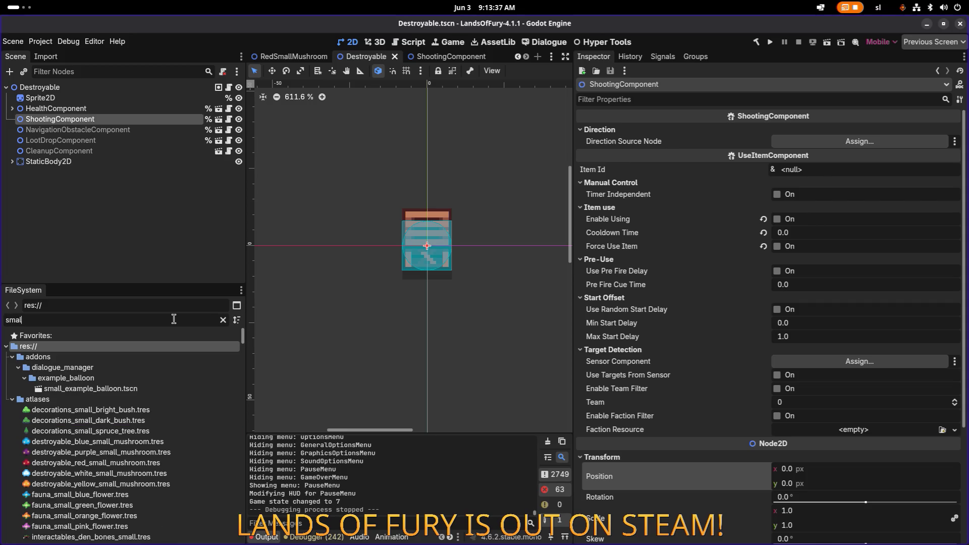
type("sp")
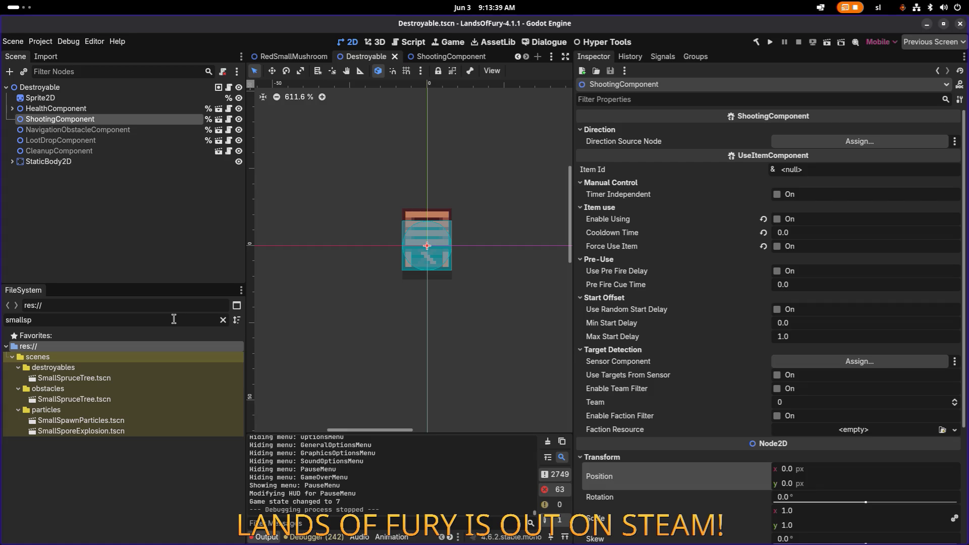
key("BackSpace")
key("BackSpace")
key("BackSpace")
key("BackSpace")
type("heal")
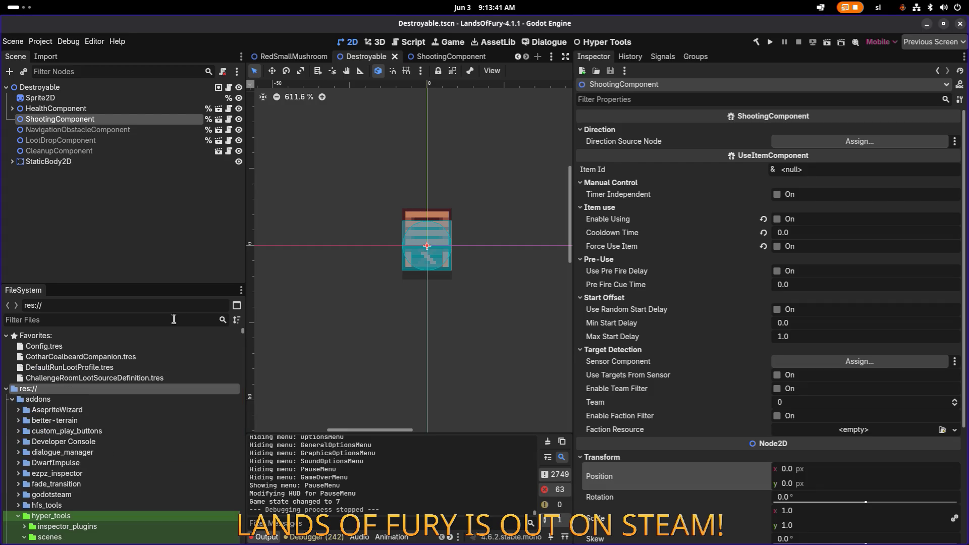
type("th")
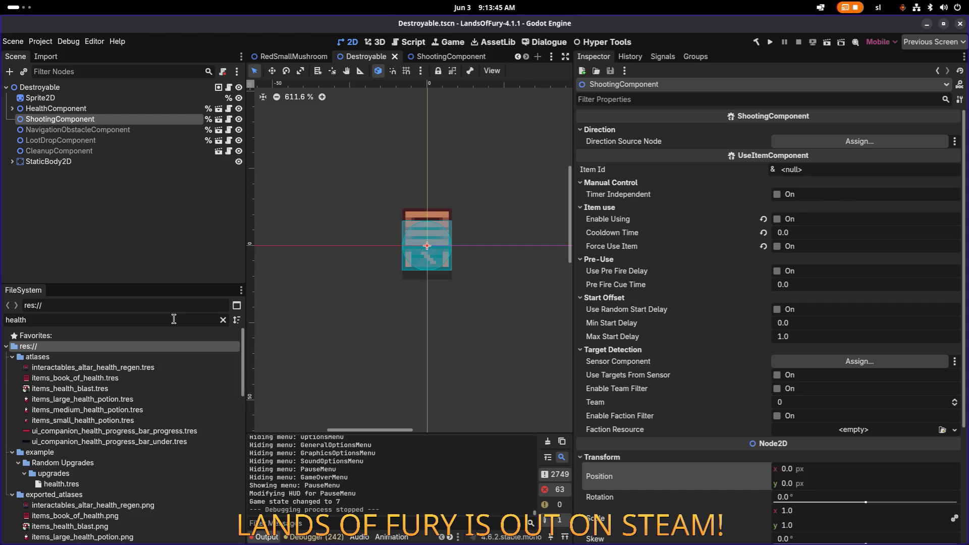
type("s")
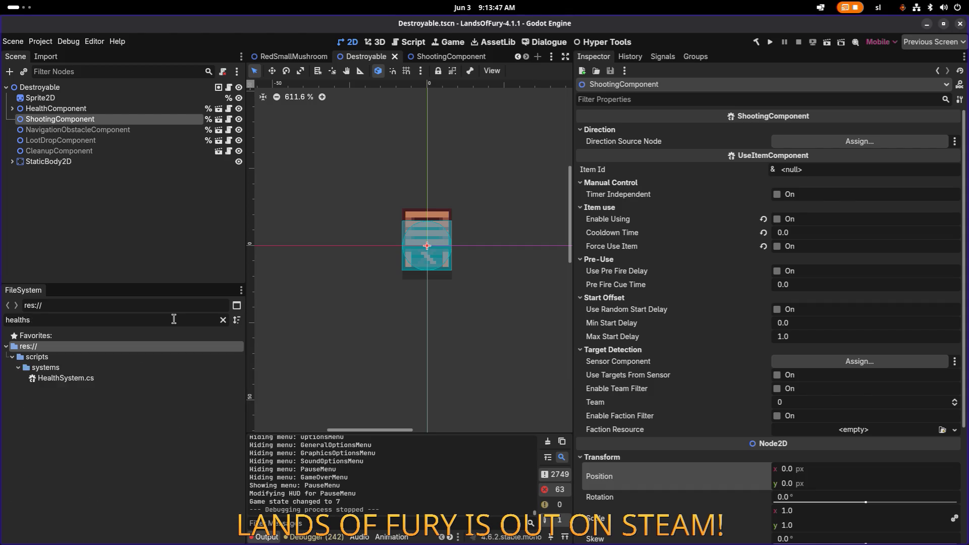
key("BackSpace")
key("BackSpace")
key("BackSpace")
type("ingsp")
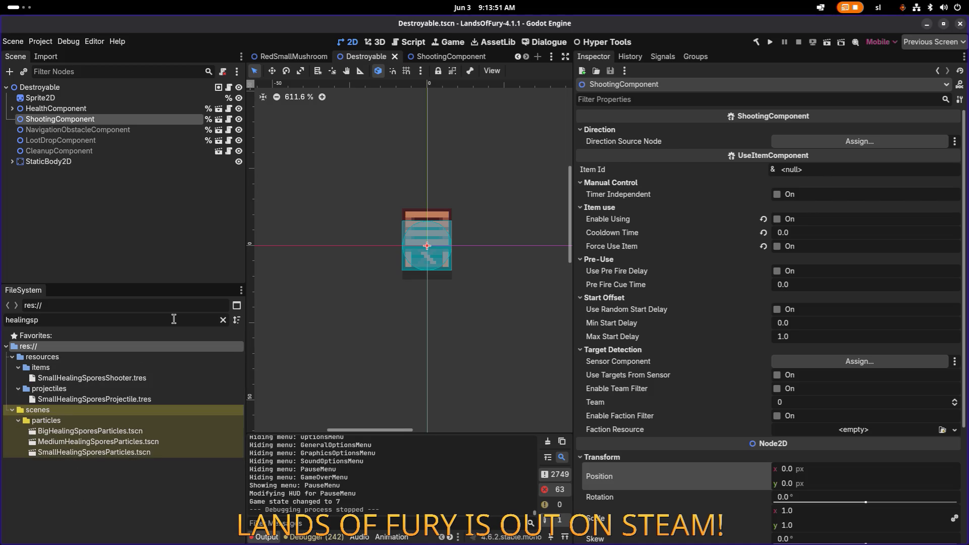
- Open SmallHealingSporesShooter.tres and inspect its item effects and General Item Effect Info
left_click(165, 374)
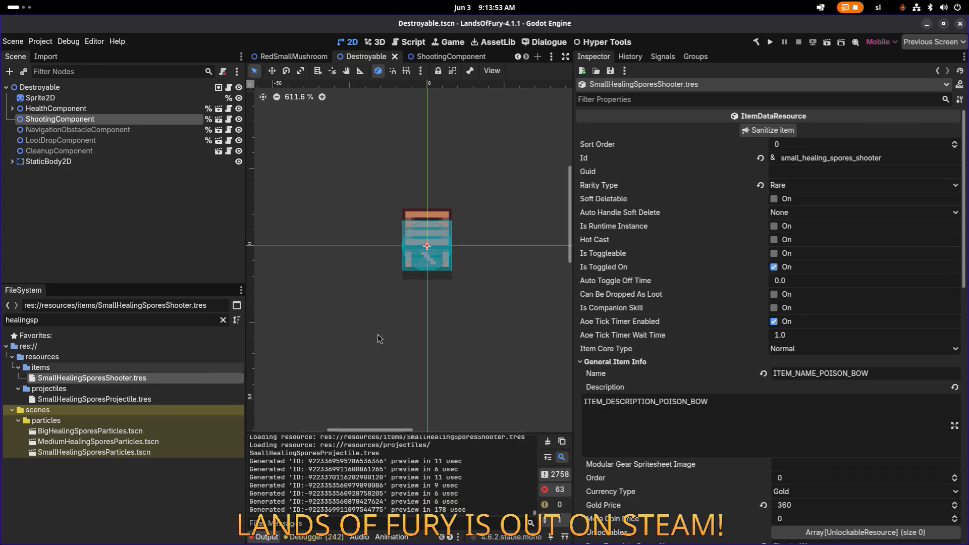
scroll(823, 273, "down", 10)
scroll(822, 281, "up", 5)
scroll(821, 281, "down", 5)
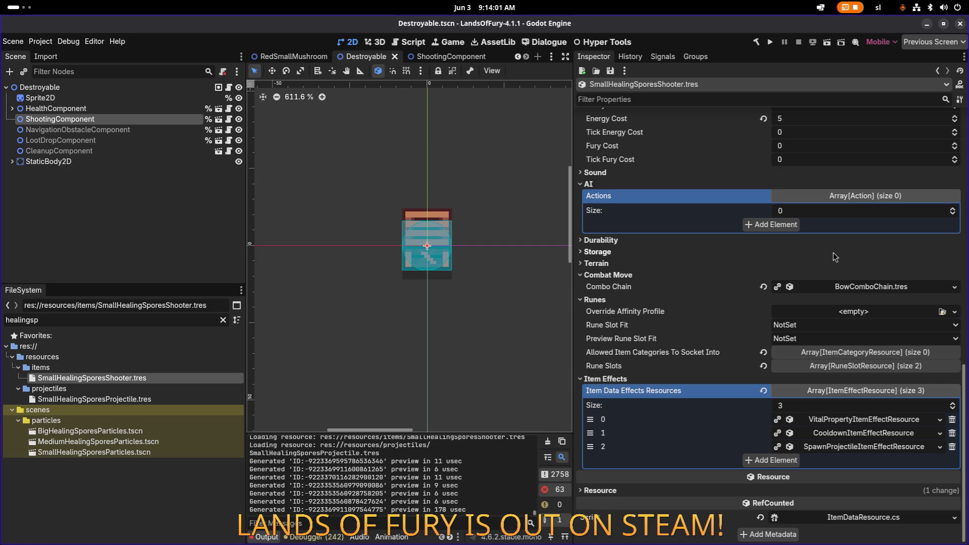
left_click(788, 419)
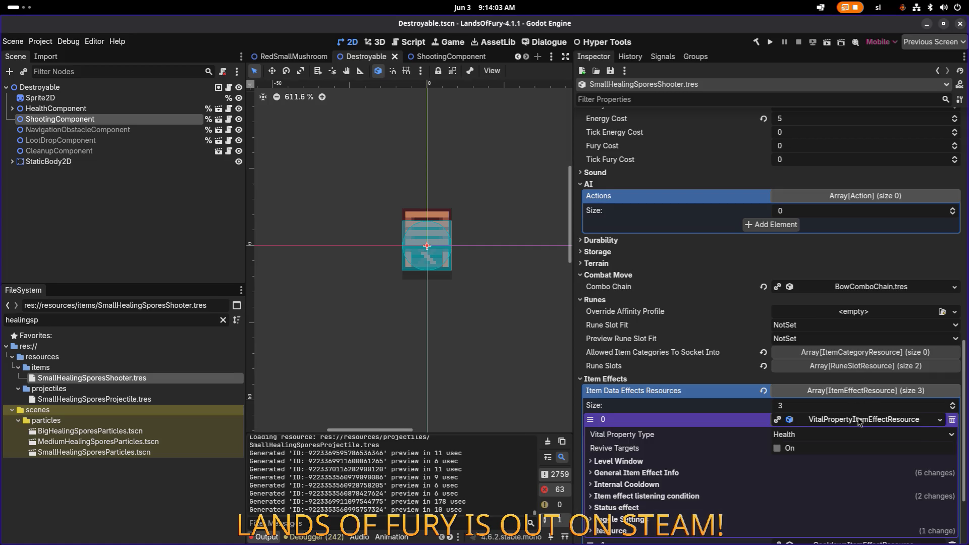
scroll(763, 373, "down", 3)
left_click(763, 363)
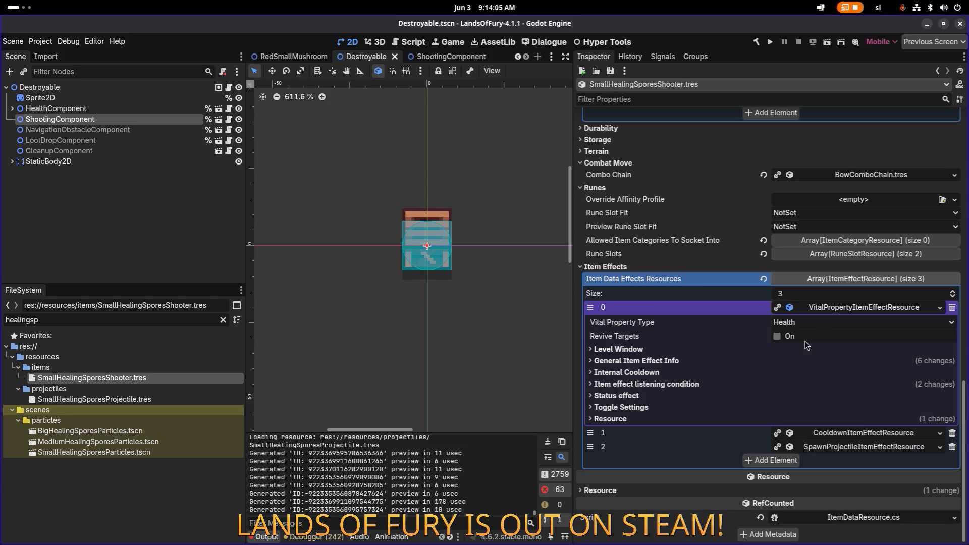
left_click(710, 352)
left_click(684, 351)
left_click(682, 361)
scroll(714, 359, "down", 2)
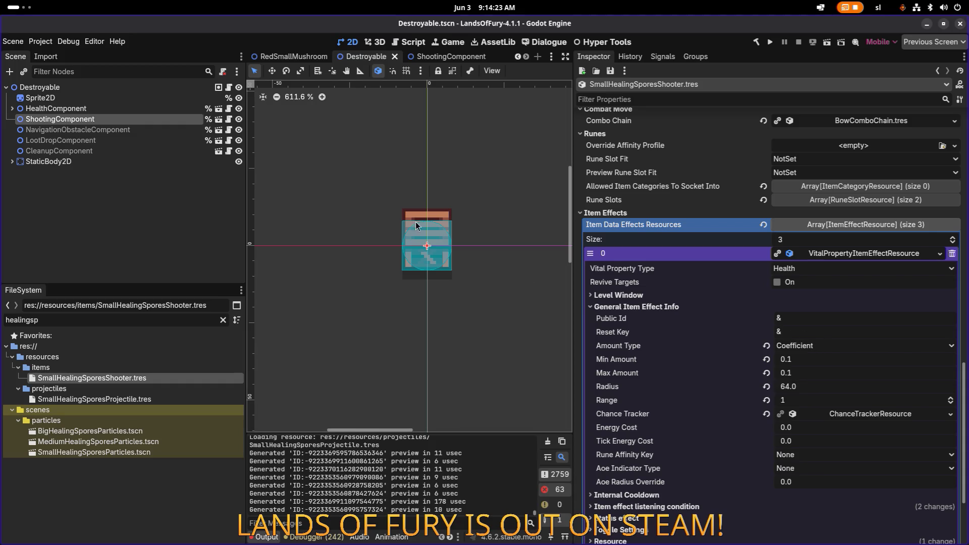
- Check the Destroyable root, then the RedSmallMushroom scene's root node settings
left_click(105, 90)
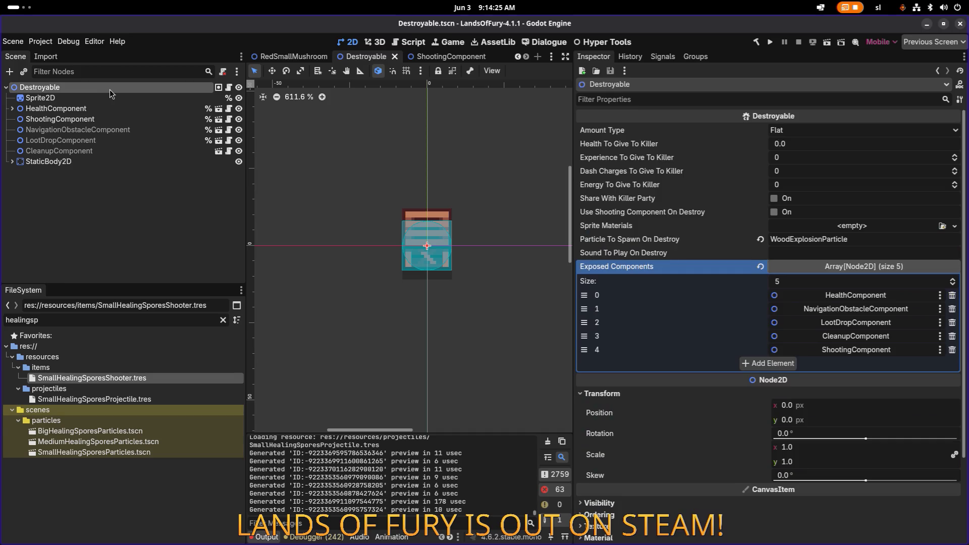
left_click(277, 55)
left_click(150, 96)
left_click(150, 86)
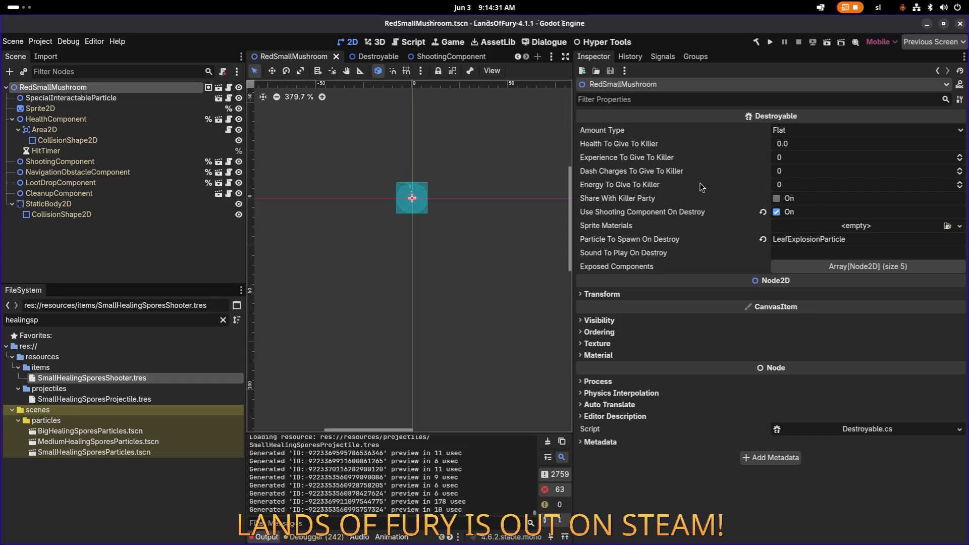
- Switch to Visual Studio Code and show the list of changed files
key("alt+Tab")
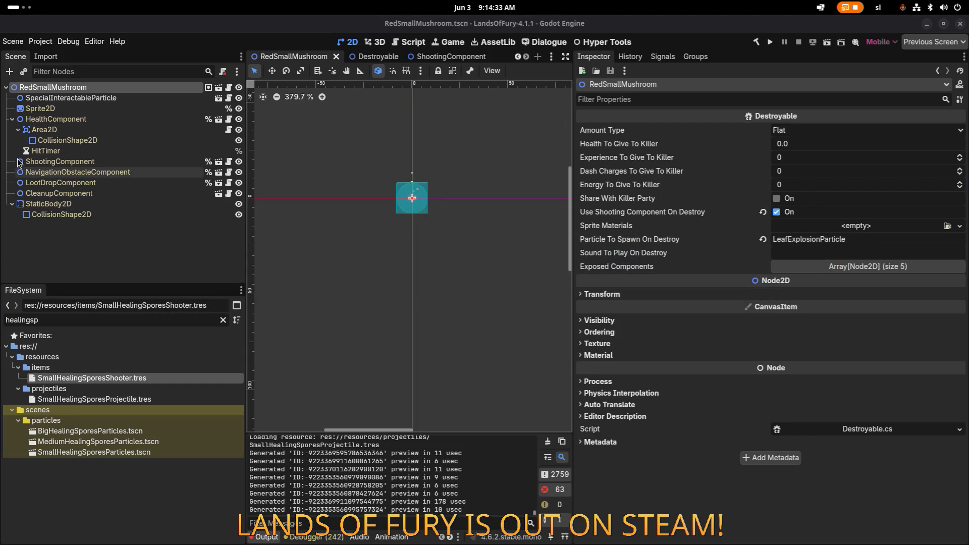
key("alt+Tab")
left_click(417, 113)
left_click(12, 82)
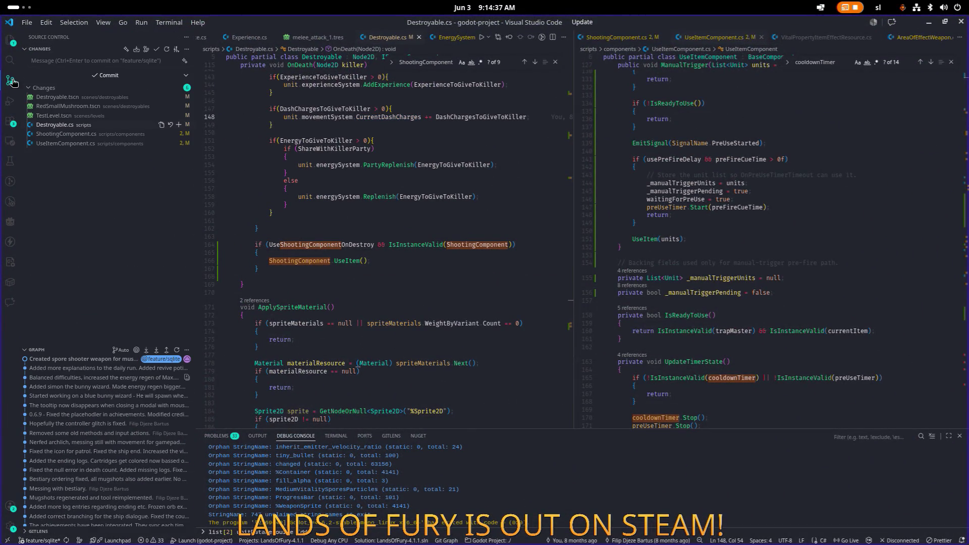
- Open the RedSmallMushroom.tscn diff in a widened pane, then minimize VS Code
left_click(100, 108)
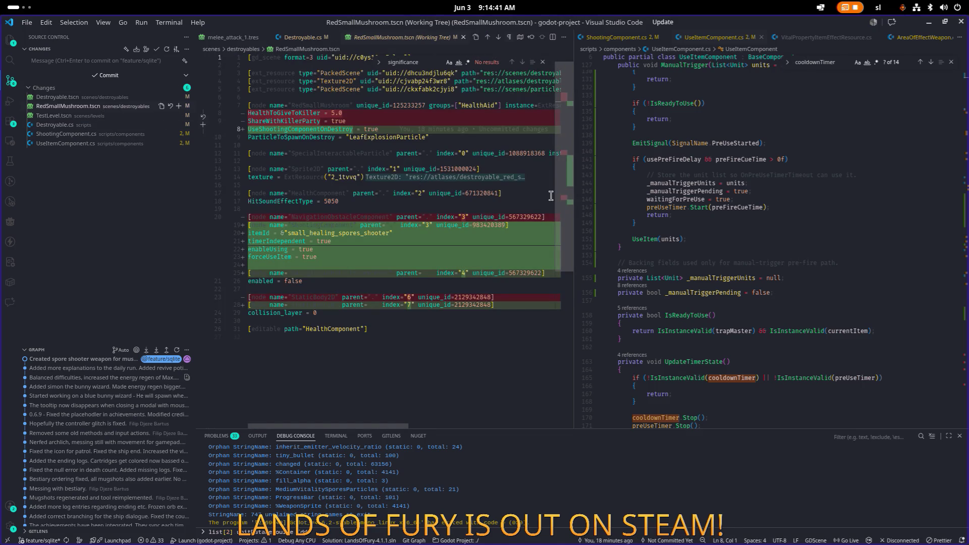
mouse_move(574, 198)
left_mouse_down()
mouse_move(667, 194)
mouse_move(549, 189)
left_mouse_up()
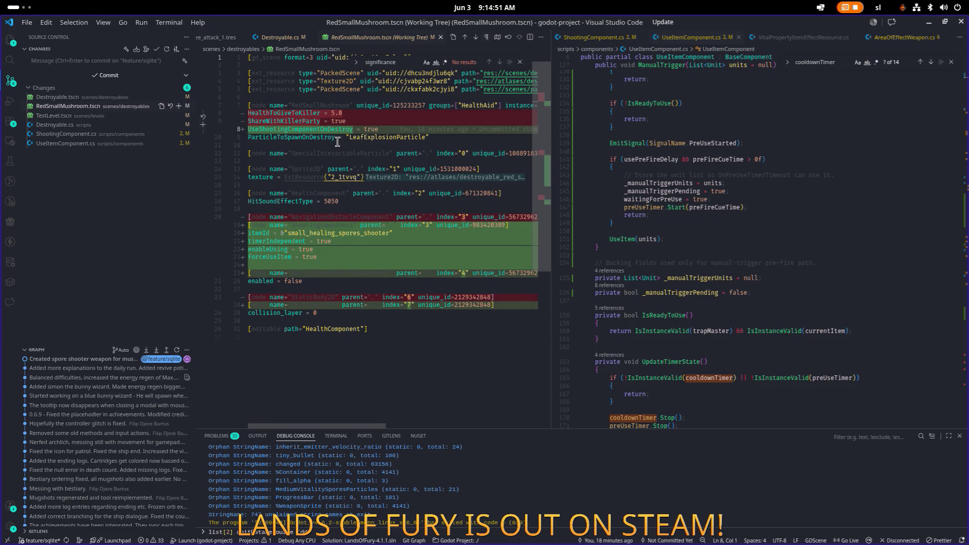
left_click(777, 144)
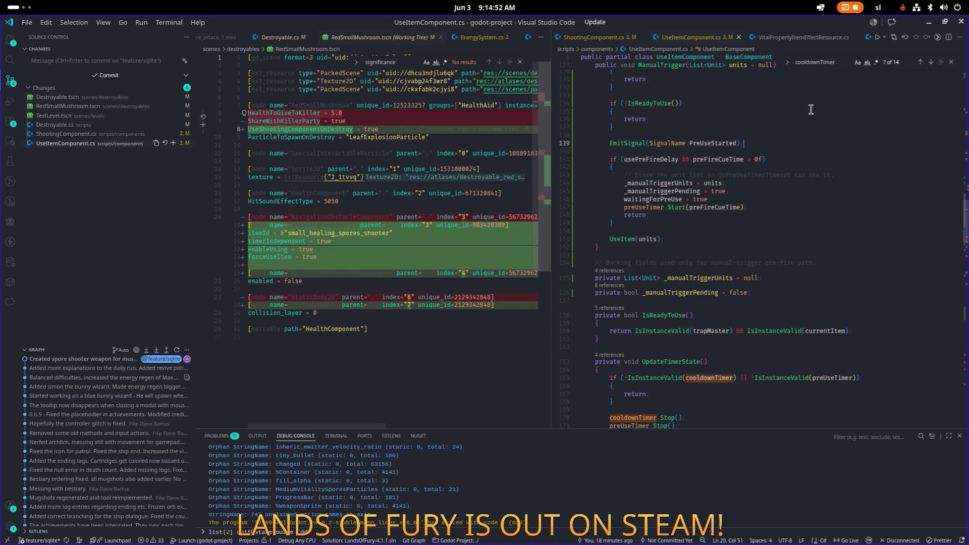
left_click(930, 22)
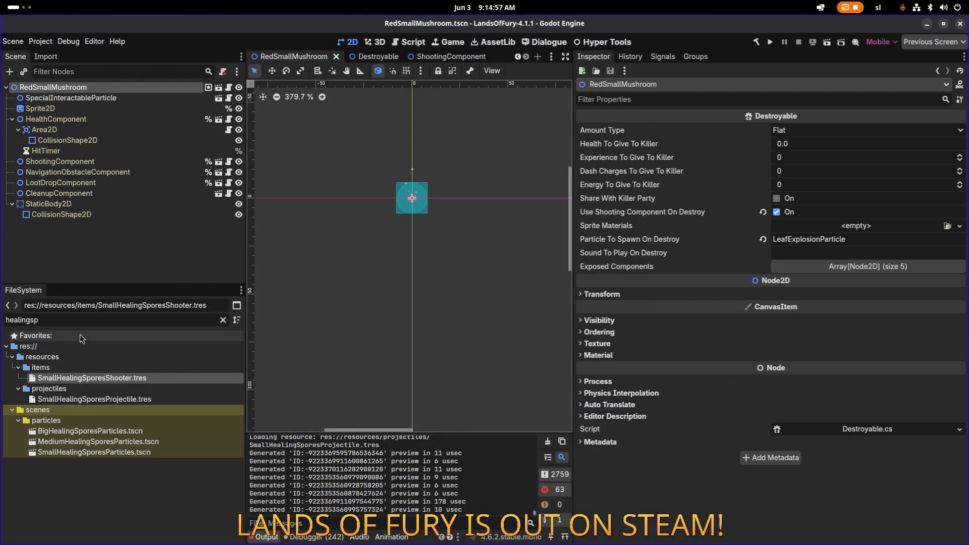
- Duplicate SmallHealingSporesShooter.tres in the items folder as SmallEnergySporesShooter.tres
left_click(90, 105)
left_click(93, 88)
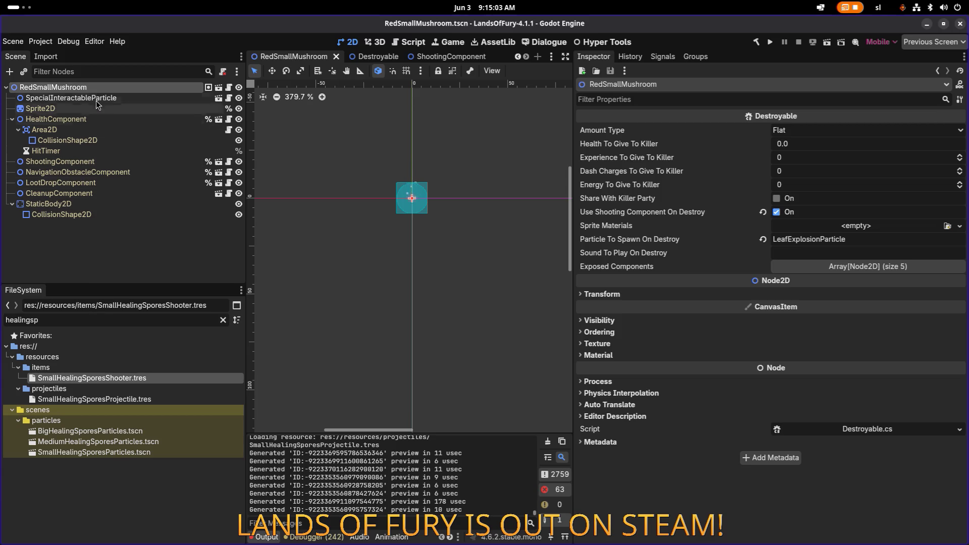
right_click(106, 88)
left_click(167, 236)
left_click(127, 368)
left_click(128, 378)
key("ctrl+d")
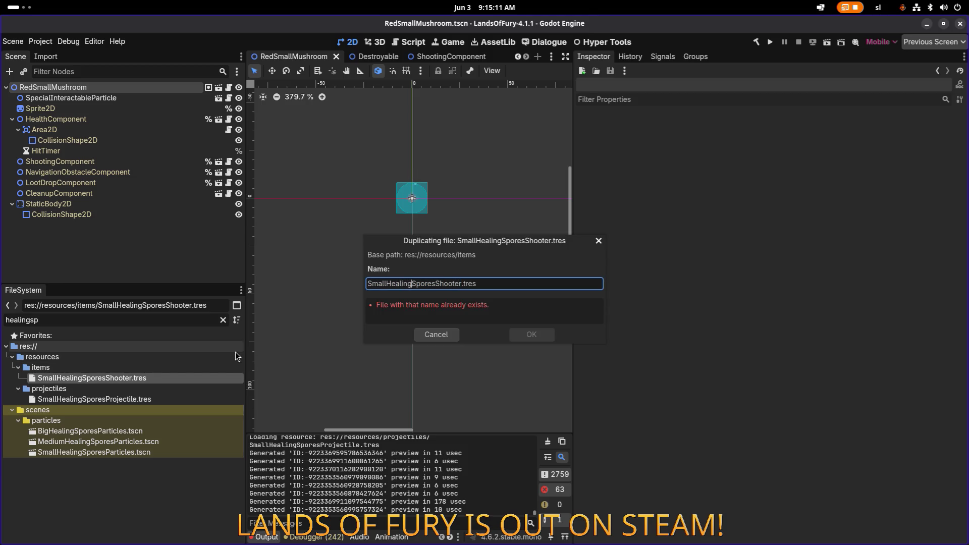
type("Energy")
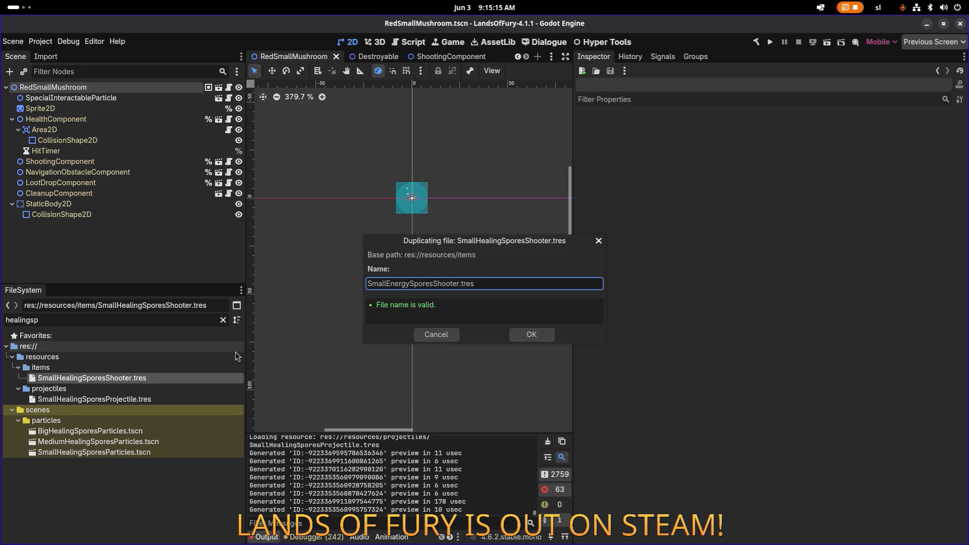
key("Return")
- Filter files by 'spores' and open SmallEnergySporesShooter.tres in the Inspector
double_click(171, 319)
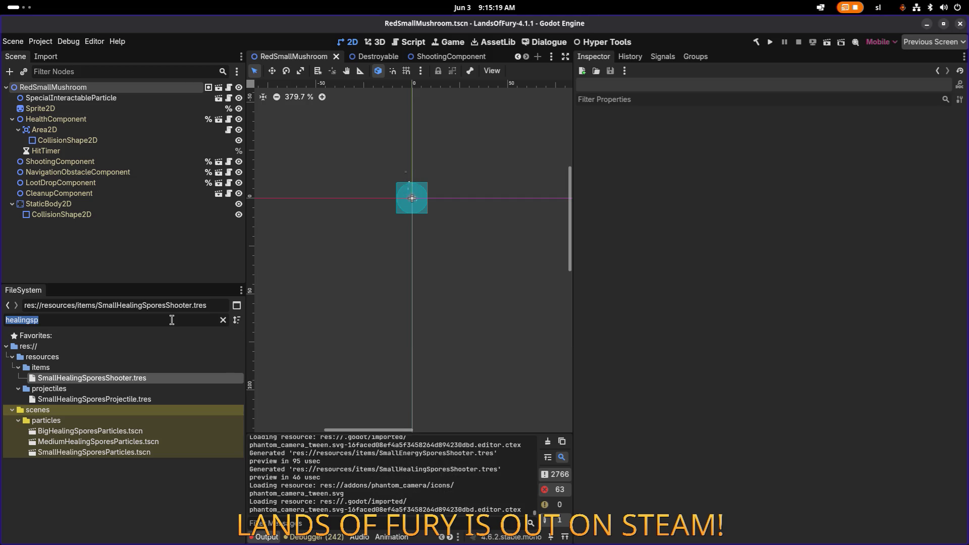
type("sporesh")
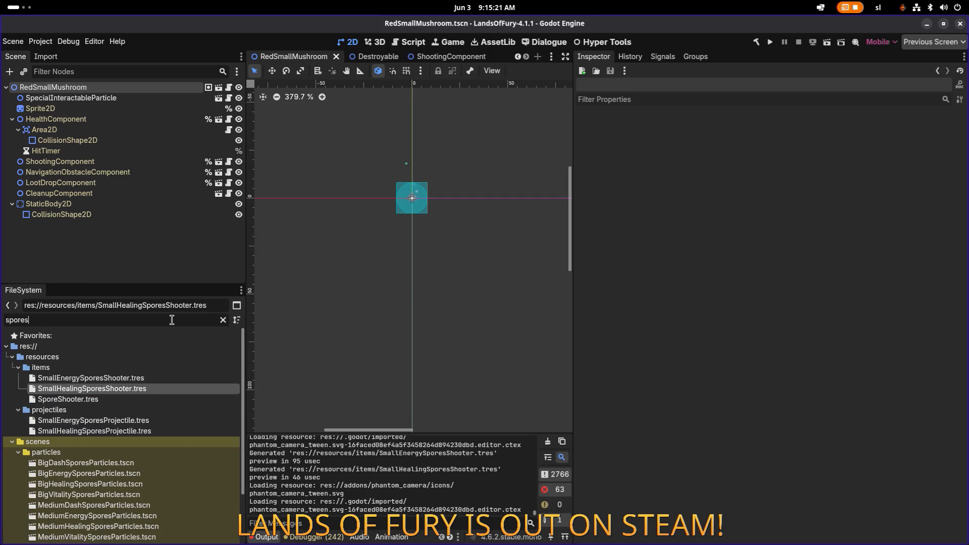
key("BackSpace")
left_click(143, 392)
left_click(144, 379)
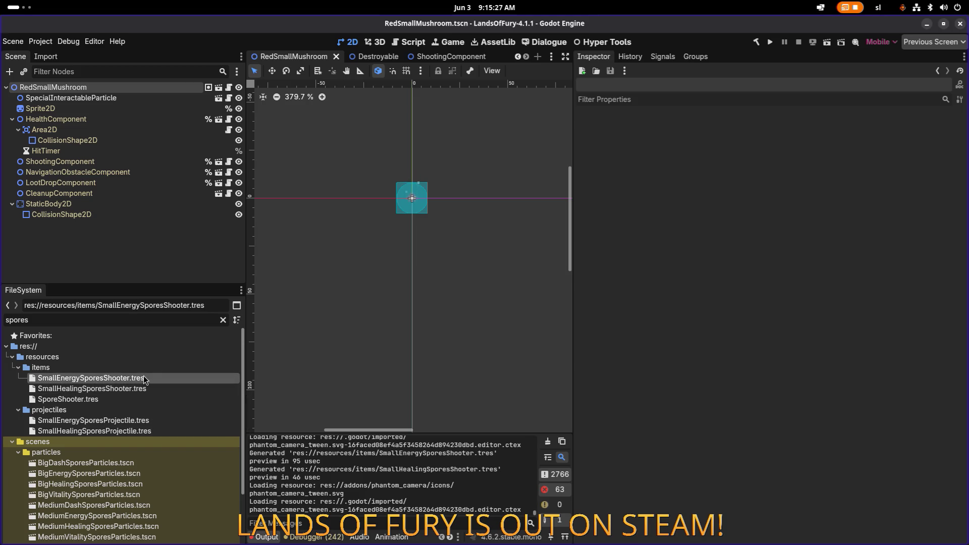
double_click(144, 379)
- Change the shooter's Id to small_energy_spores_shooter
left_click(827, 159)
key("shift+Left")
key("shift+Left")
key("shift+Left")
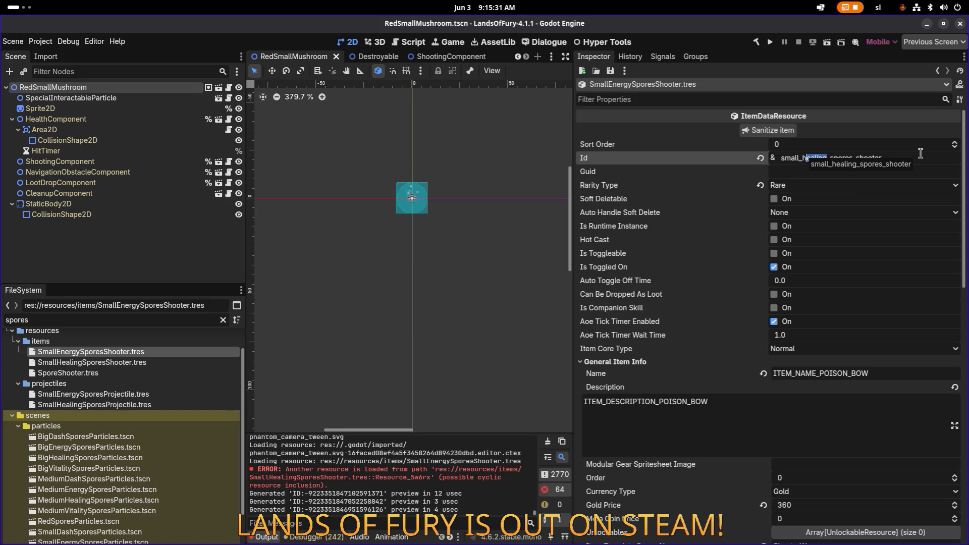
type("energy")
key("Return")
scroll(833, 315, "down", 10)
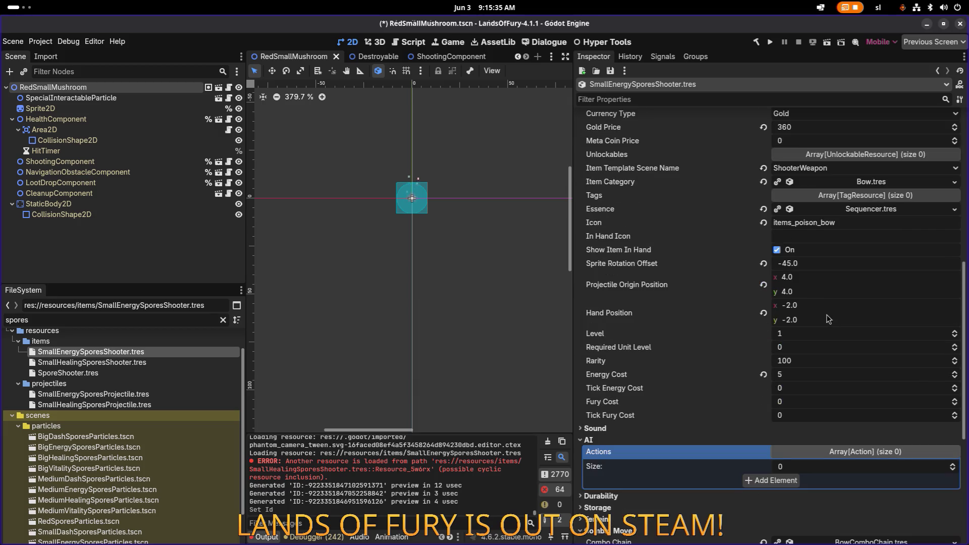
scroll(807, 383, "down", 2)
- Make Item Data Effects elements 0 and 1 unique (recursive)
right_click(834, 421)
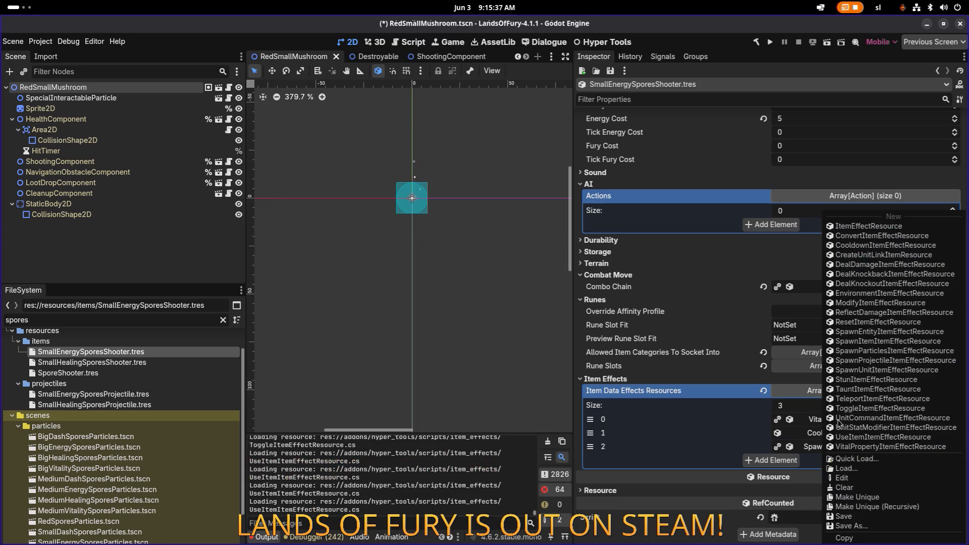
left_click(852, 507)
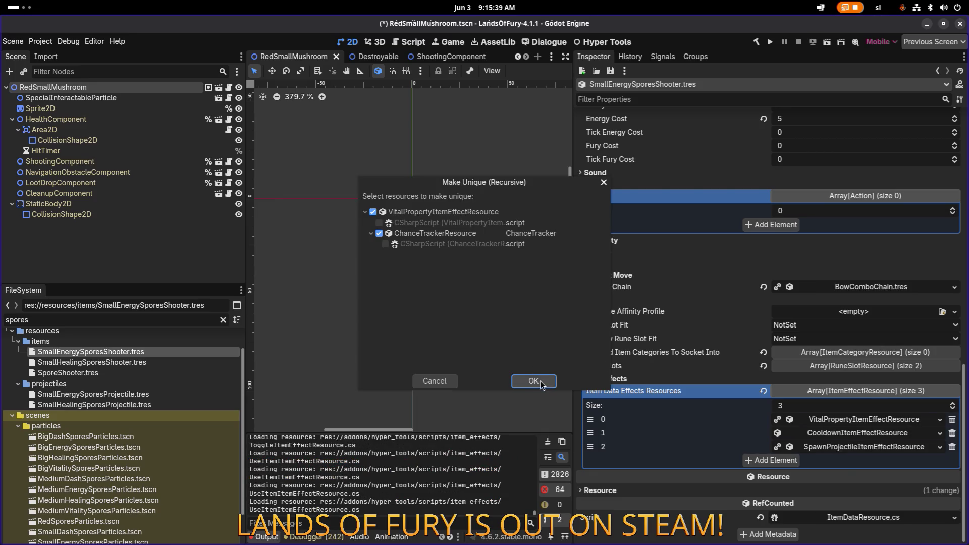
left_click(537, 383)
right_click(812, 434)
left_click(854, 507)
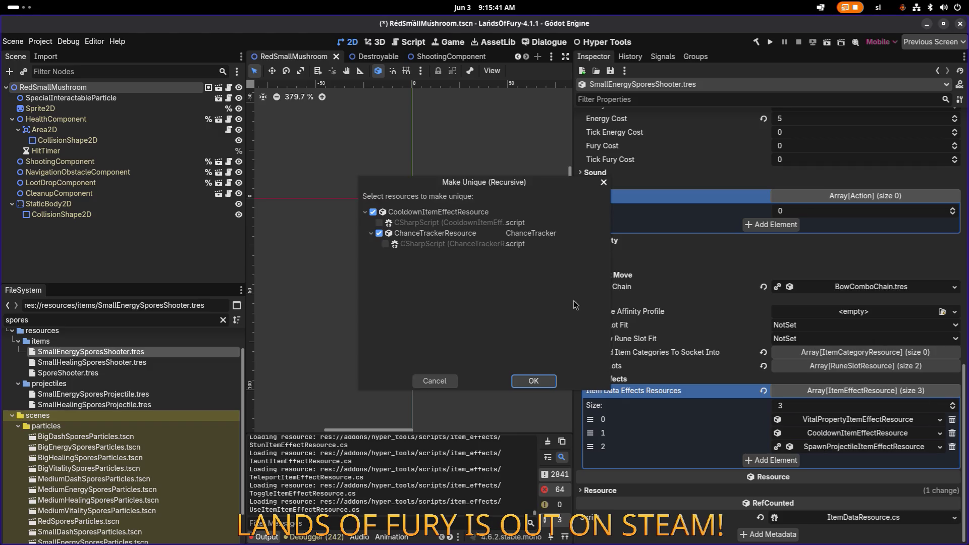
left_click(531, 395)
- Make element 2 unique recursively, keeping ProjectileDataResource and RectangleShape2D shared
right_click(843, 447)
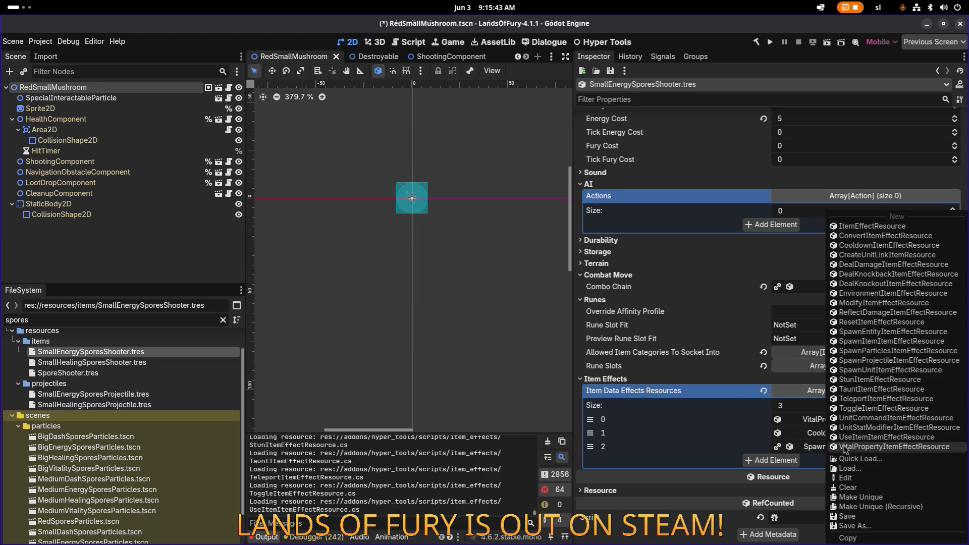
left_click(852, 500)
left_click(379, 233)
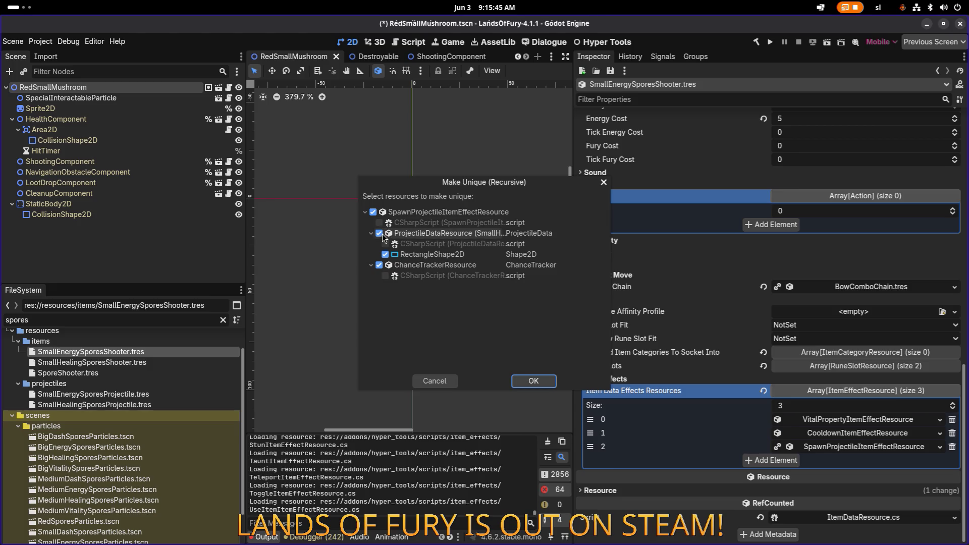
left_click(385, 254)
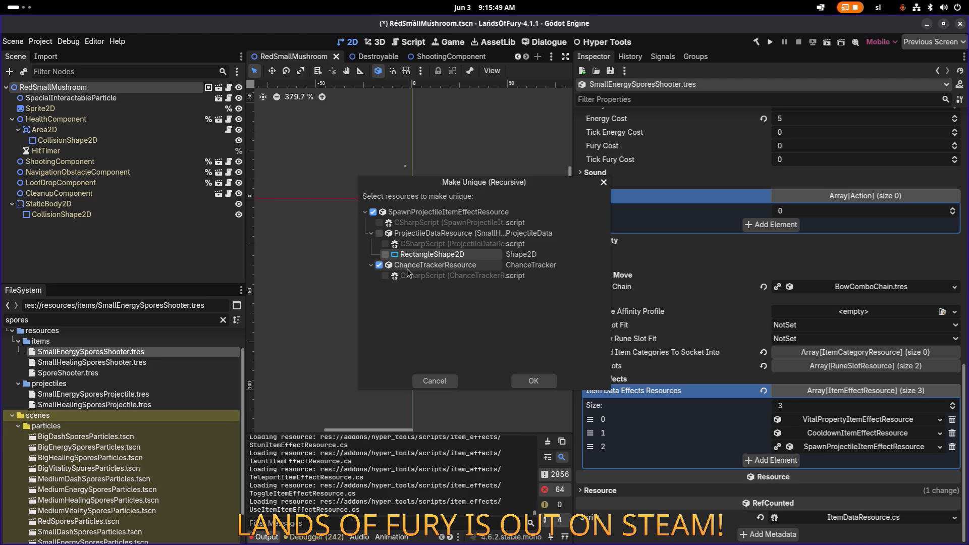
left_click(537, 384)
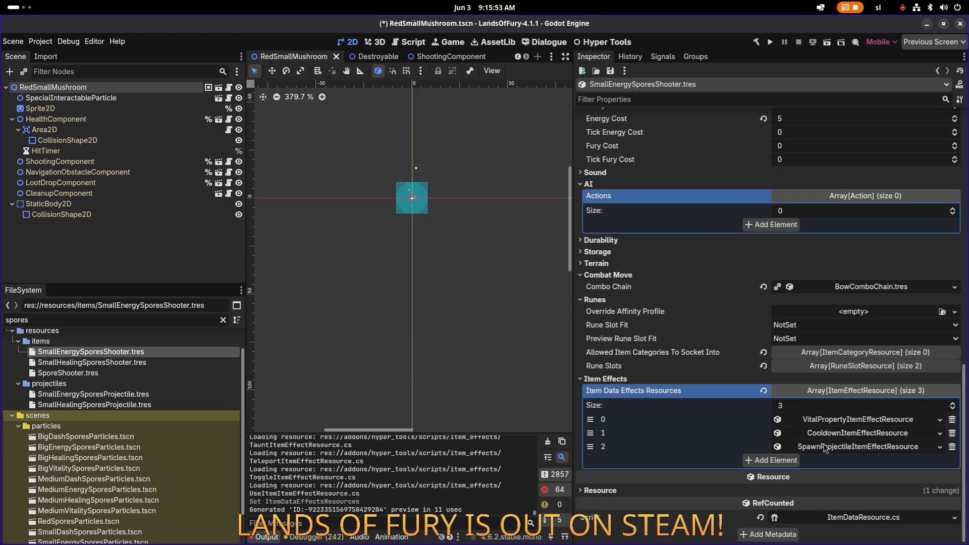
left_click(824, 447)
scroll(824, 447, "down", 15)
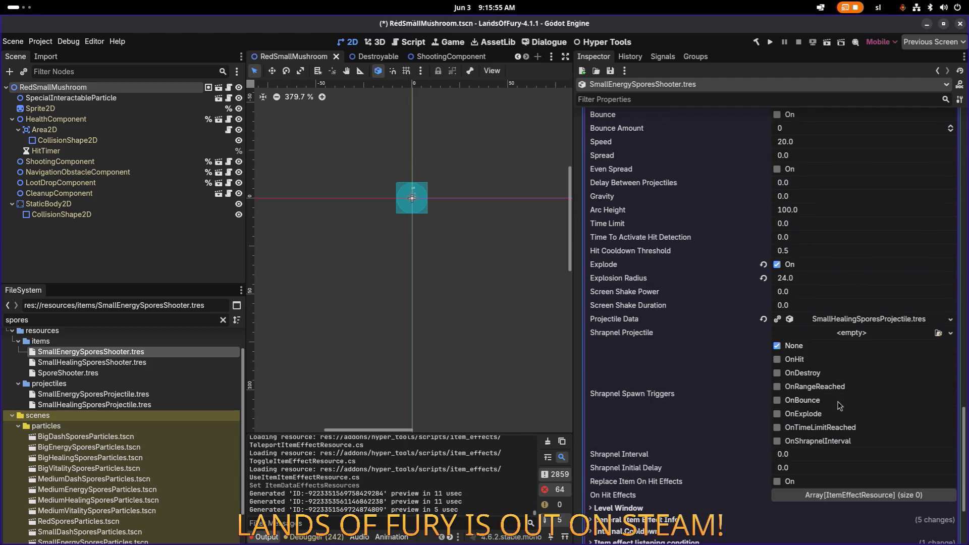
- Locate the projectile file in FileSystem and drag SmallEnergySporesProjectile.tres onto Projectile Data
left_click(870, 320)
left_click(906, 432)
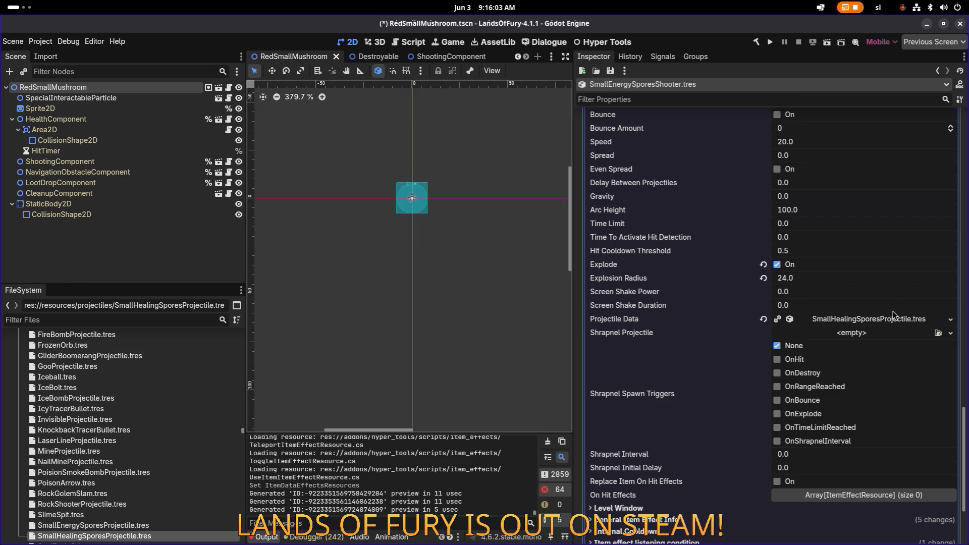
scroll(220, 473, "down", 3)
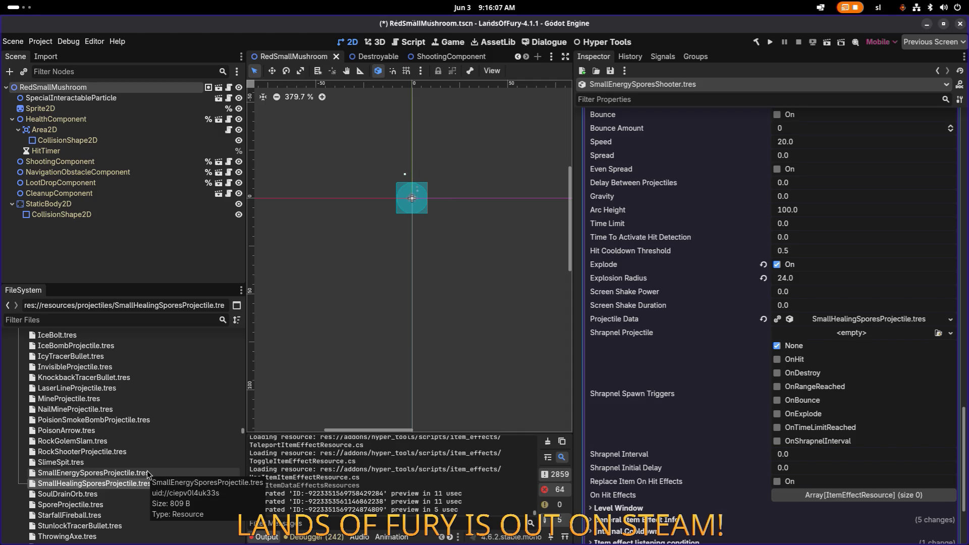
mouse_move(146, 474)
left_mouse_down()
mouse_move(542, 401)
mouse_move(859, 322)
left_mouse_up()
scroll(859, 323, "down", 3)
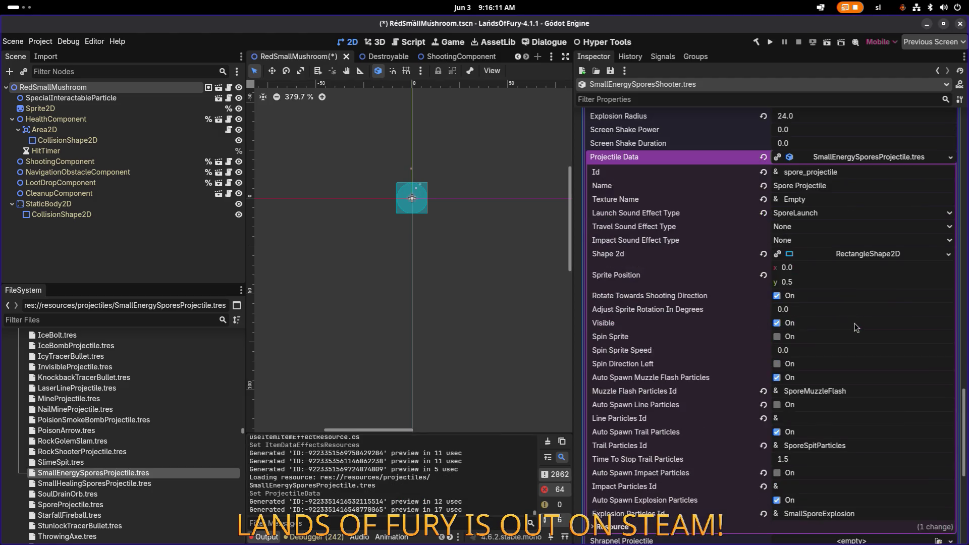
- Inspect SmallHealingSporesProjectile.tres and SmallEnergySporesProjectile.tres, filtering by 'energyspo'
left_click(184, 483)
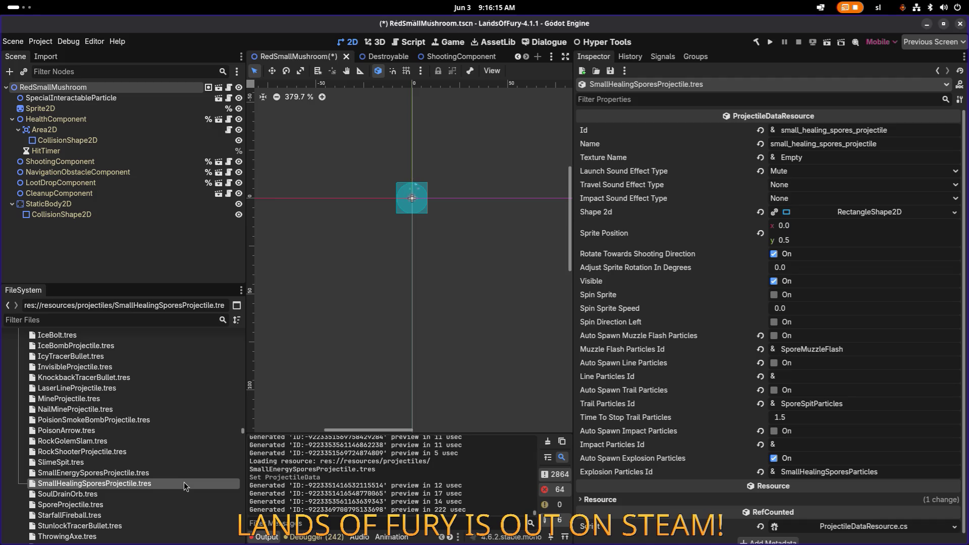
left_click(184, 475)
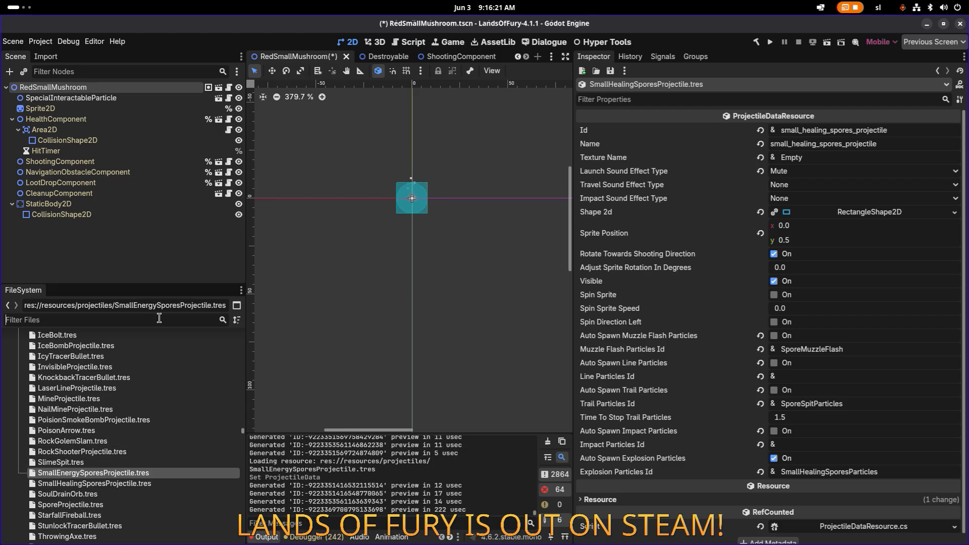
type("energyspo")
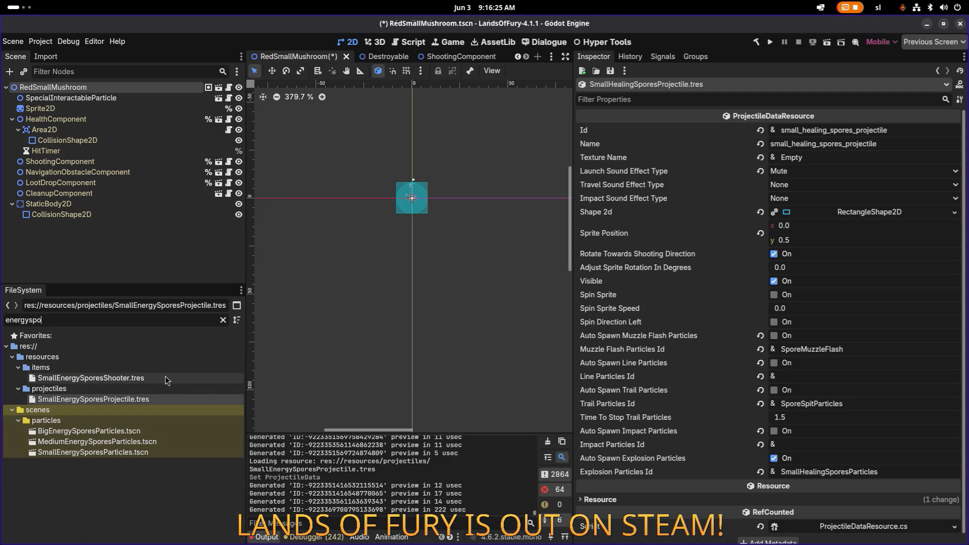
left_click(165, 377)
double_click(165, 398)
left_click(171, 378)
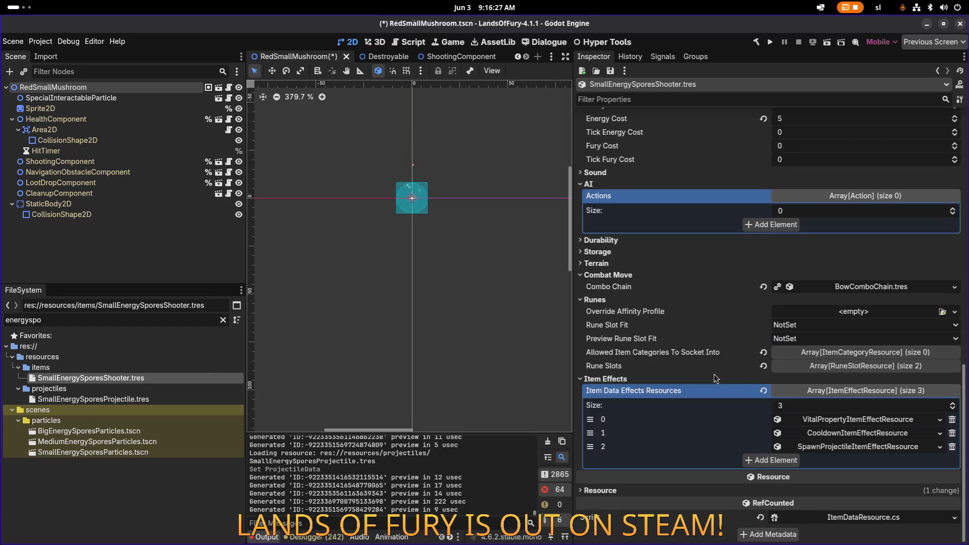
- Clear the energy shooter's Projectile Data reference and save
left_click(800, 406)
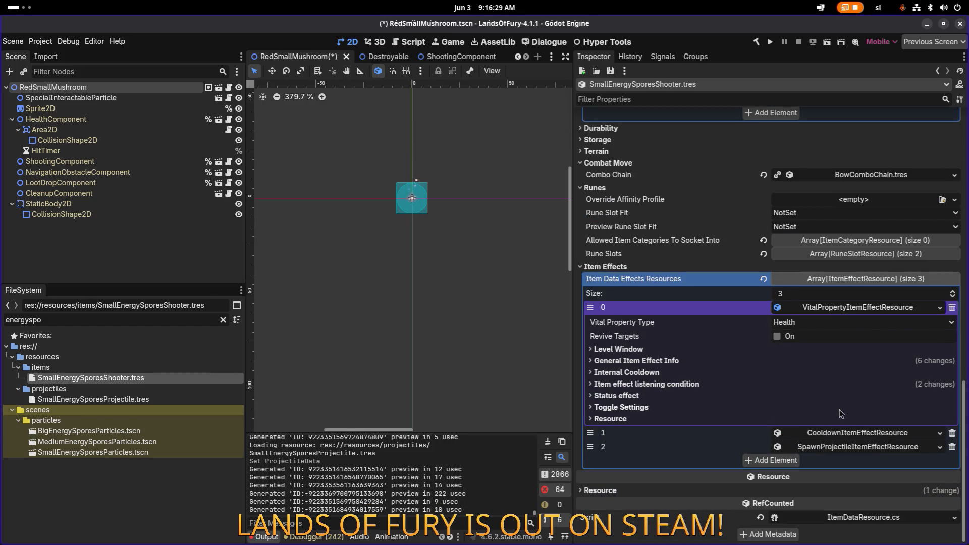
left_click(853, 451)
scroll(862, 444, "down", 5)
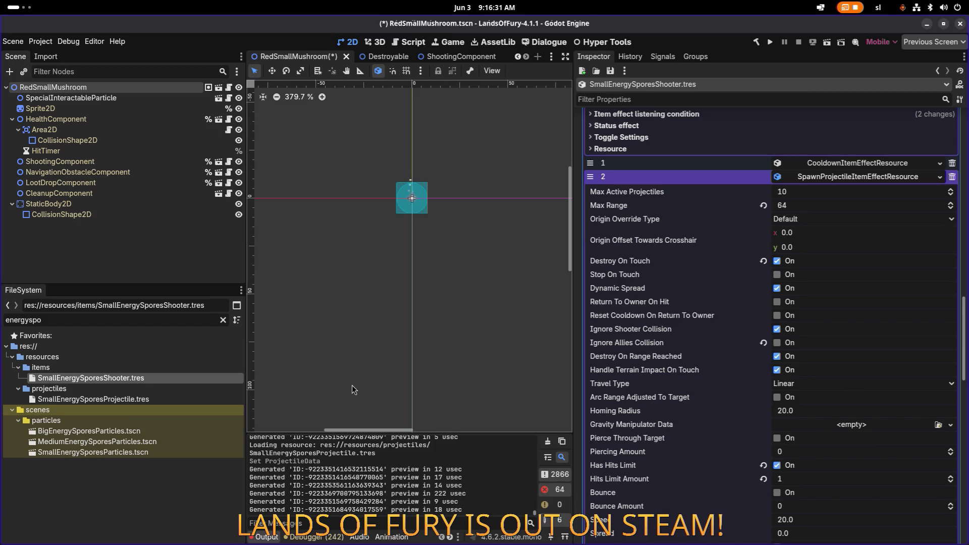
scroll(862, 445, "down", 8)
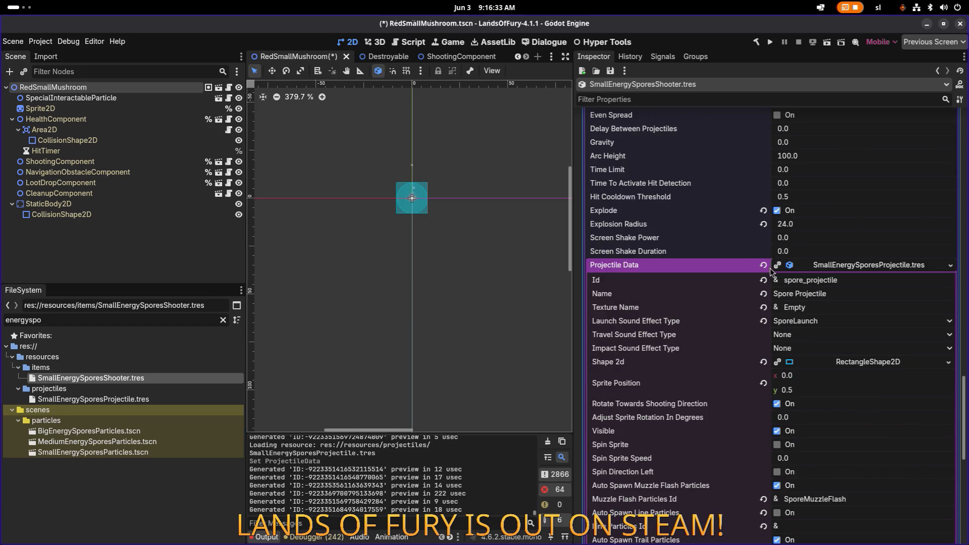
left_click(763, 265)
key("ctrl+s")
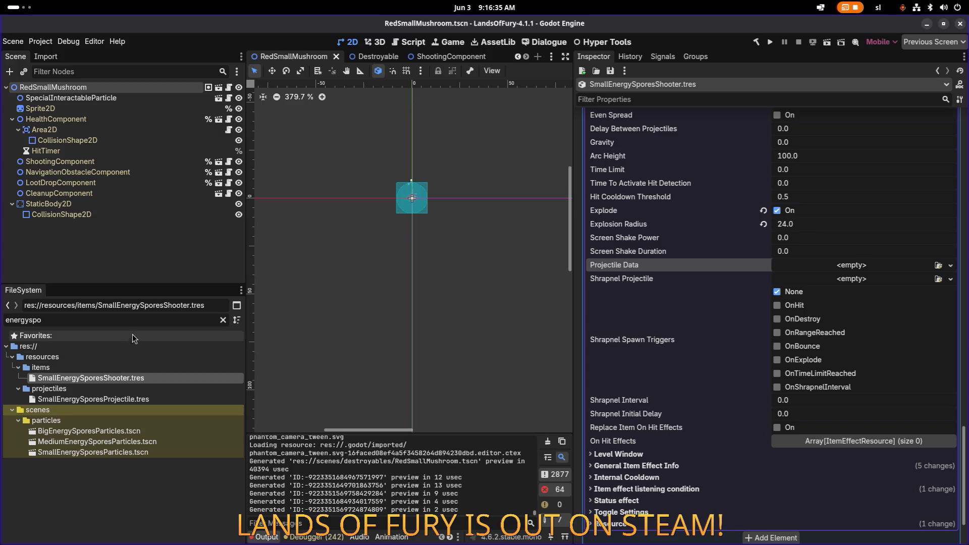
- Filter by 'spores' and delete SmallEnergySporesProjectile.tres
left_click(144, 399)
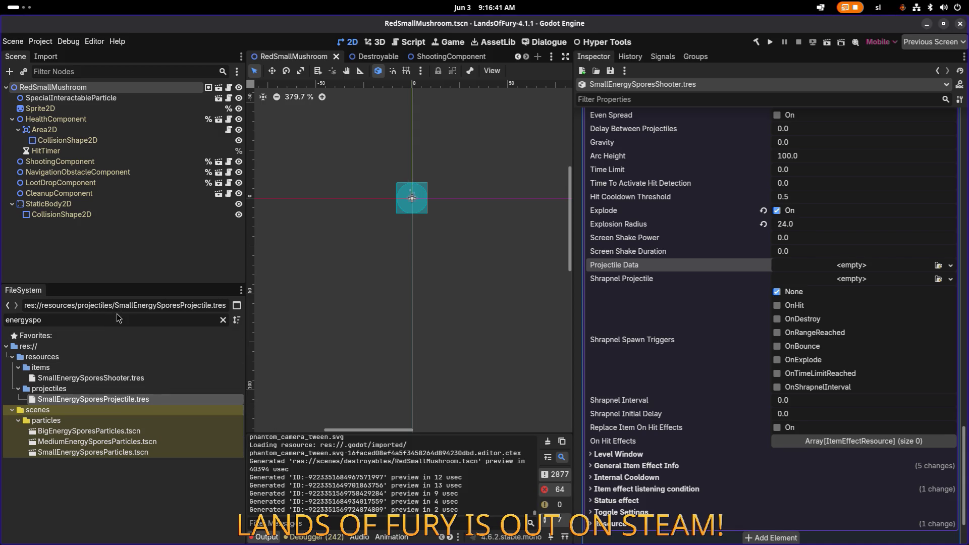
key("ctrl+a")
type("spores")
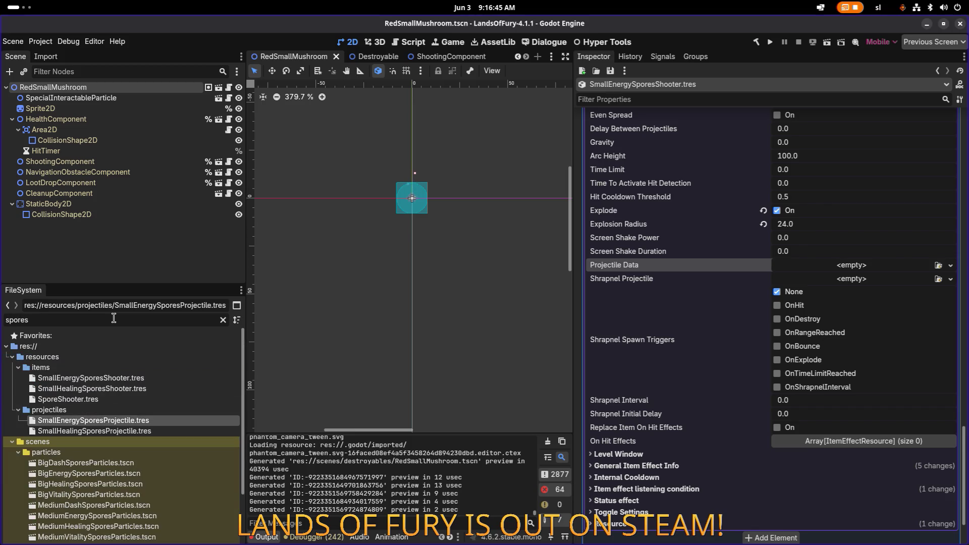
left_click(133, 389)
left_click(126, 432)
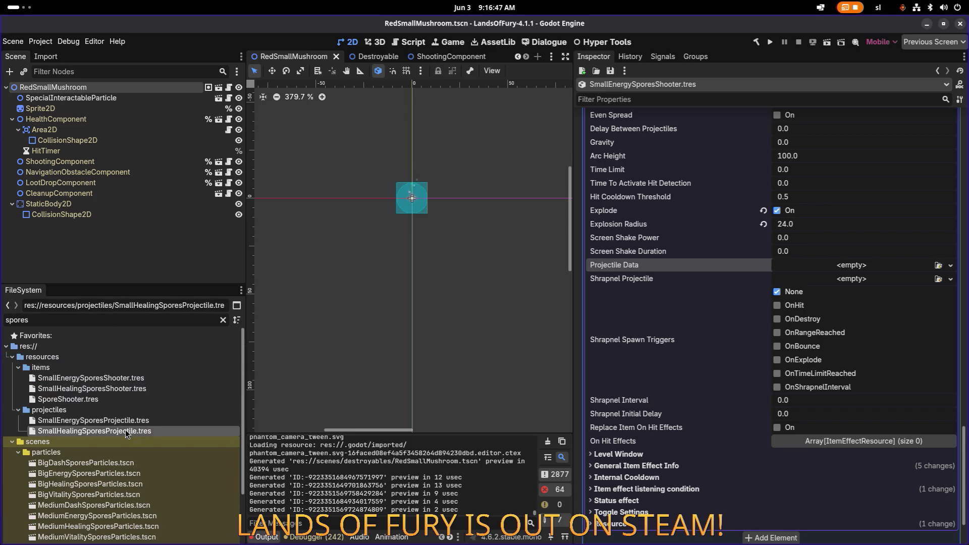
left_click(134, 422)
key("Delete")
key("Return")
- Duplicate SmallHealingSporesProjectile.tres as SmallEnergySporesProjectile.tres and open it
left_click(135, 422)
key("ctrl+d")
key("Right")
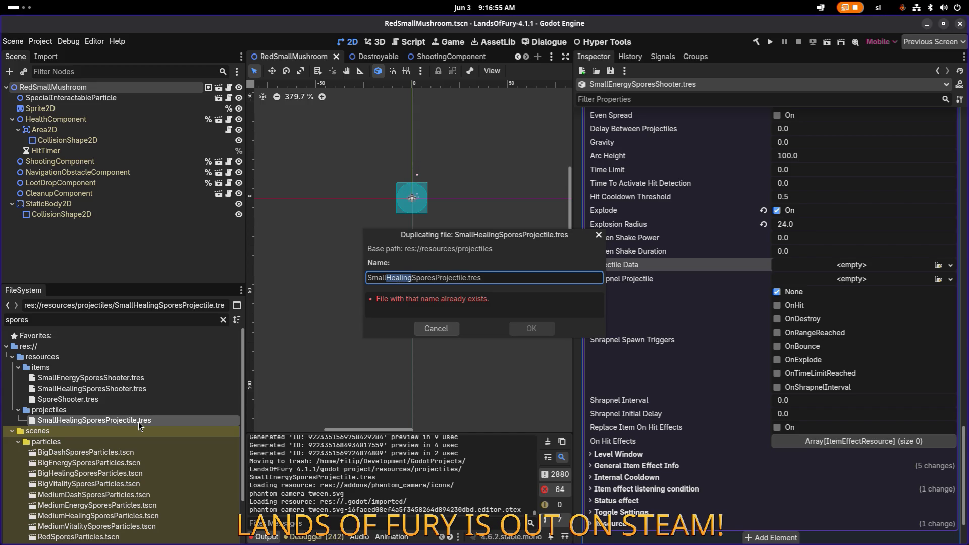
type("Energy")
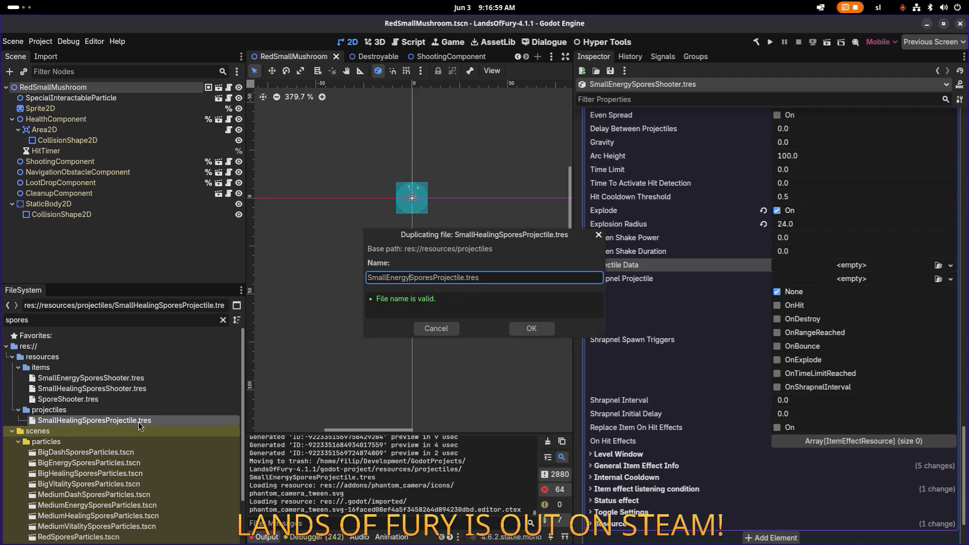
key("Return")
left_click(179, 420)
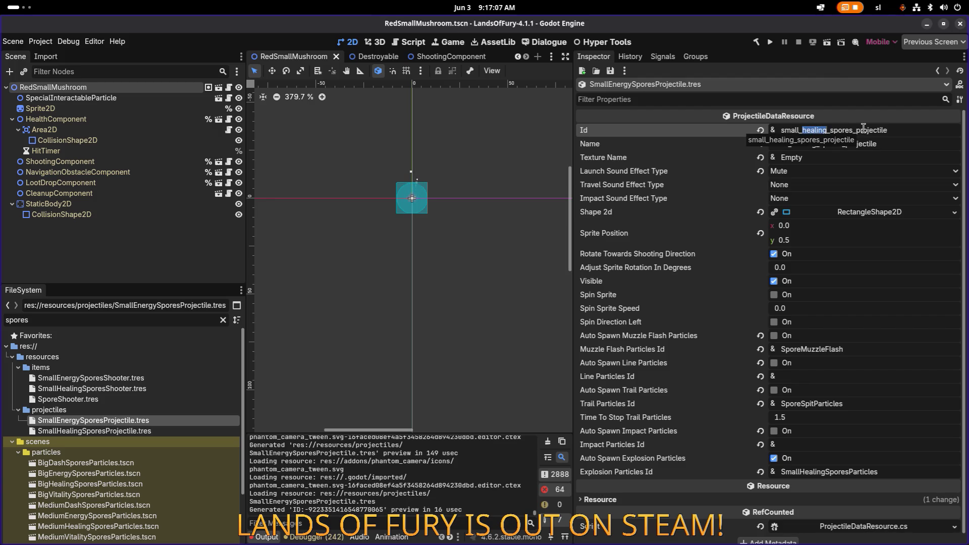
- Rename the projectile to small_energy_spores_projectile and save
type("energy")
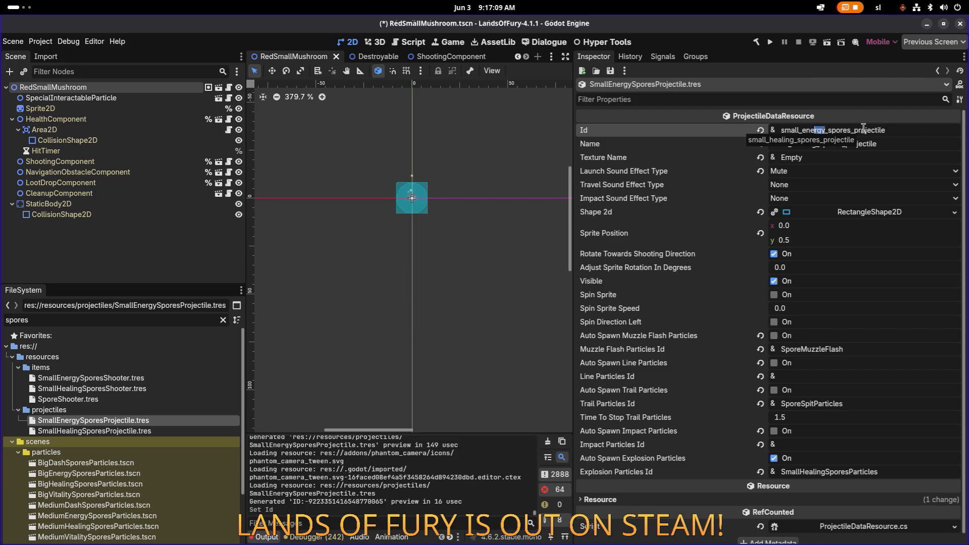
left_click(894, 143)
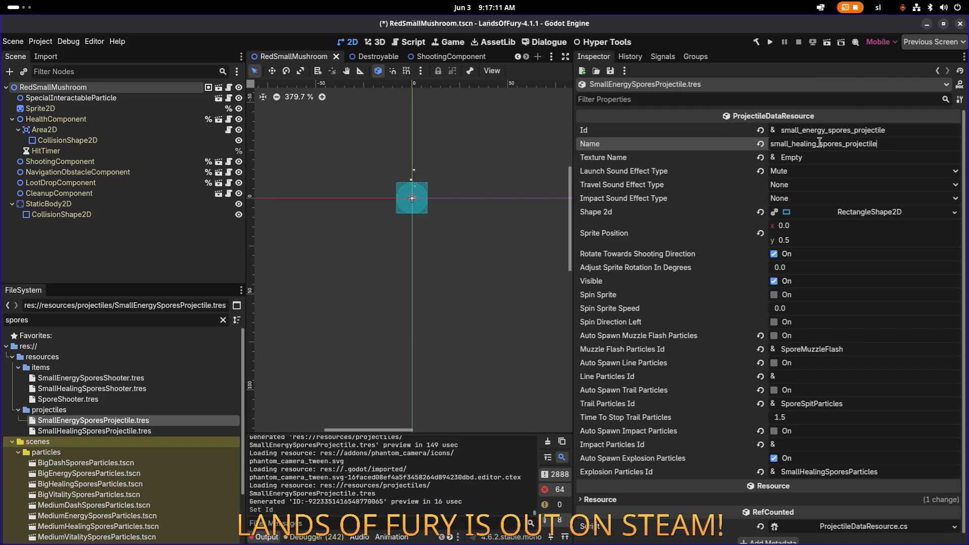
left_click_drag(817, 144, 790, 145)
type("energy")
key("ctrl+s")
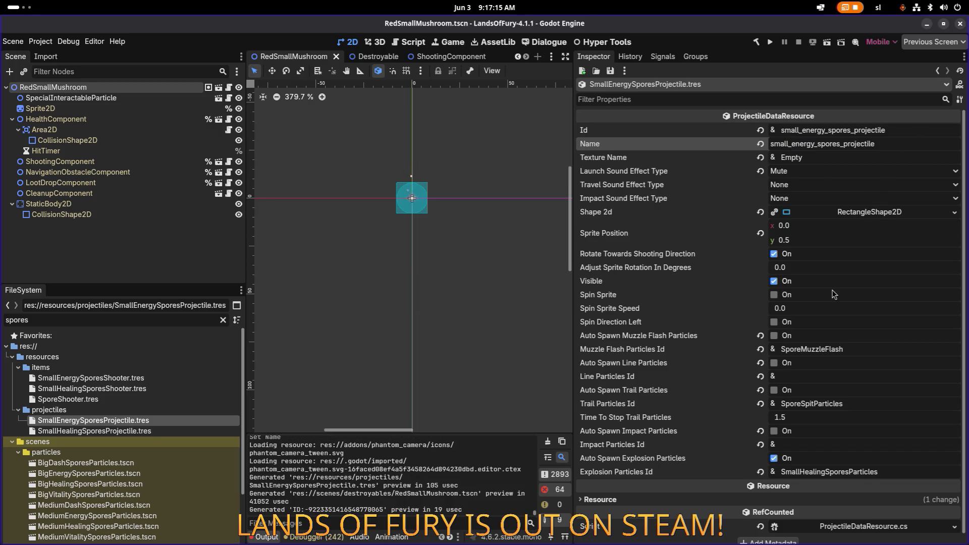
- Set Explosion Particles Id to SmallEnergySporesParticles, save, and reopen SmallEnergySporesShooter.tres
scroll(833, 294, "down", 1)
left_click(825, 462)
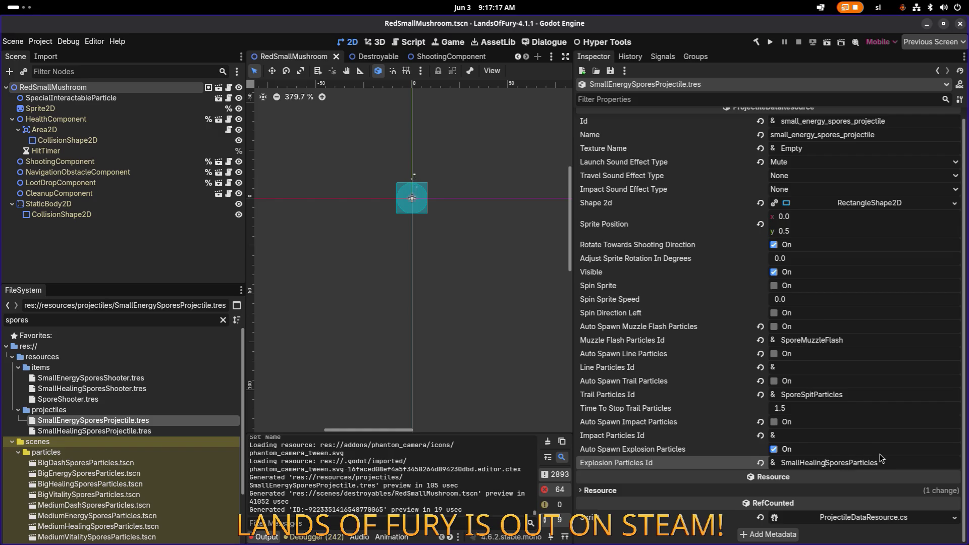
key("shift+Left")
key("shift+Left")
key("shift+Left")
type("Energy")
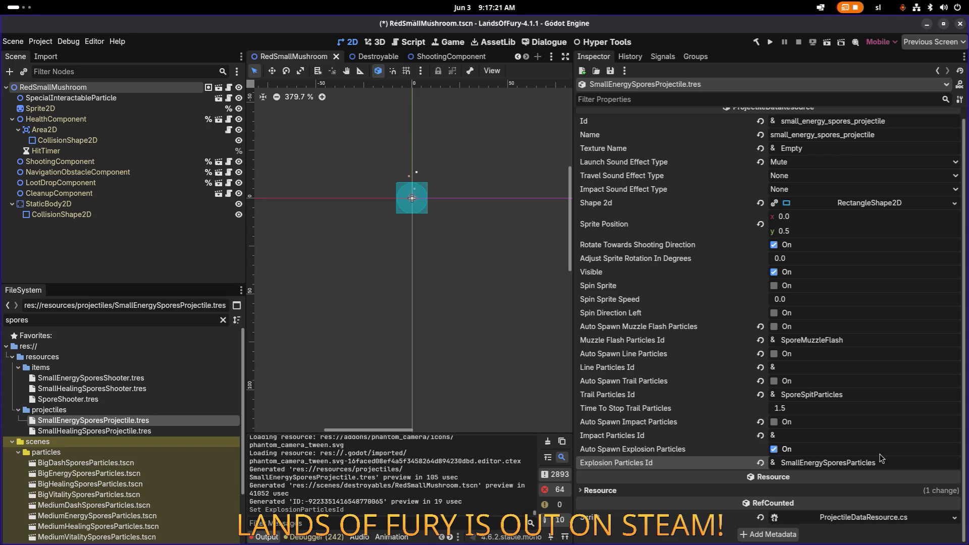
key("ctrl+s")
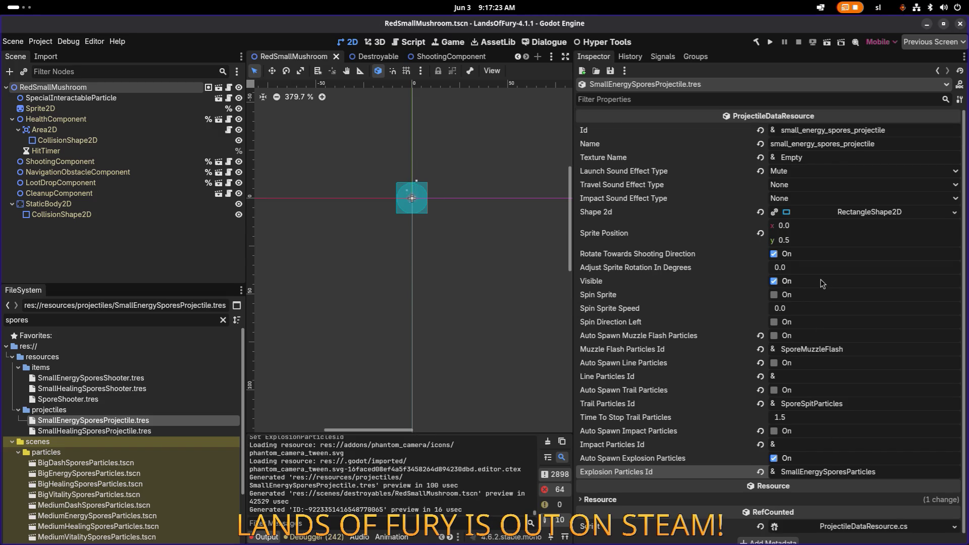
left_click(147, 388)
left_click(148, 377)
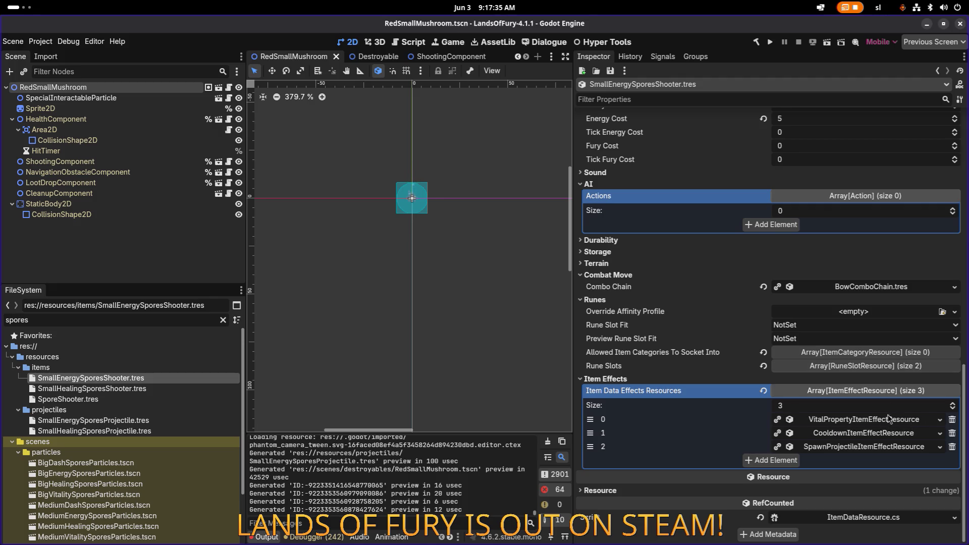
- Assign SmallEnergySporesProjectile.tres as the spawn effect's Projectile Data and save
left_click(864, 447)
scroll(863, 448, "down", 3)
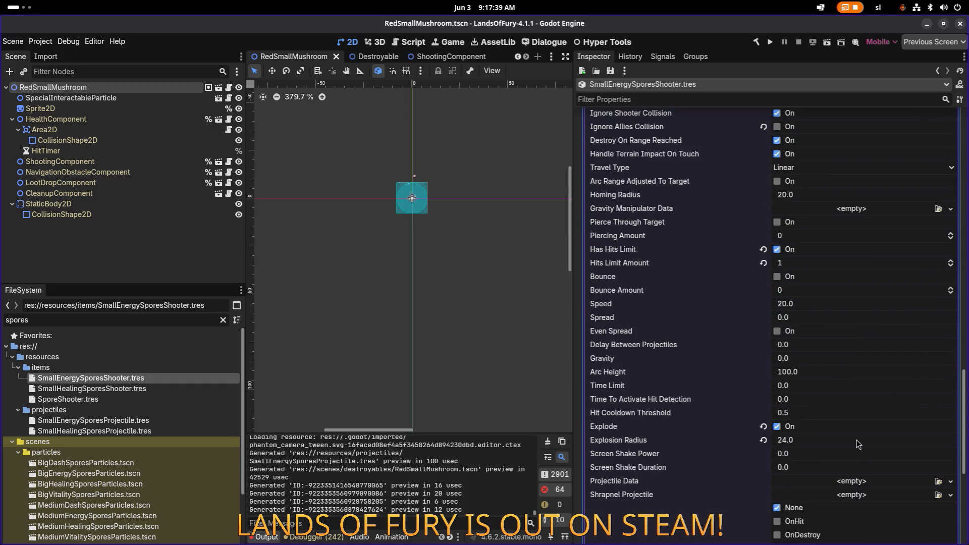
scroll(858, 444, "down", 3)
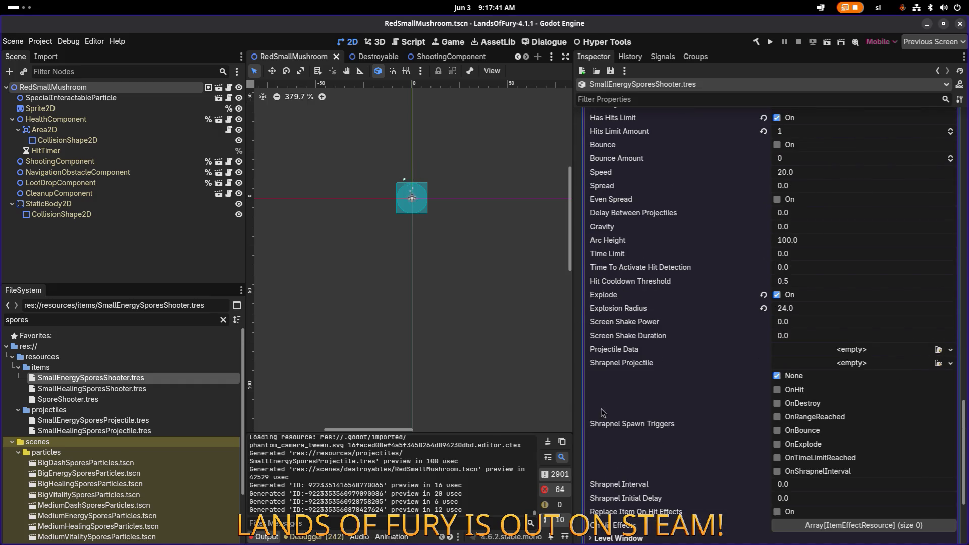
scroll(138, 427, "down", 1)
left_click_drag(121, 395, 824, 354)
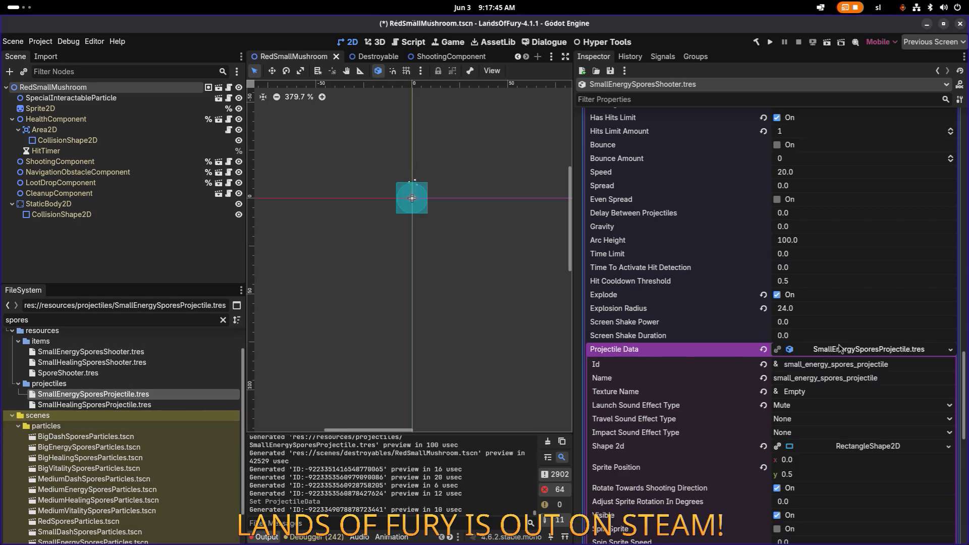
left_click(839, 349)
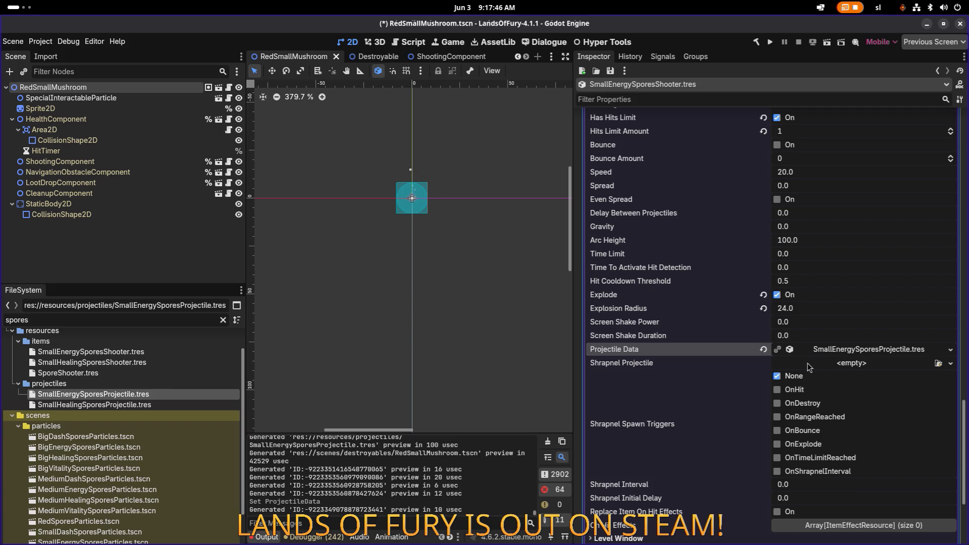
left_click(853, 349)
left_click(857, 350)
key("ctrl+s")
- Set element 0's Vital Property Type to Energy, then switch to VS Code
scroll(824, 367, "down", 3)
scroll(847, 289, "up", 10)
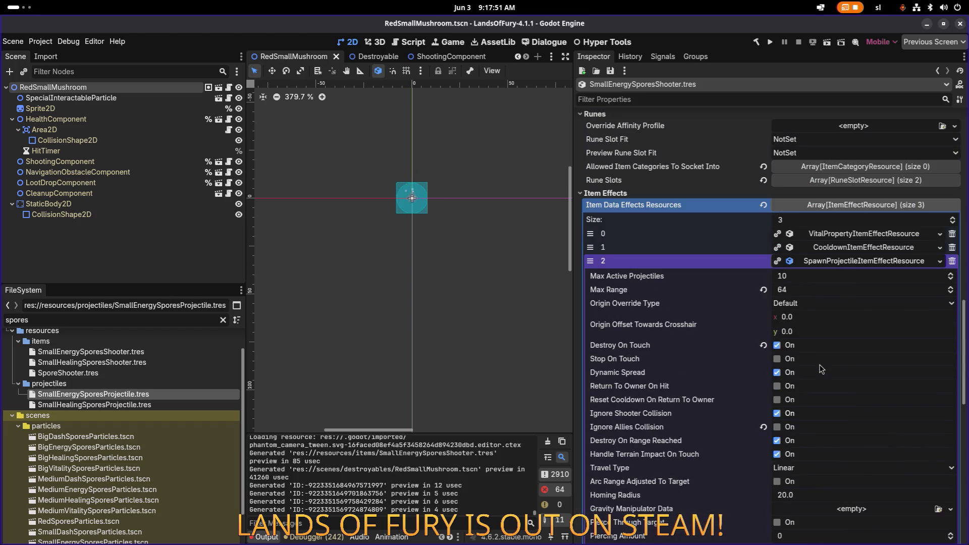
left_click(846, 288)
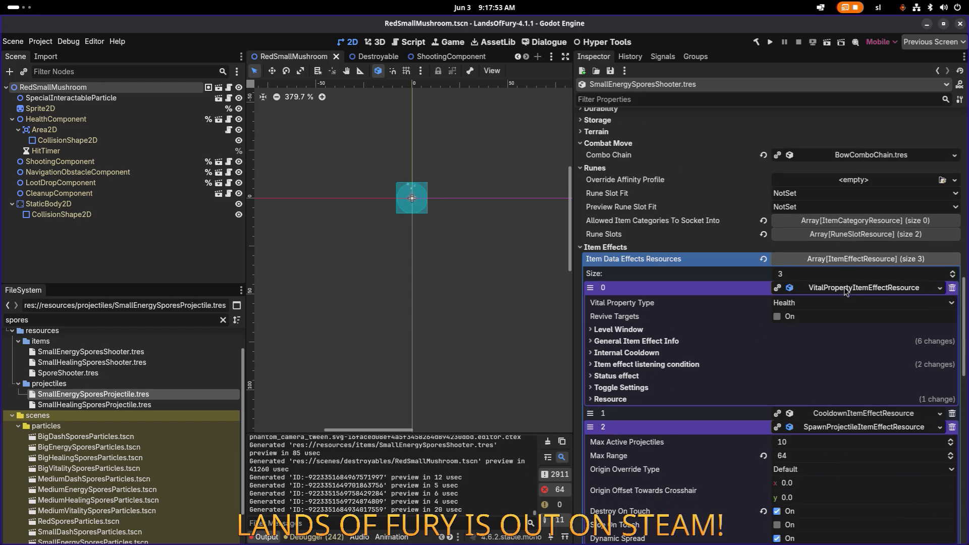
left_click(824, 303)
left_click(816, 325)
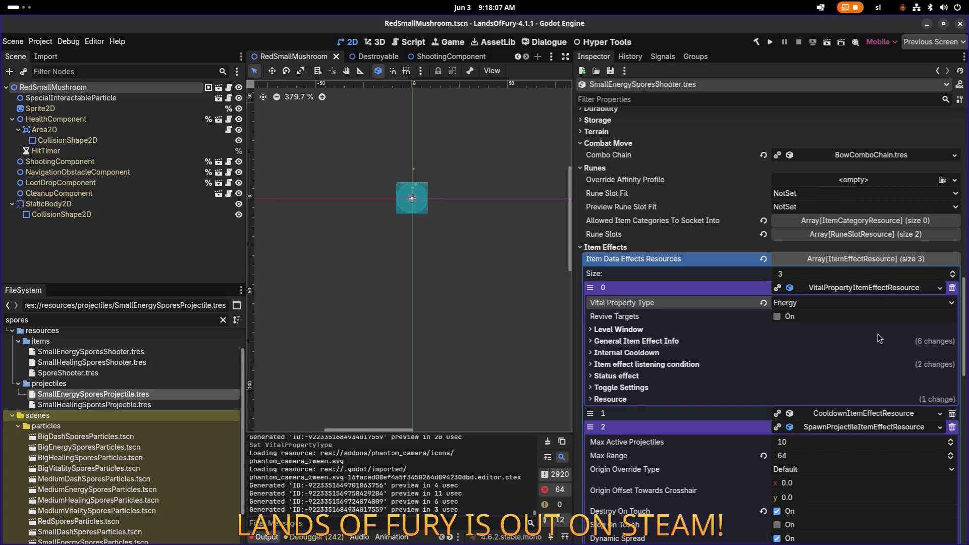
key("alt+Tab")
key("alt+Tab")
key("alt+Tab")
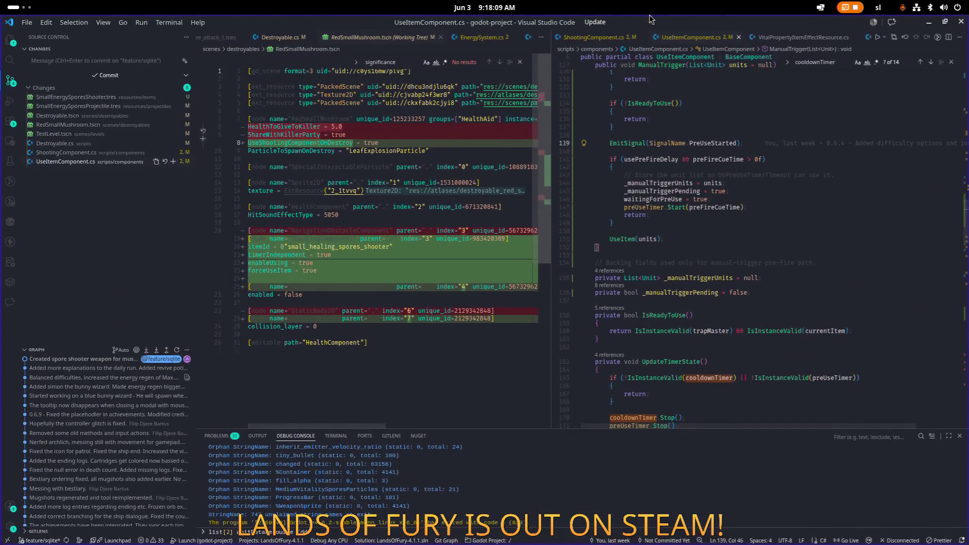
- Switch from Visual Studio Code back to the Godot editor
key("alt+Tab")
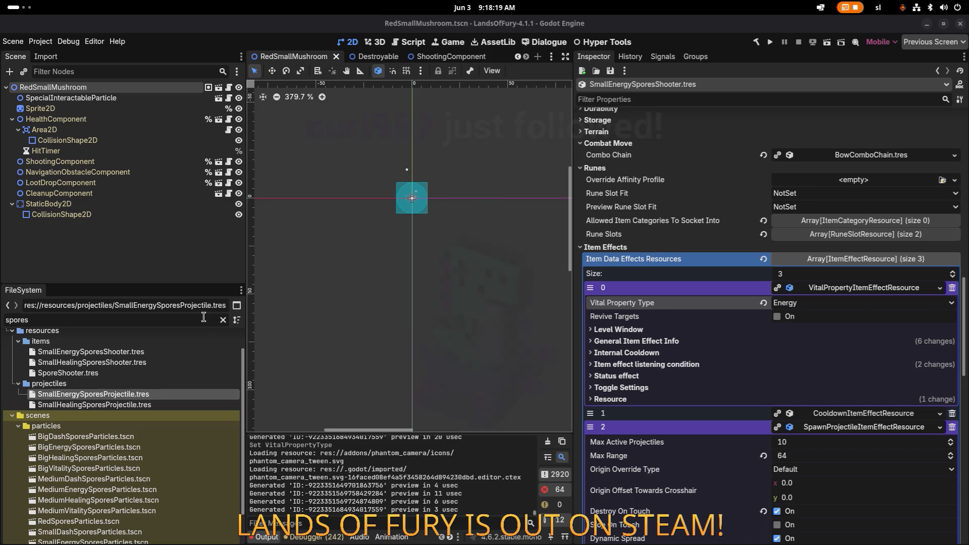
- Bring the Godot editor window back into focus
key("alt+Tab")
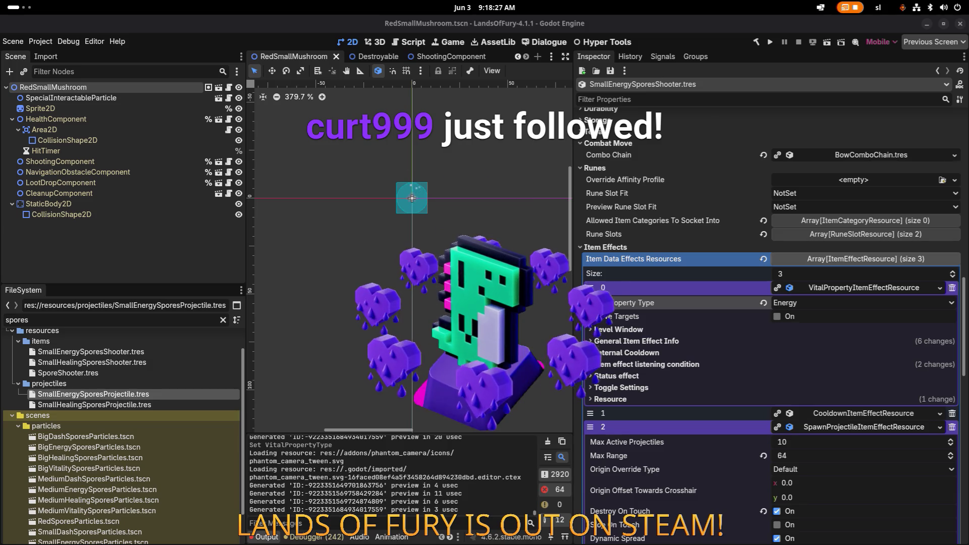
key("alt+Tab")
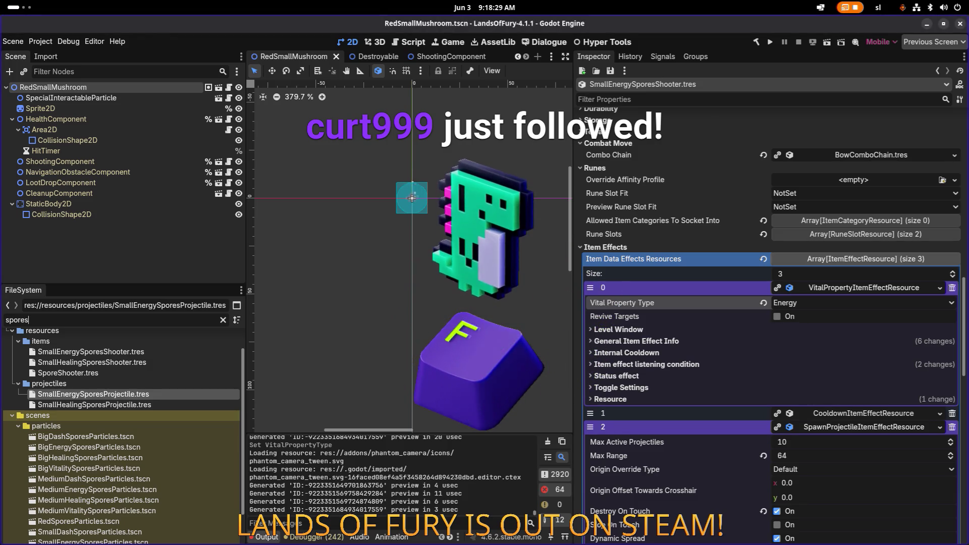
key("alt+Tab")
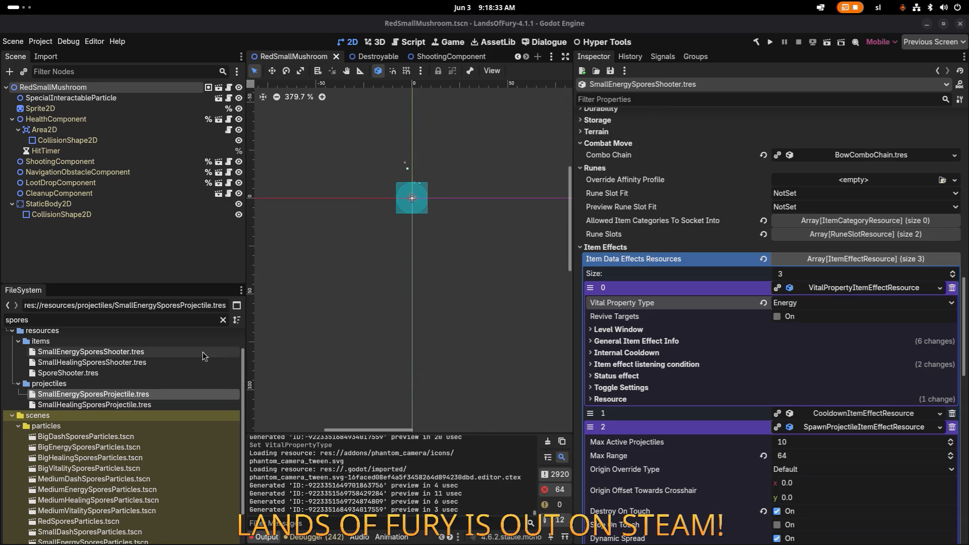
left_click(151, 394)
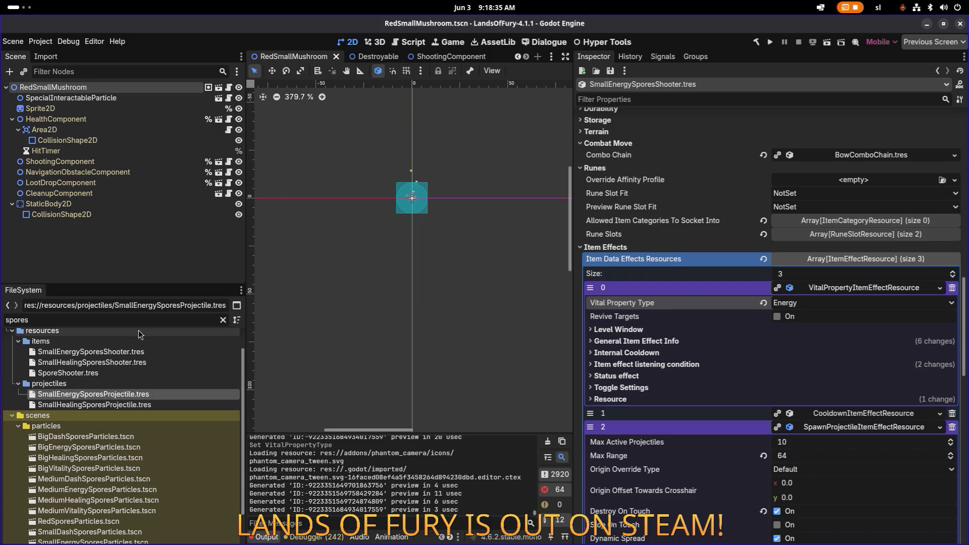
- Try the FileSystem filters 'smallener' and 'mushrooms', settling on 'energy'
key("ctrl+a")
type("smallener")
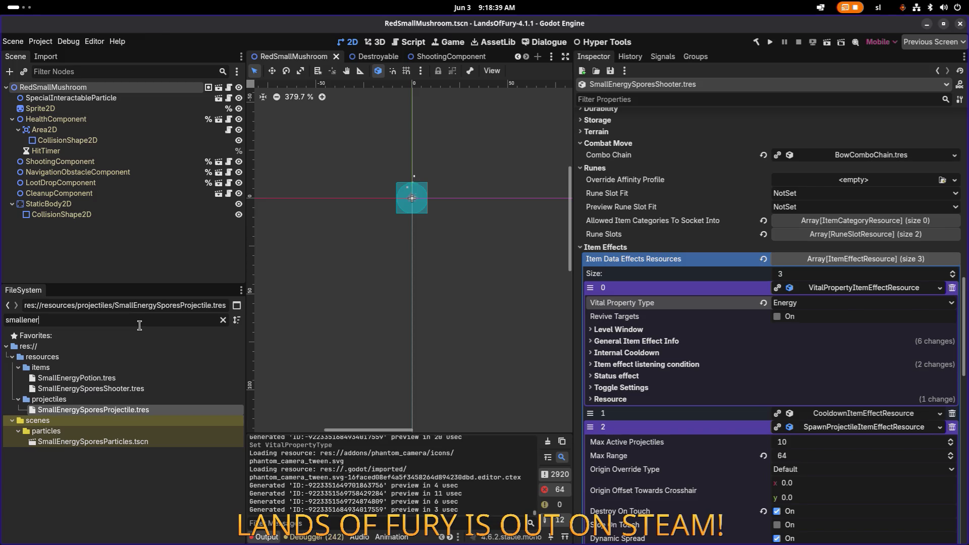
key("ctrl+a")
type("ma")
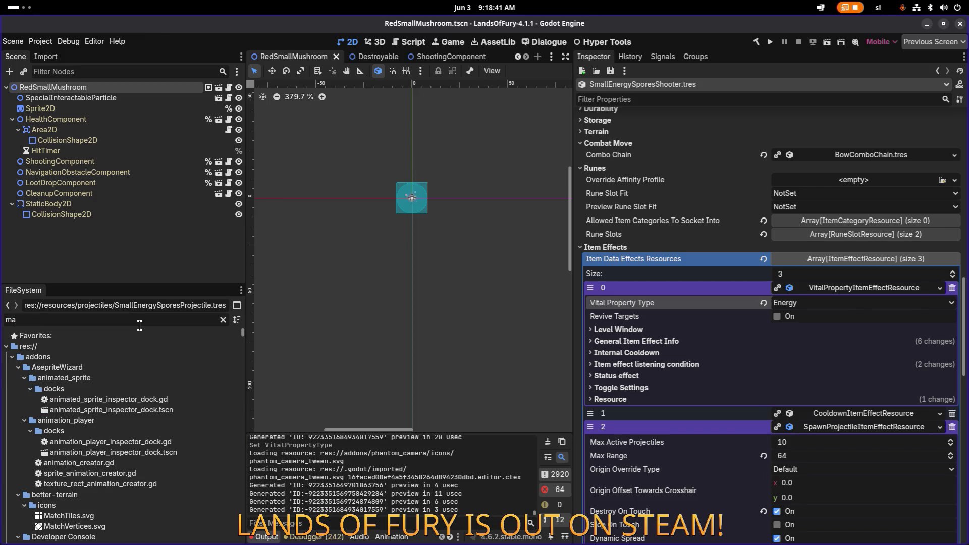
key("BackSpace")
type("ushro")
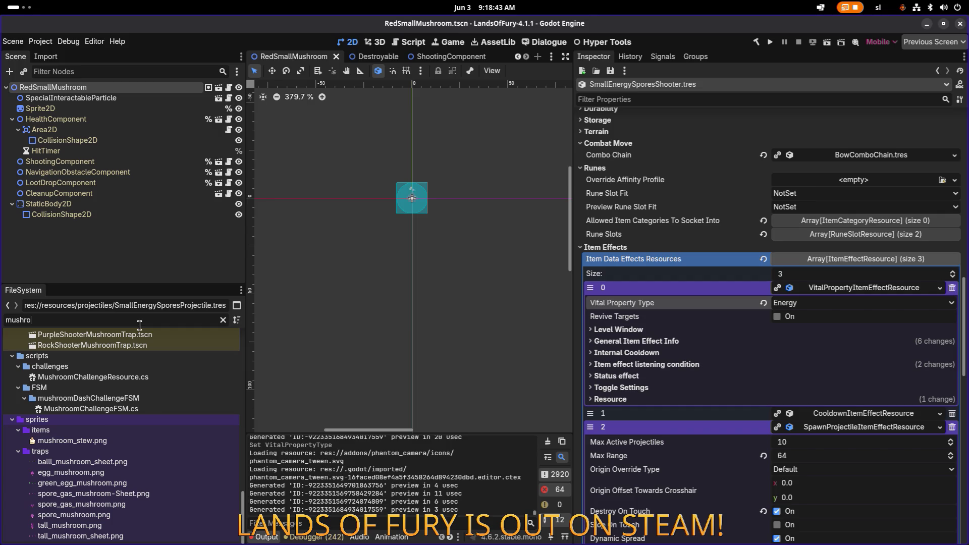
type("ooms")
key("BackSpace")
key("BackSpace")
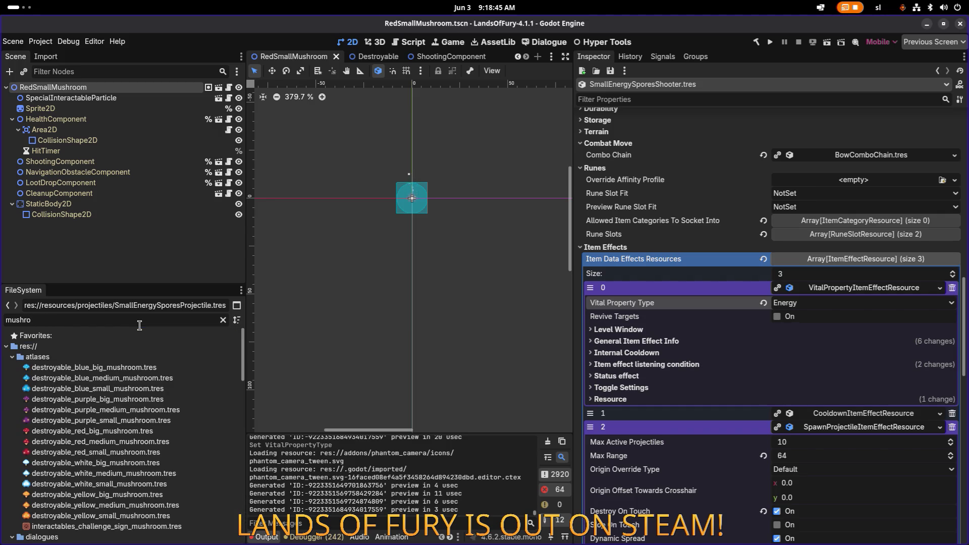
type("oms")
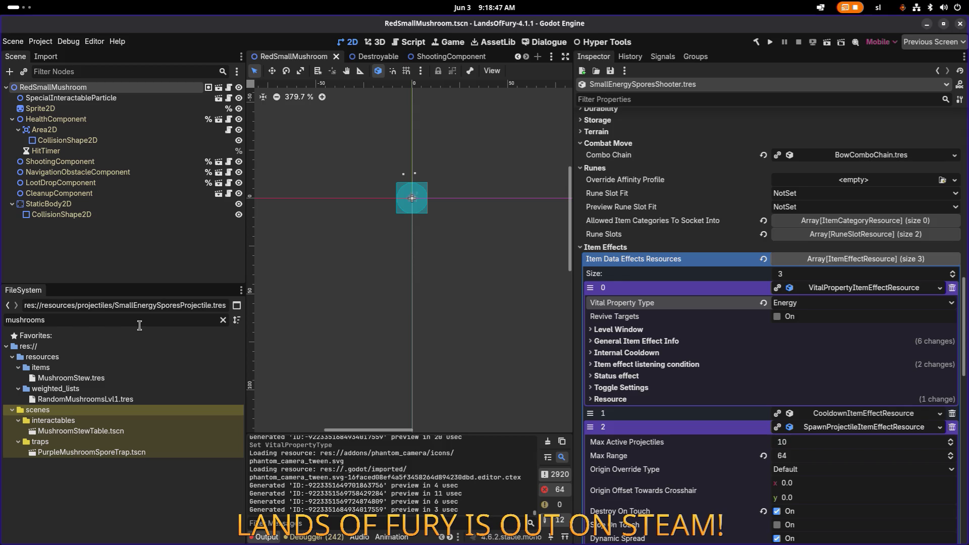
key("BackSpace")
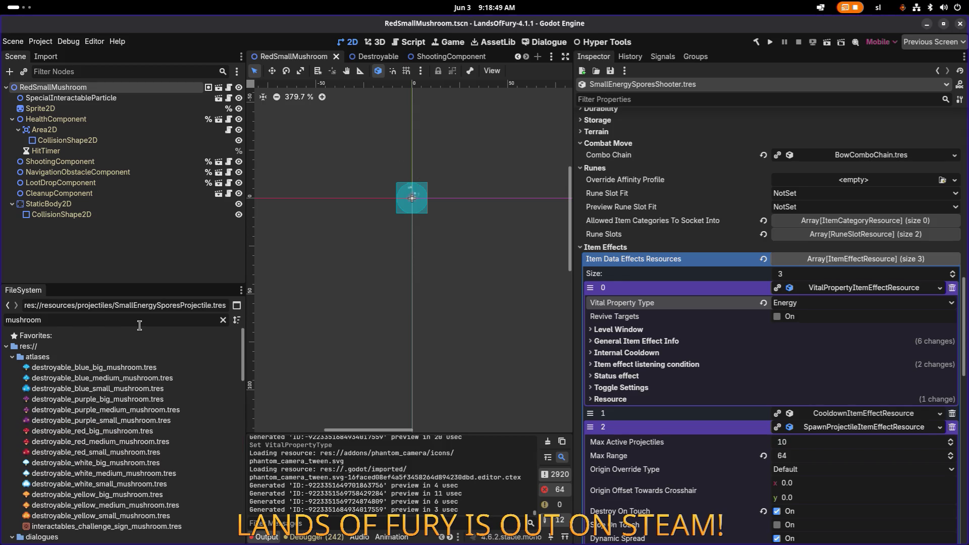
key("ctrl+a")
type("energmu")
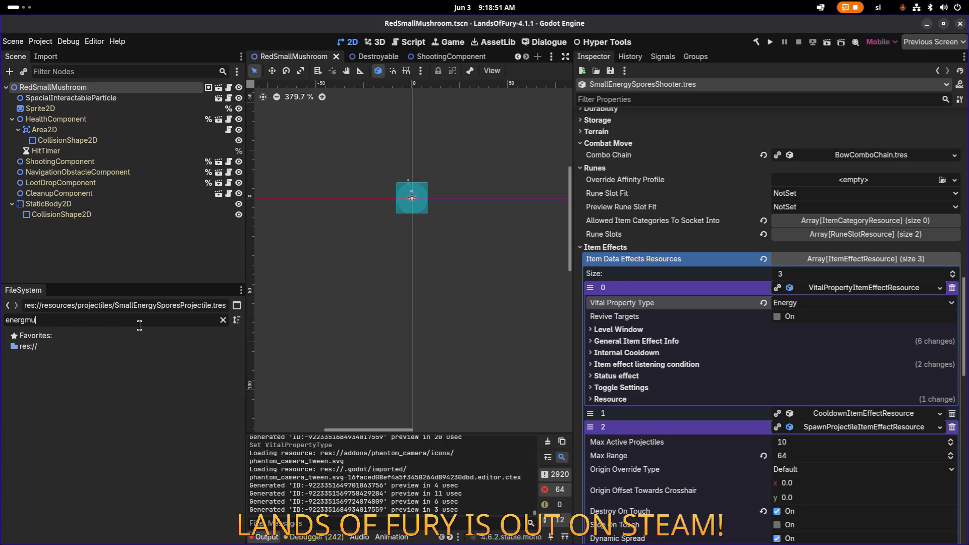
key("BackSpace")
key("BackSpace")
type("y")
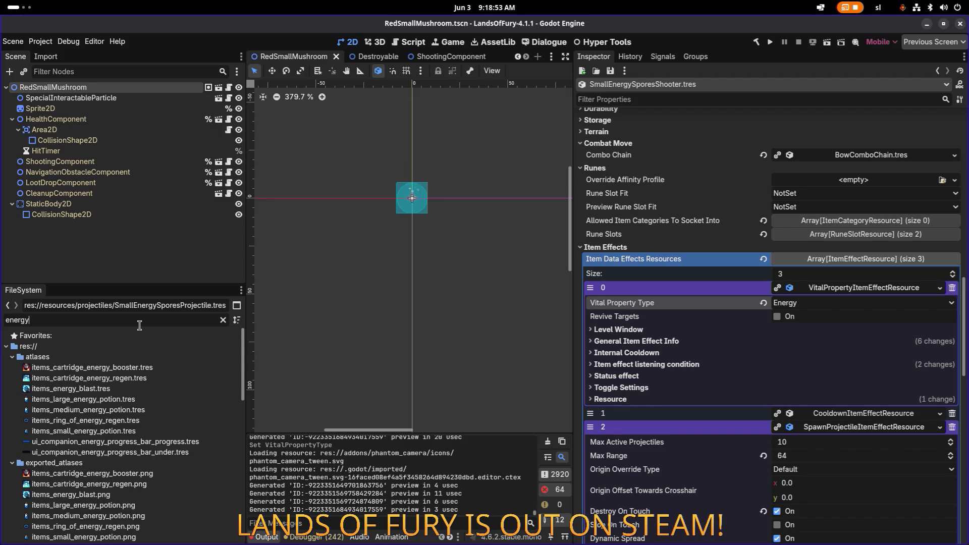
- Scroll through the energy-filtered file list to review the results
scroll(136, 359, "down", 10)
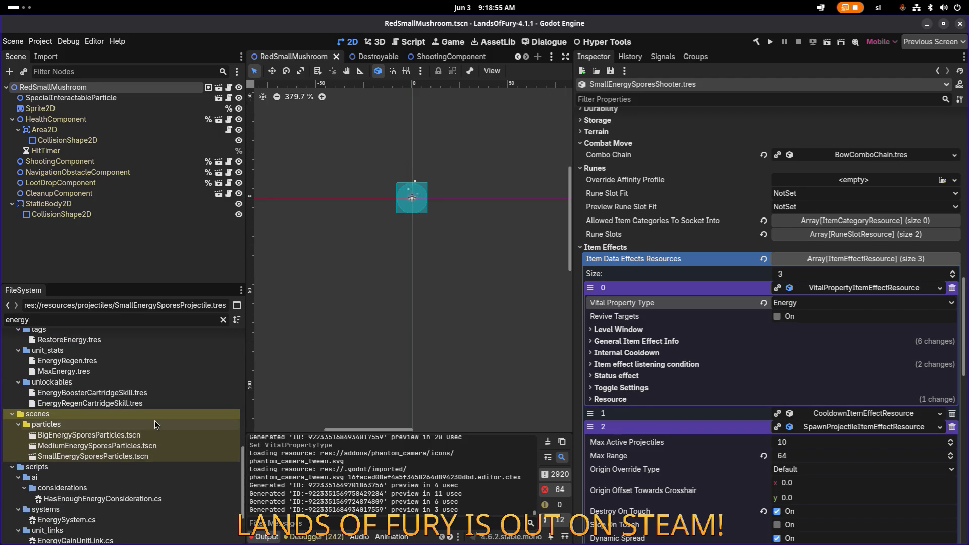
scroll(122, 419, "up", 2)
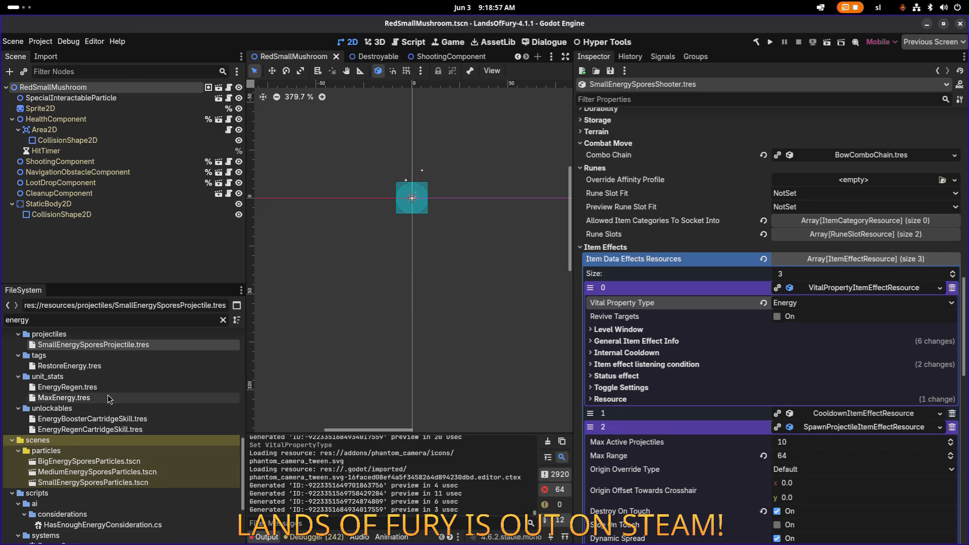
scroll(108, 411, "down", 5)
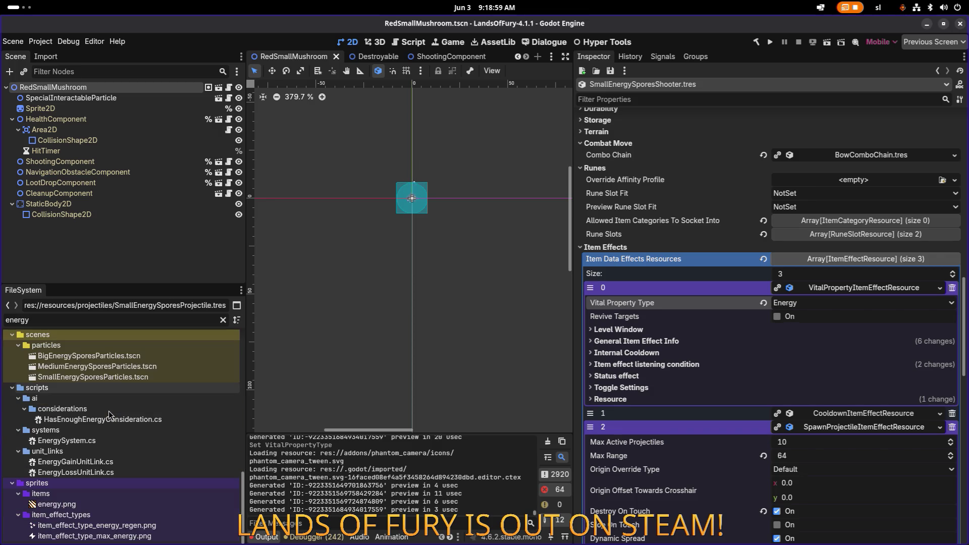
scroll(108, 410, "up", 7)
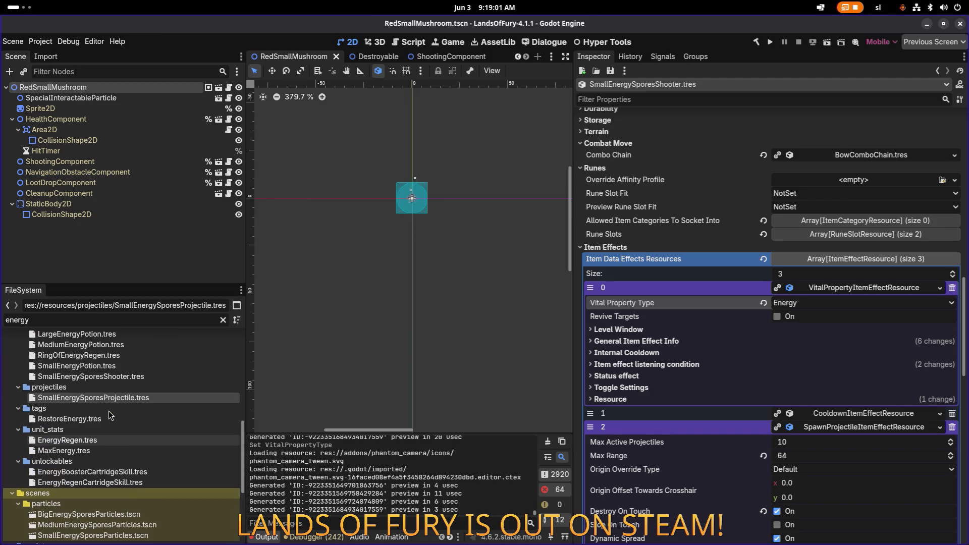
scroll(108, 411, "up", 5)
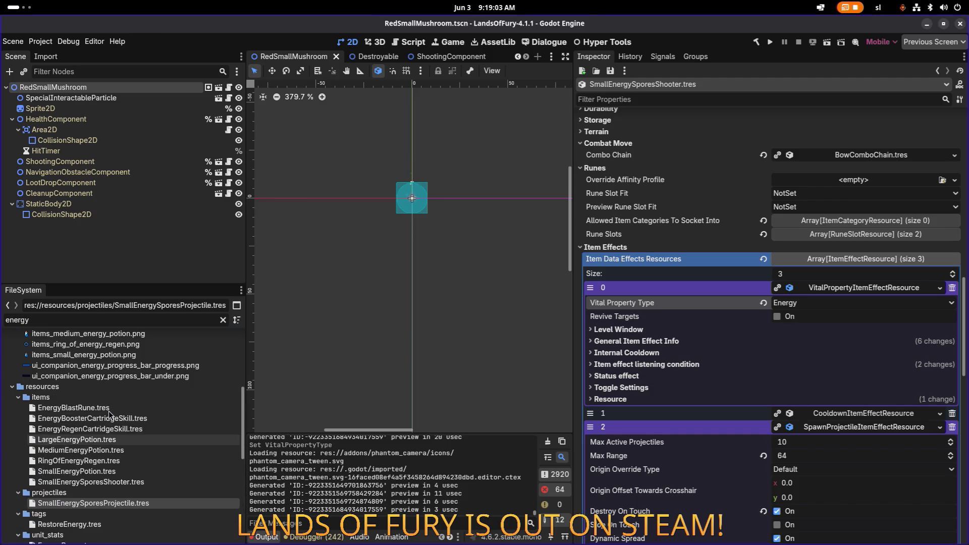
scroll(108, 411, "down", 5)
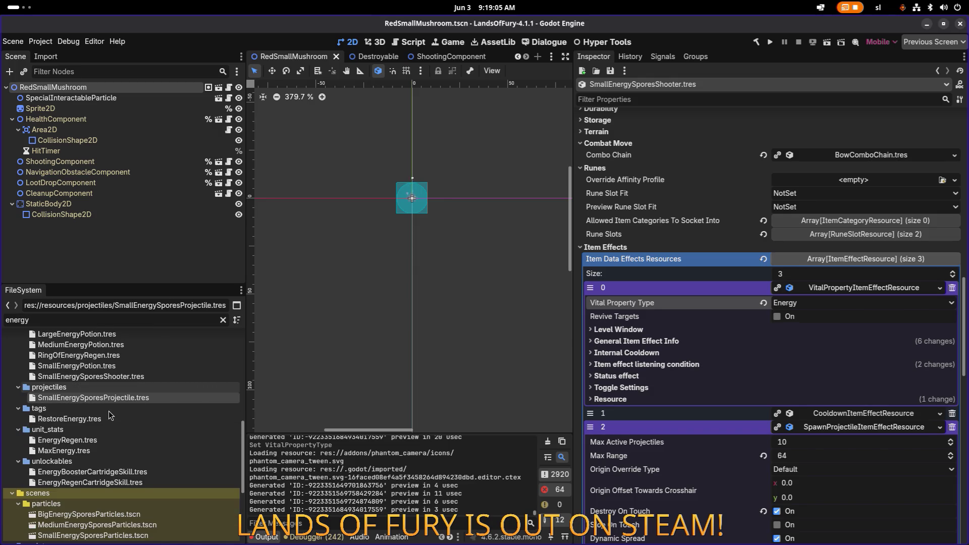
scroll(98, 428, "up", 1)
scroll(99, 428, "up", 10)
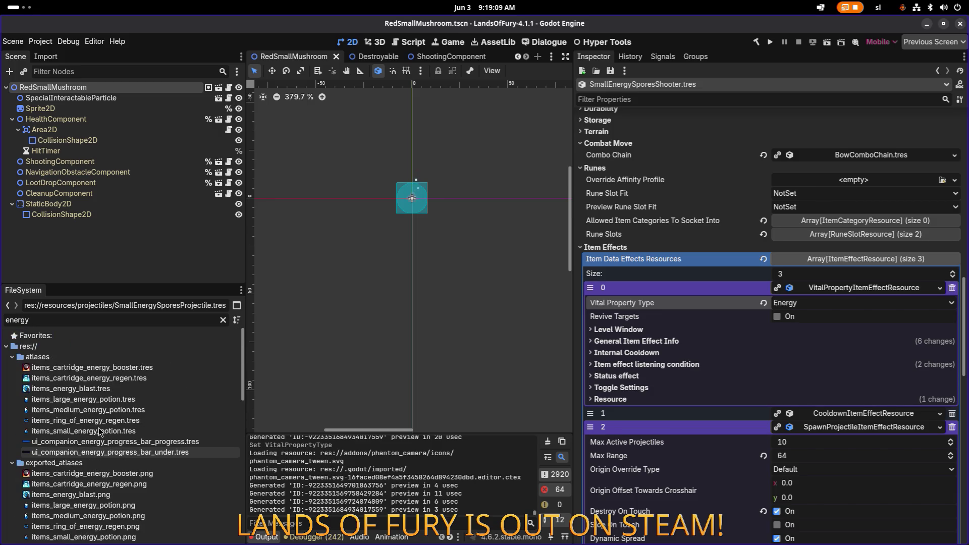
scroll(99, 432, "down", 10)
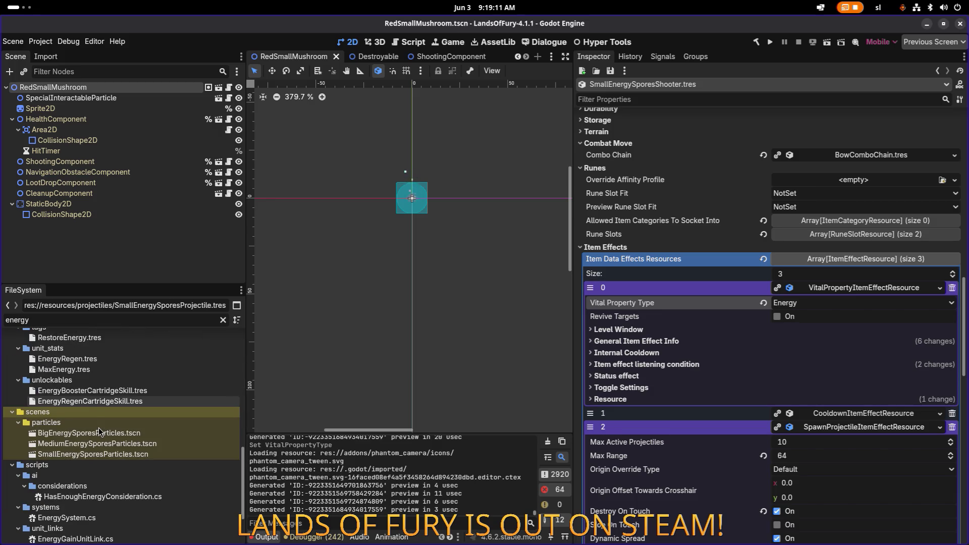
scroll(99, 429, "down", 3)
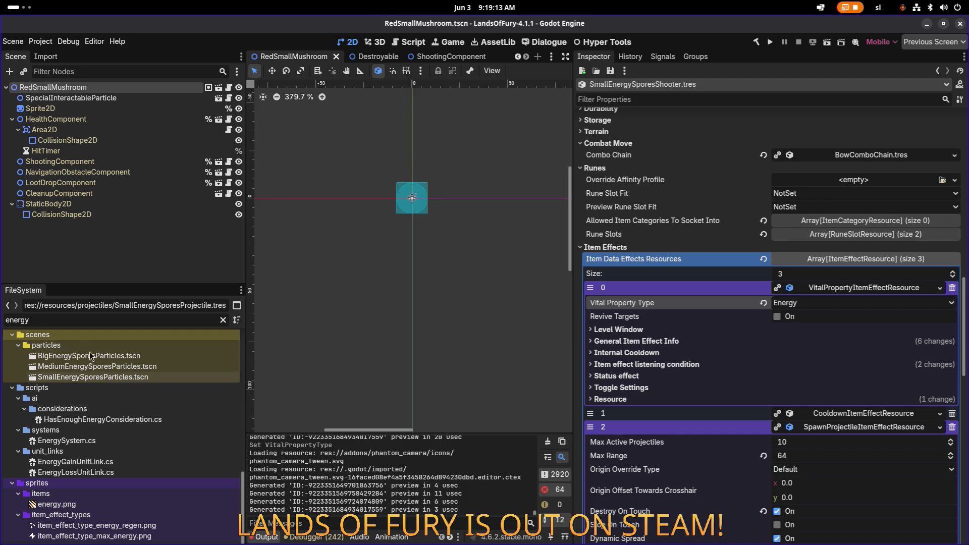
- Filter files by 'blue', check the Blue mushroom scenes, and open BlueSmallMushroom.tscn
key("ctrl+a")
type("blue")
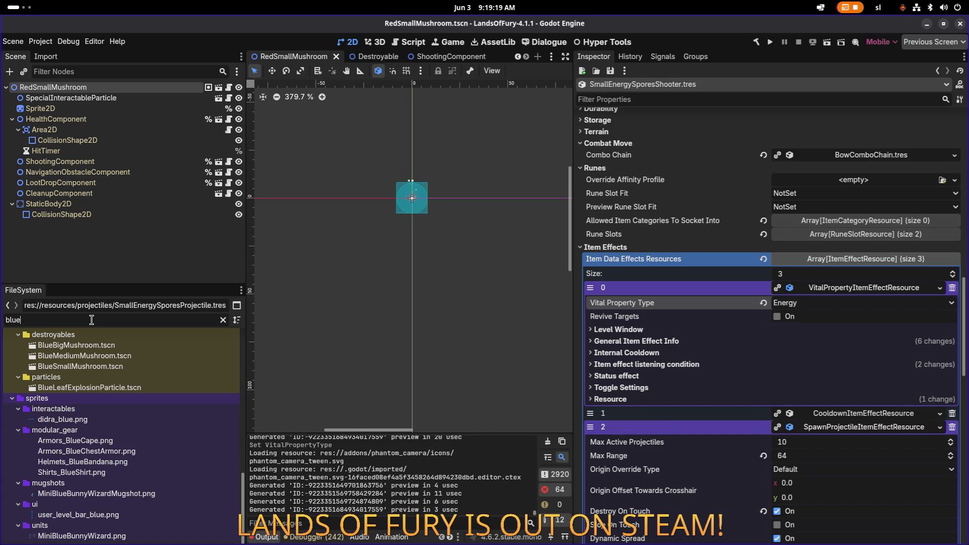
left_click(107, 353)
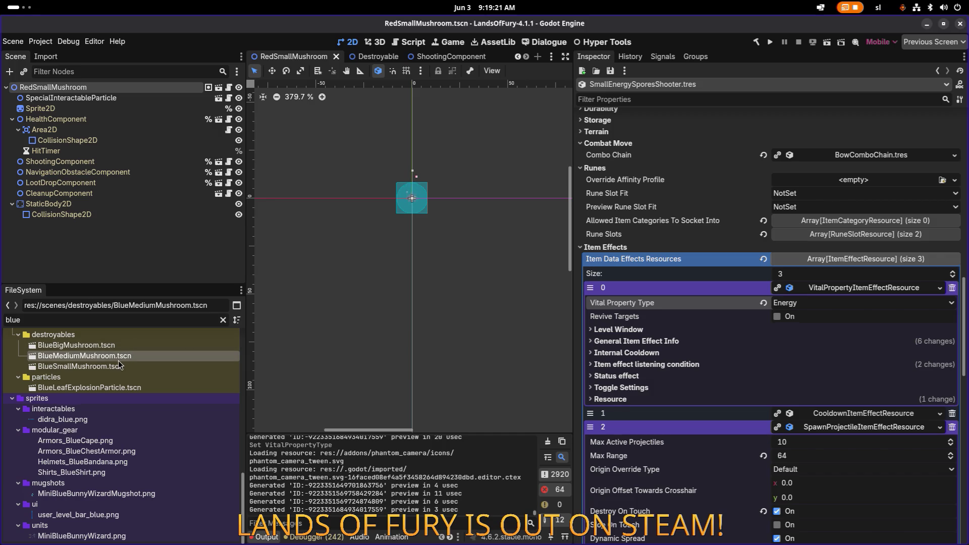
left_click(119, 346)
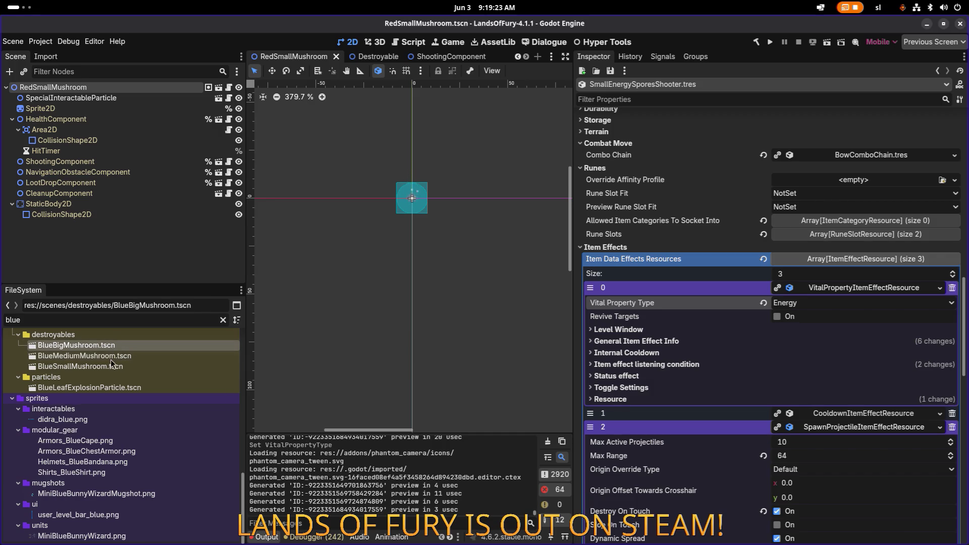
double_click(106, 371)
left_click(119, 98)
- View the root's Destroyable settings and compute 15/50 in a calculator app
left_click(121, 87)
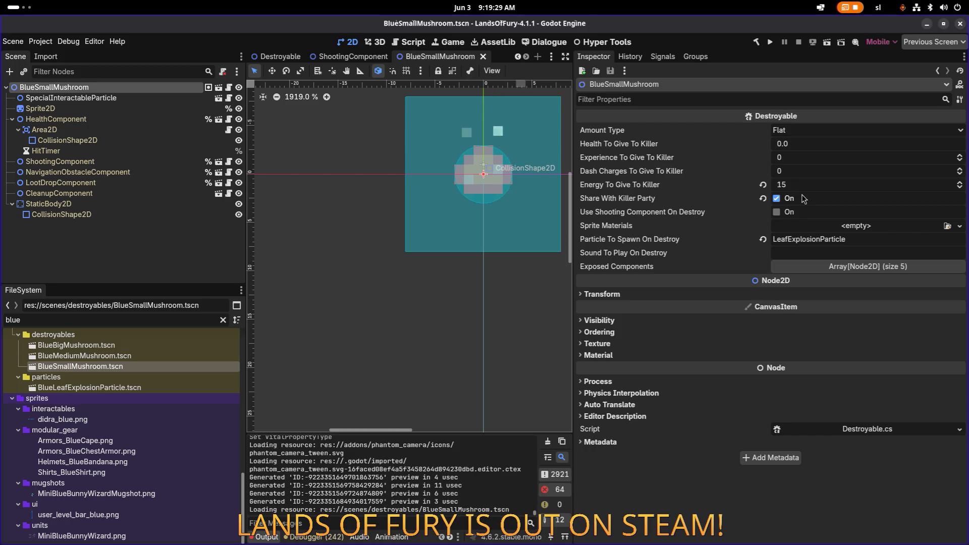
key("super")
type("ca")
key("super")
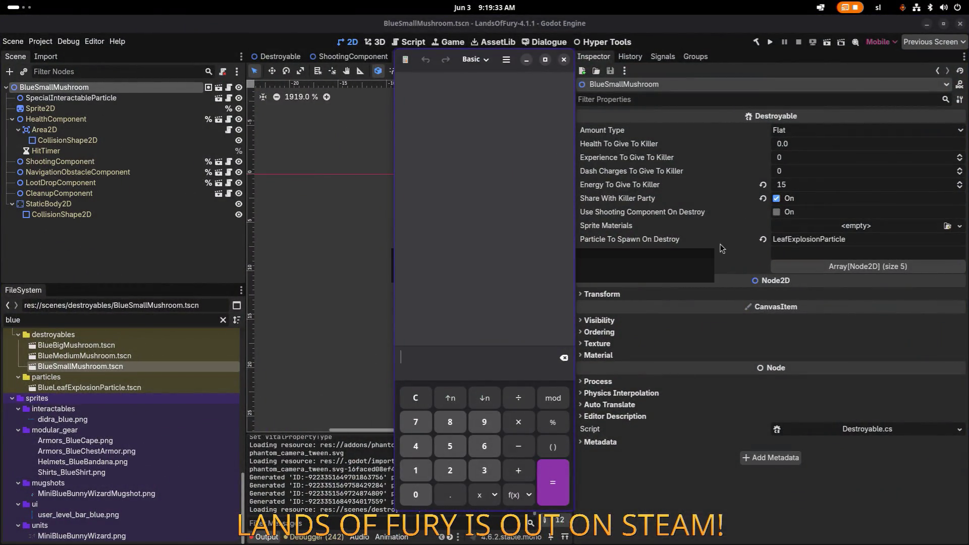
type("15/")
type("50")
key("Return")
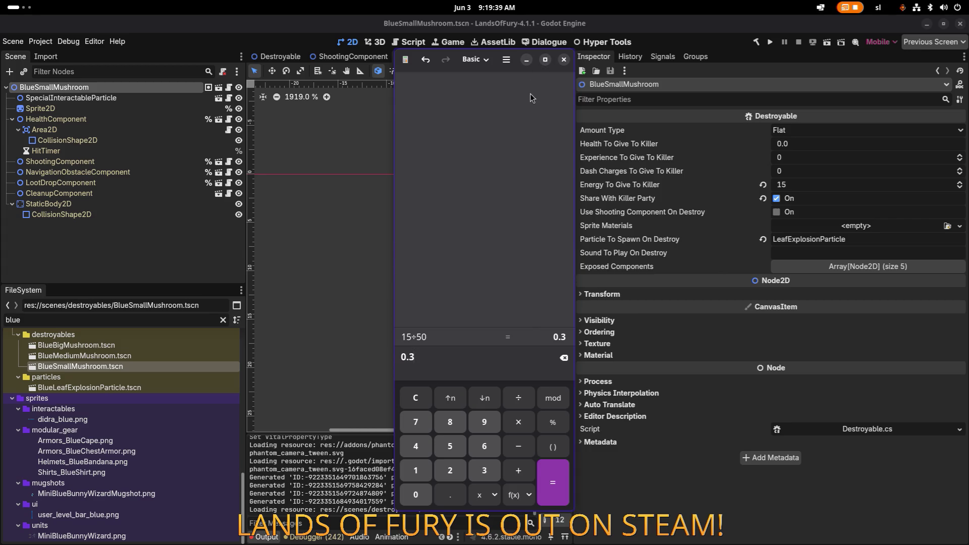
left_click(529, 62)
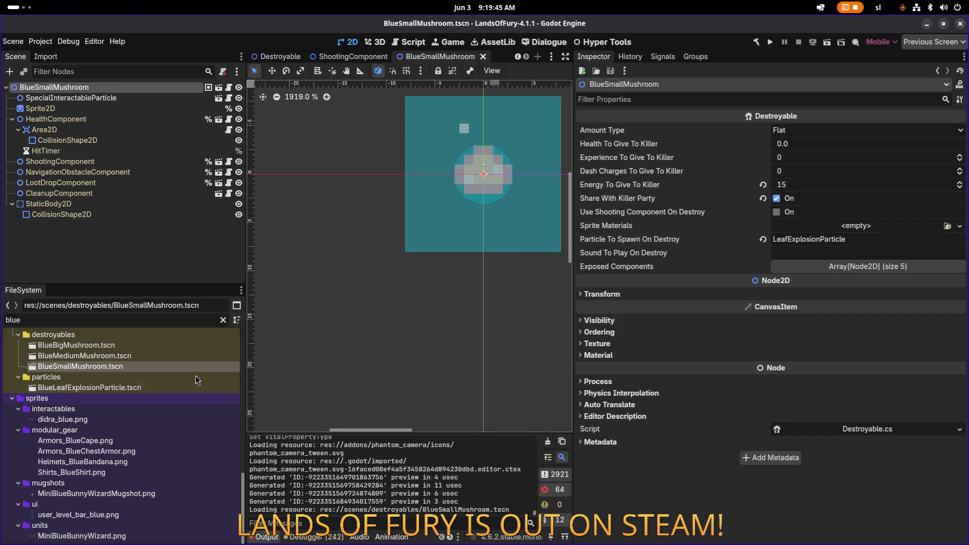
- Give 0 energy to the killer, disable party sharing, enable shooting on destroy, and save
left_click(146, 346)
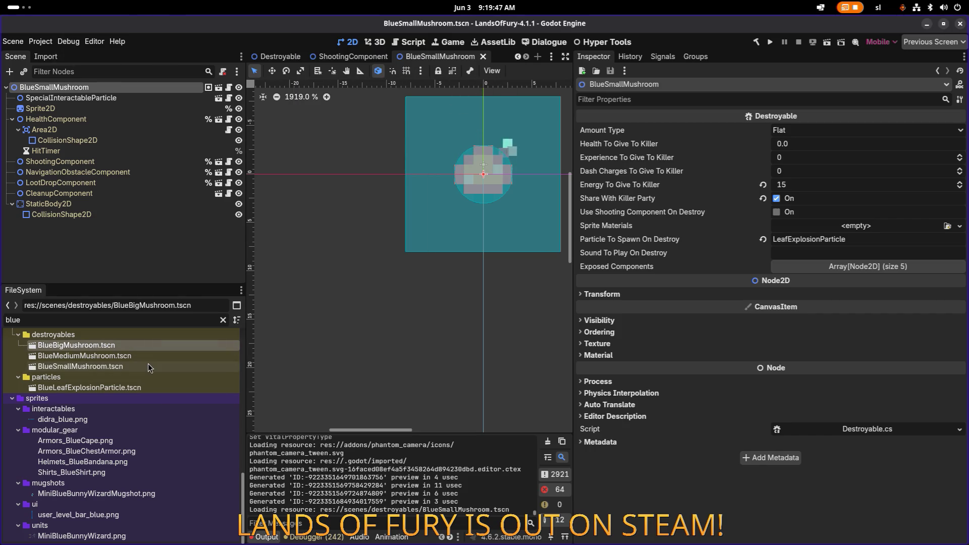
left_click(148, 365)
left_click(140, 106)
left_click(143, 89)
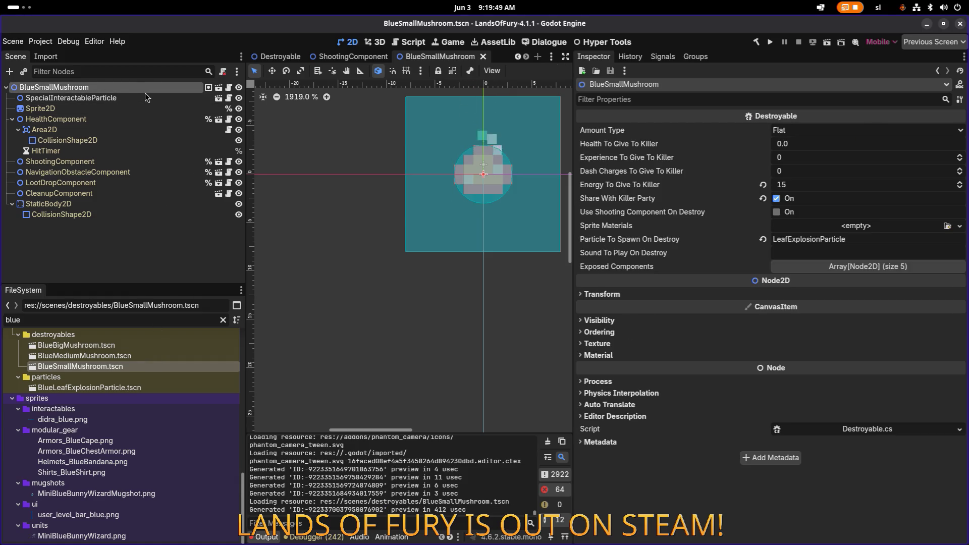
left_click(800, 184)
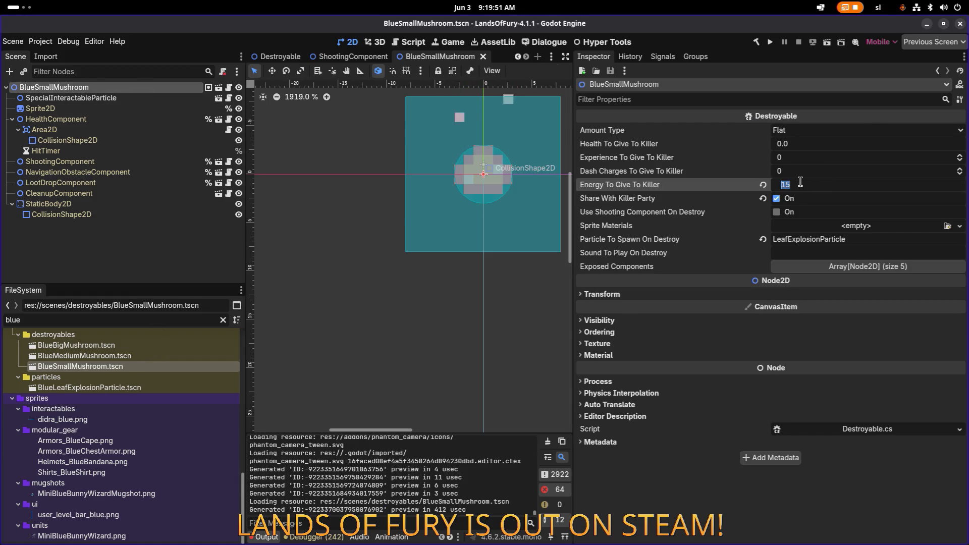
type("0")
key("Return")
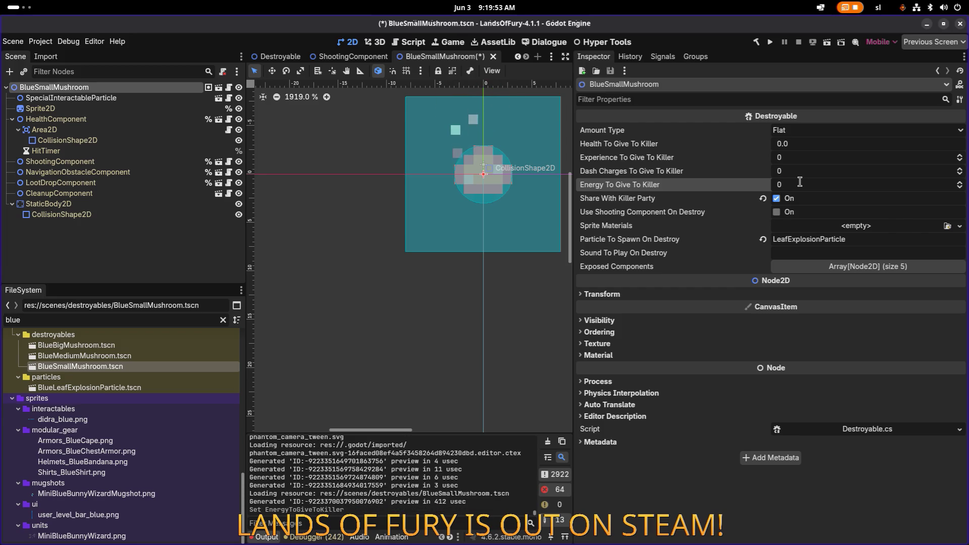
left_click(776, 198)
key("ctrl+s")
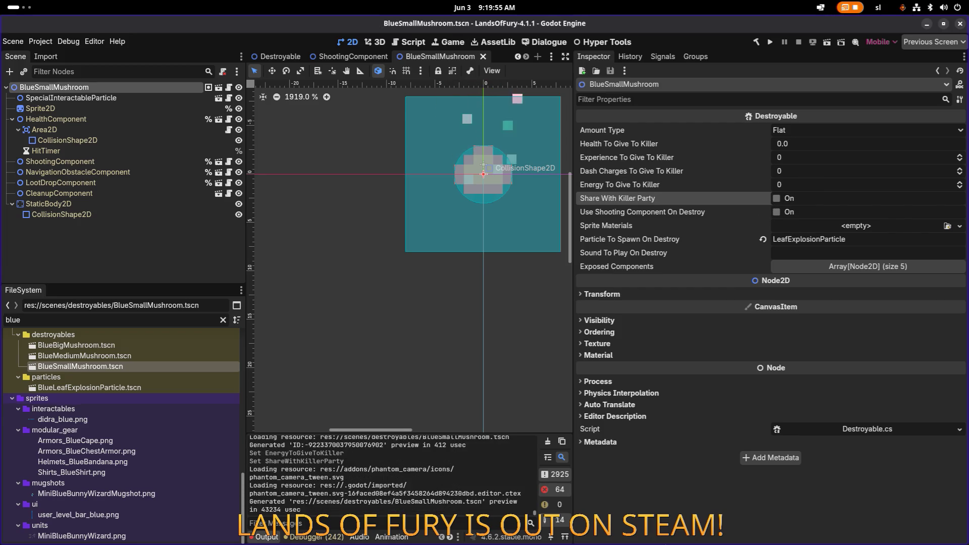
left_click(776, 212)
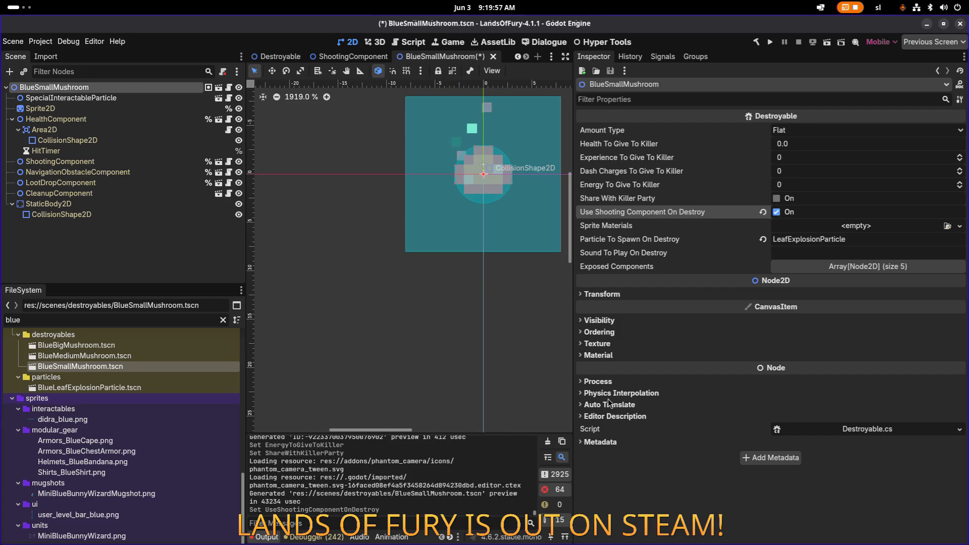
key("ctrl+s")
left_click(61, 162)
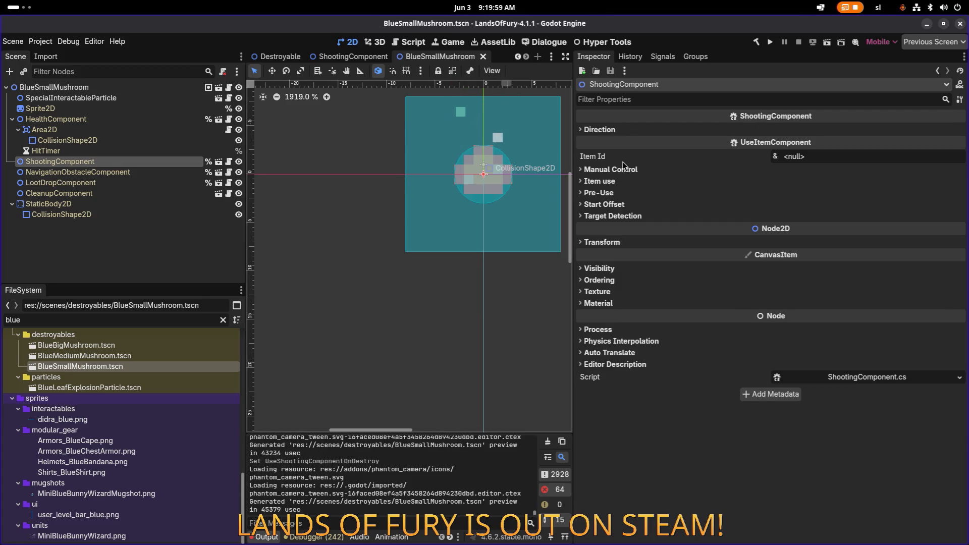
- Switch on Timer Independent in the ShootingComponent's manual control settings
left_click(610, 169)
left_click(779, 180)
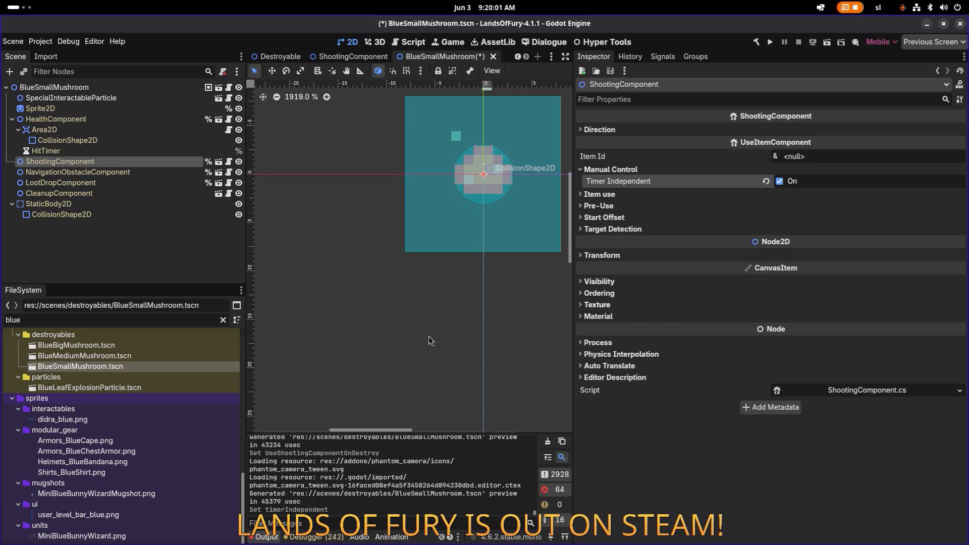
scroll(159, 368, "up", 5)
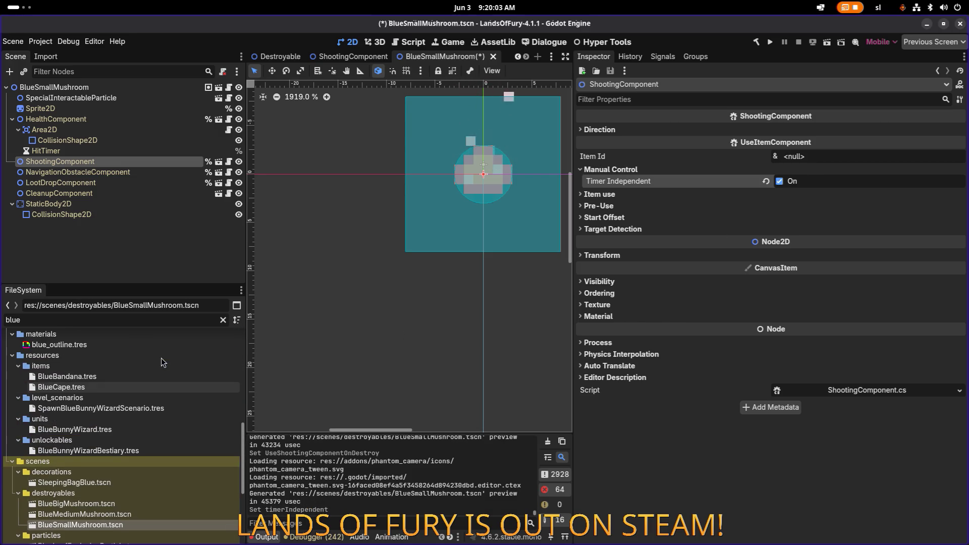
scroll(161, 362, "up", 10)
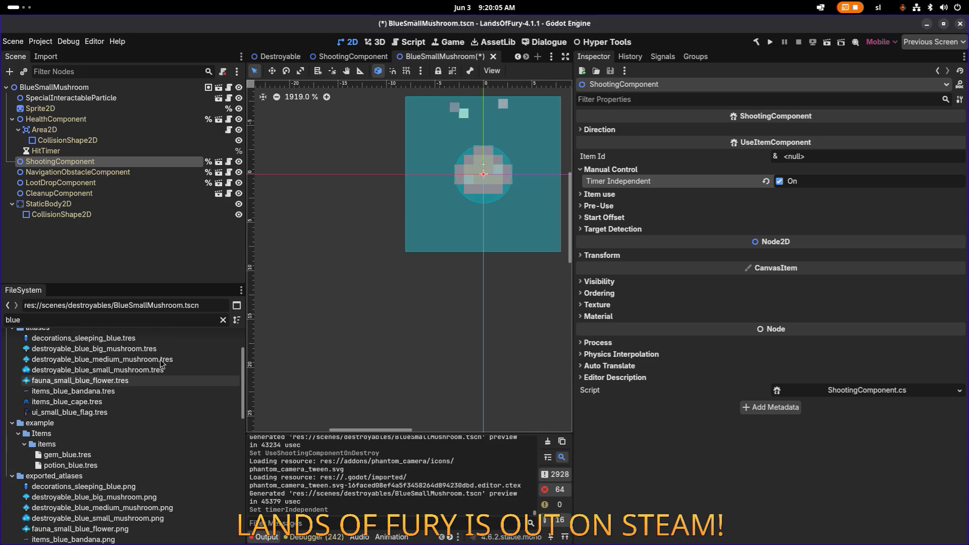
scroll(159, 360, "up", 5)
- Filter the files to 'spores' and enter 'small' as the ShootingComponent's Item Id
double_click(162, 319)
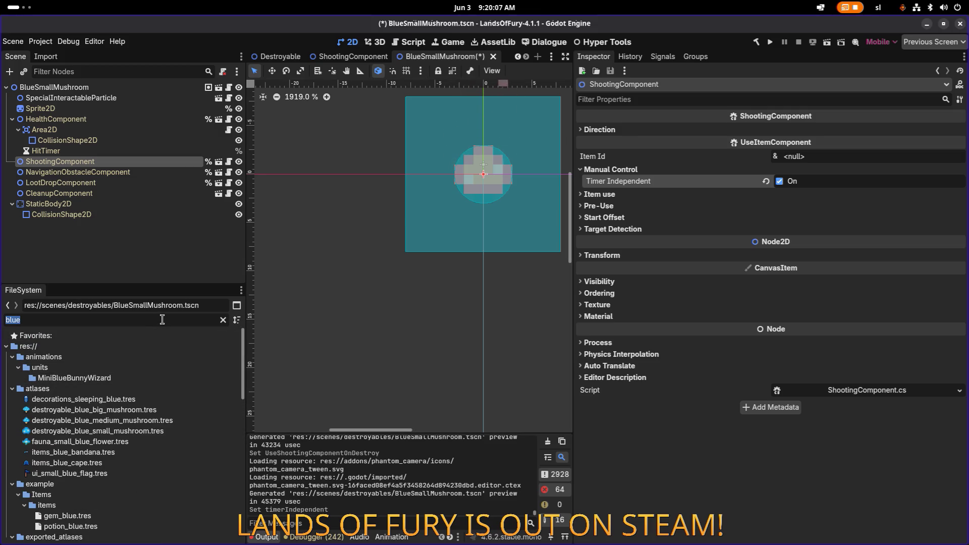
key("BackSpace")
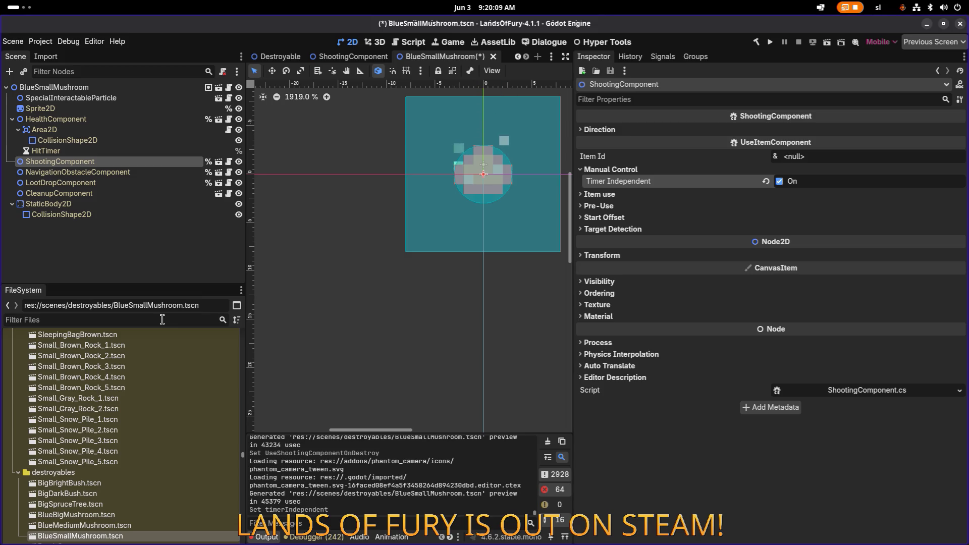
type("sp")
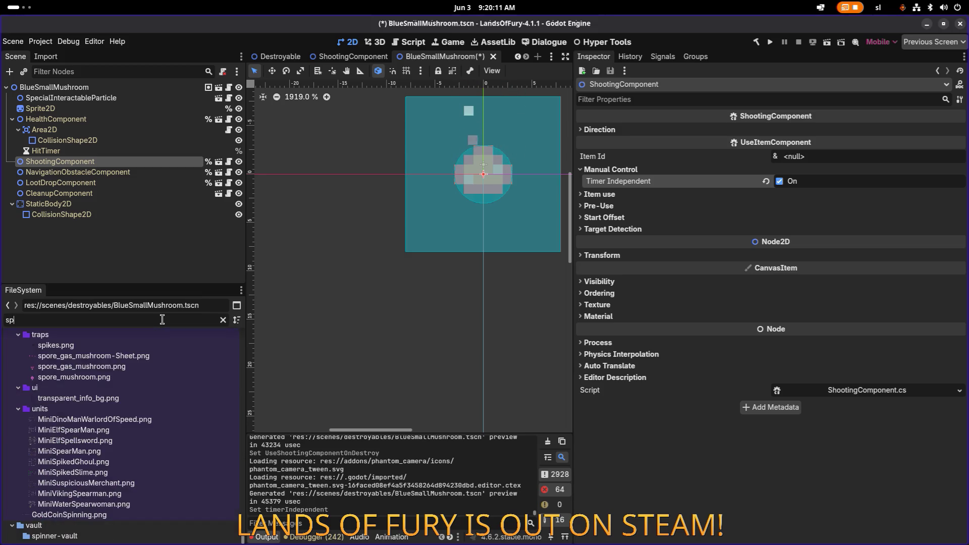
type("ores")
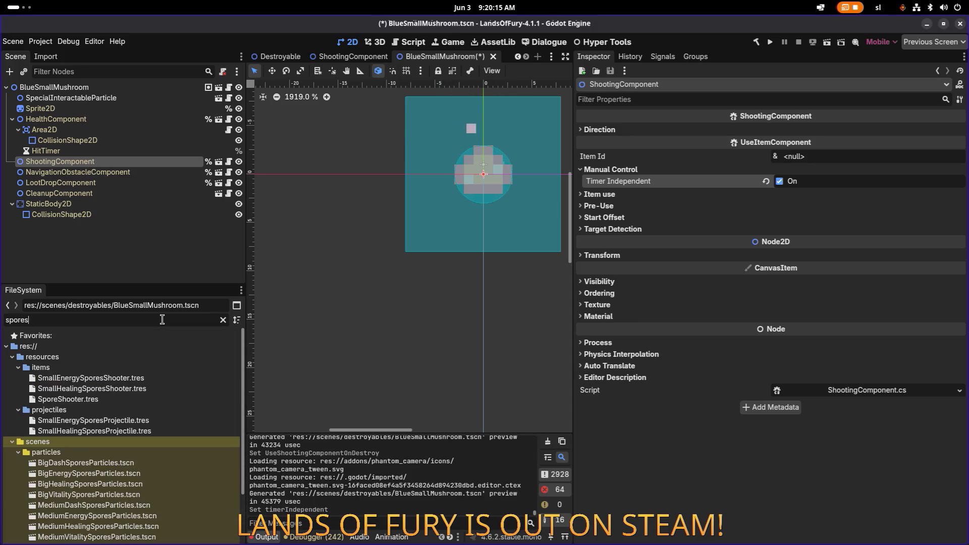
type("sho")
key("BackSpace")
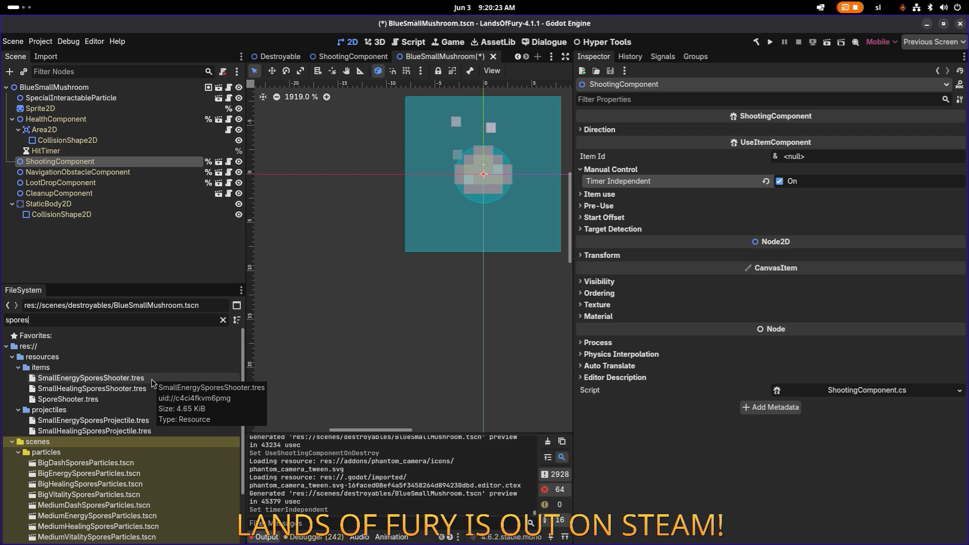
left_click(844, 155)
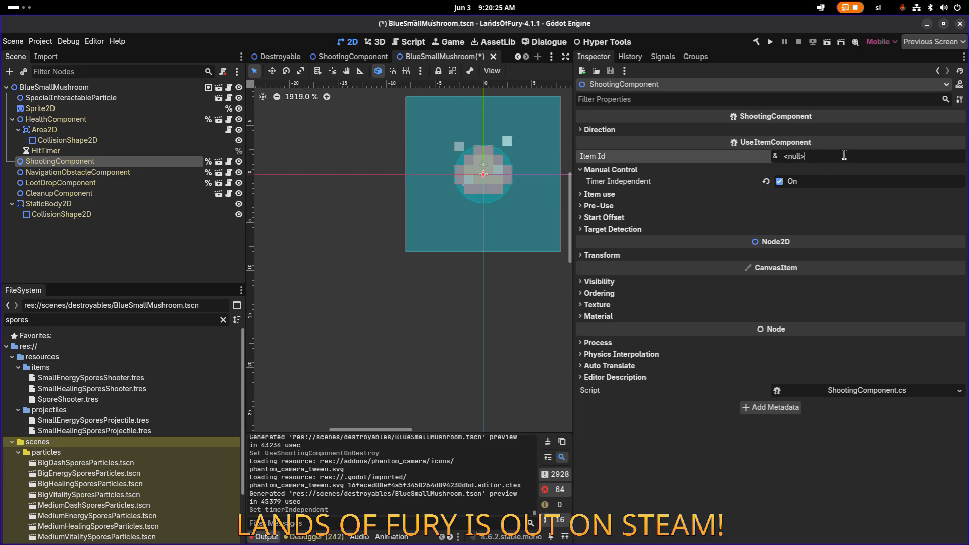
type("small")
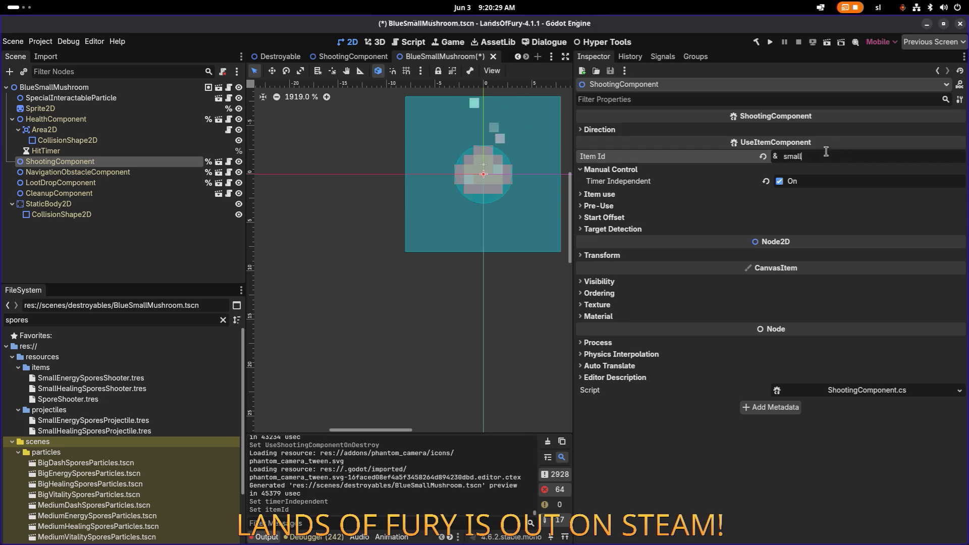
- Replace the 'spores' file filter with 'mushroom' to list mushroom files
scroll(437, 99, "down", 1)
scroll(437, 99, "down", 10)
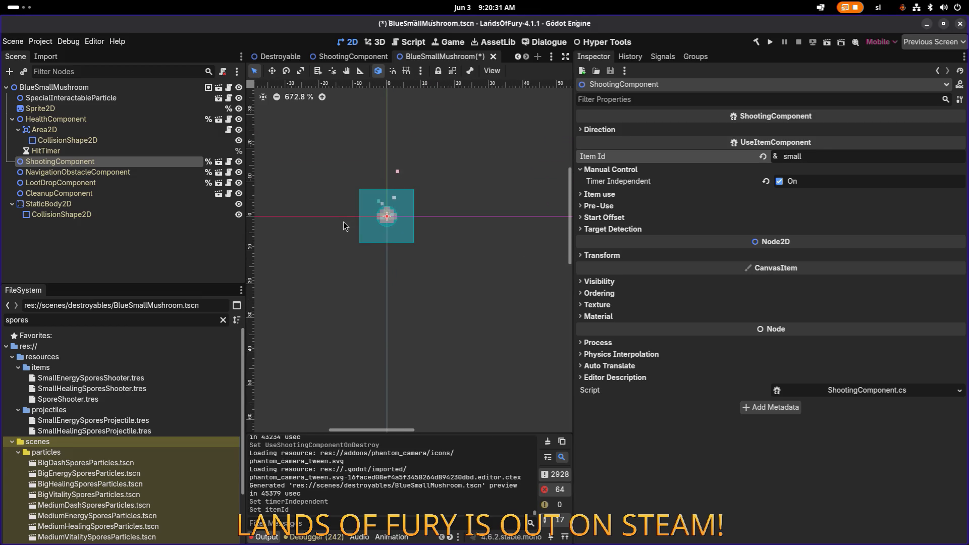
scroll(348, 215, "up", 11)
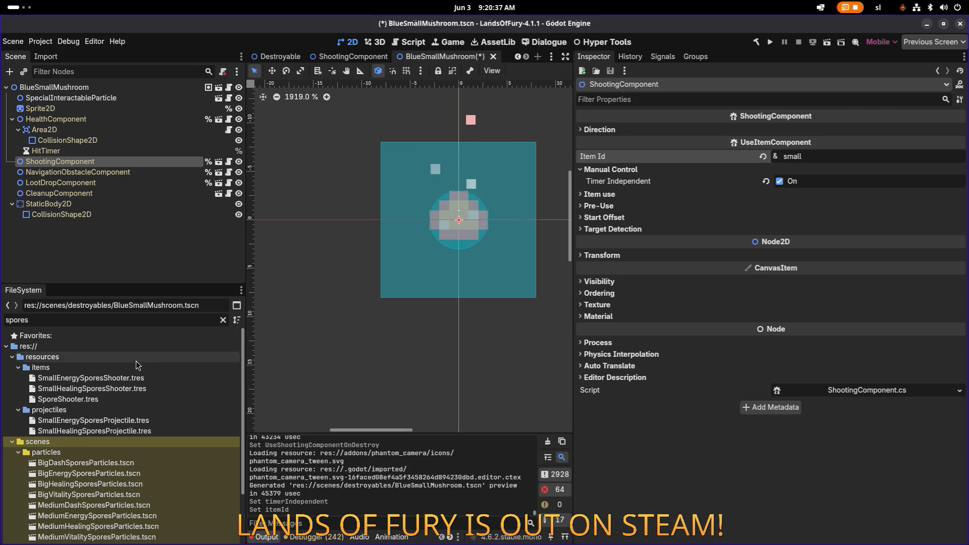
scroll(149, 378, "down", 3)
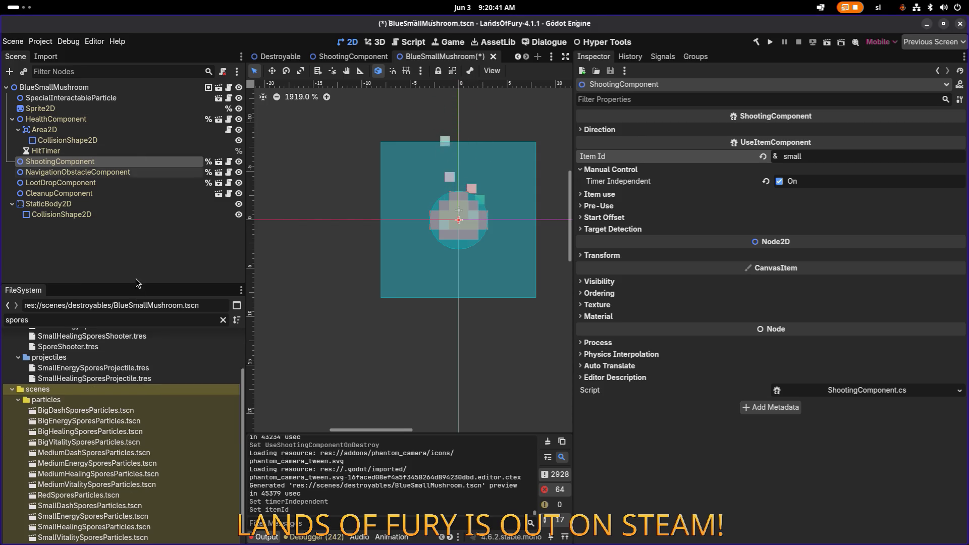
double_click(135, 319)
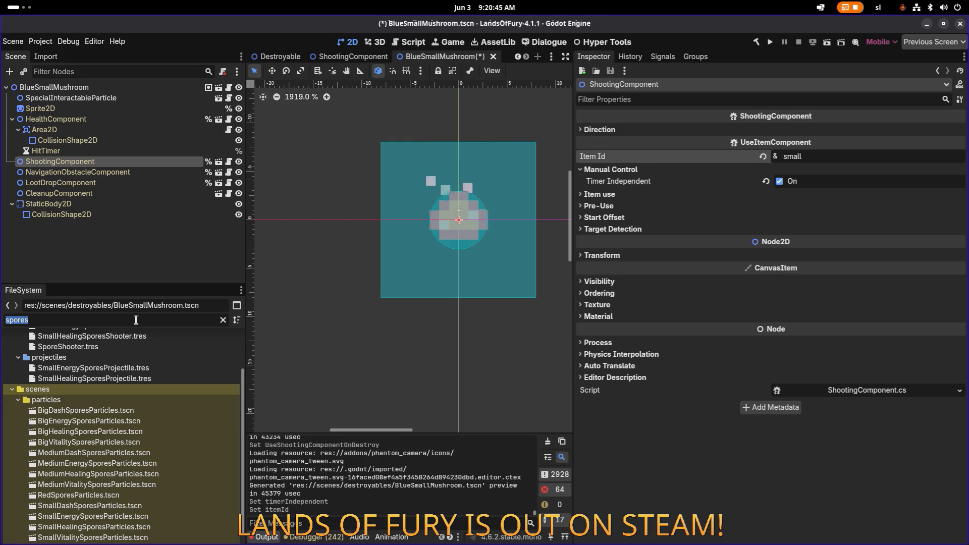
type("mushroom")
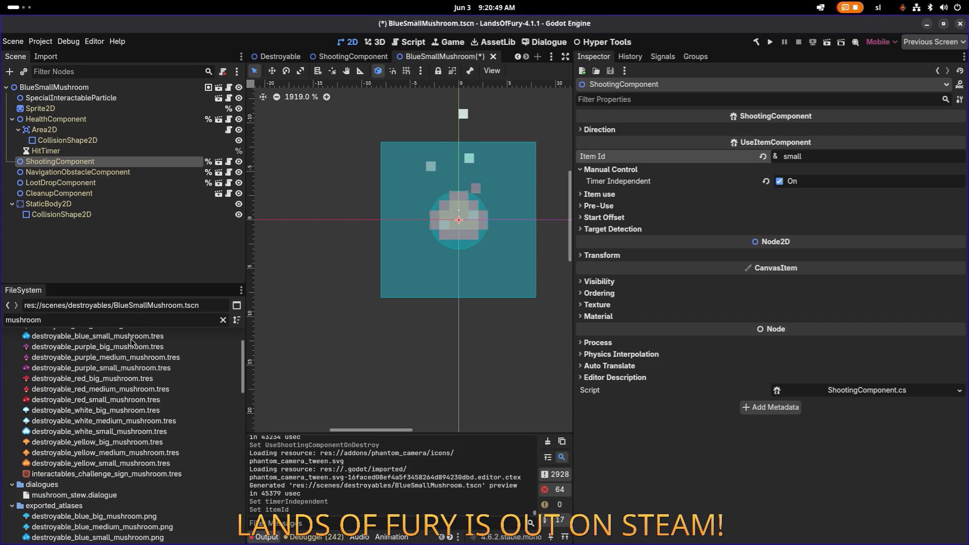
- Open the BlueMediumMushroom and BlueBigMushroom scenes, then return to BlueSmallMushroom
scroll(131, 354, "down", 5)
scroll(126, 409, "down", 5)
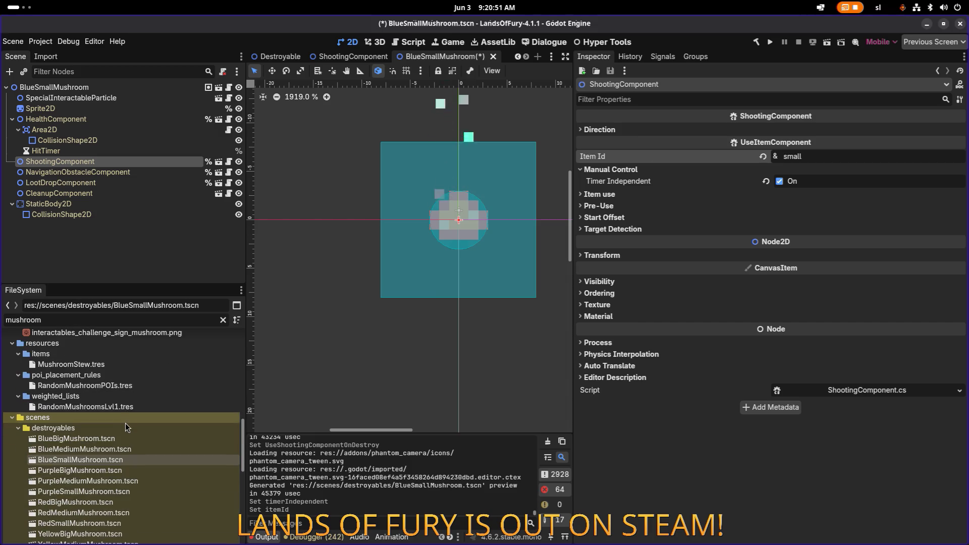
double_click(125, 451)
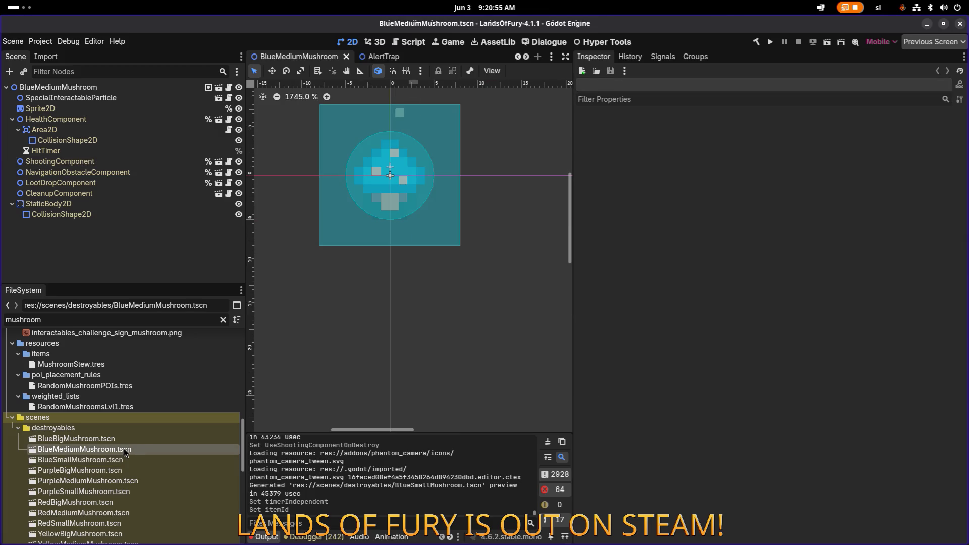
double_click(124, 438)
scroll(231, 353, "down", 5)
scroll(141, 356, "up", 5)
double_click(96, 433)
- Open YellowSmallMushroom.tscn for comparison, then return to BlueSmallMushroom's Area2D and ShootingComponent
scroll(375, 271, "down", 2)
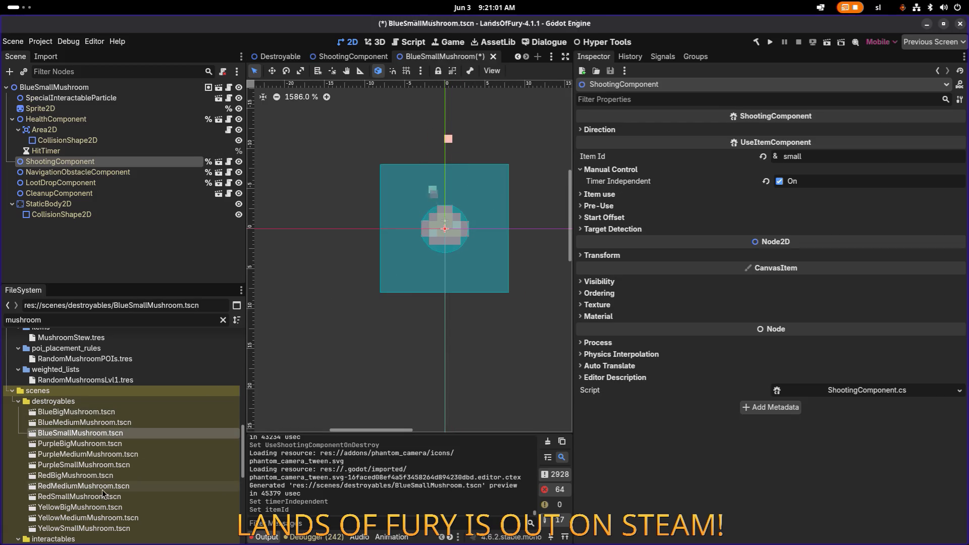
double_click(101, 528)
scroll(321, 150, "up", 6)
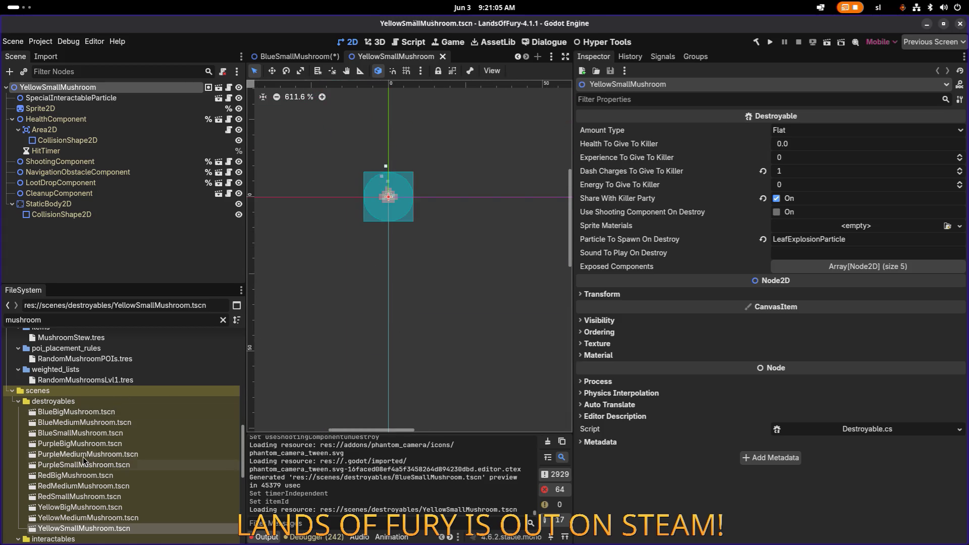
double_click(106, 433)
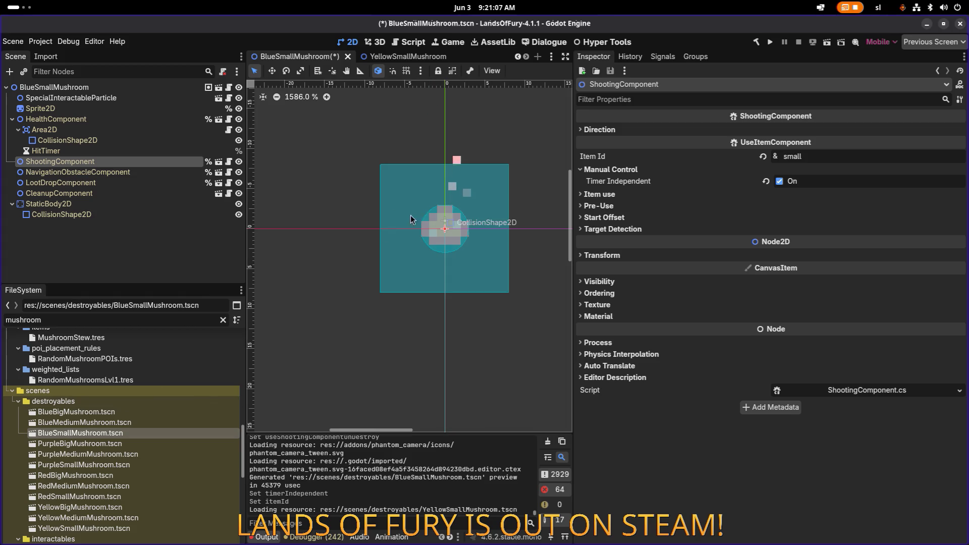
left_click(117, 141)
left_click(114, 161)
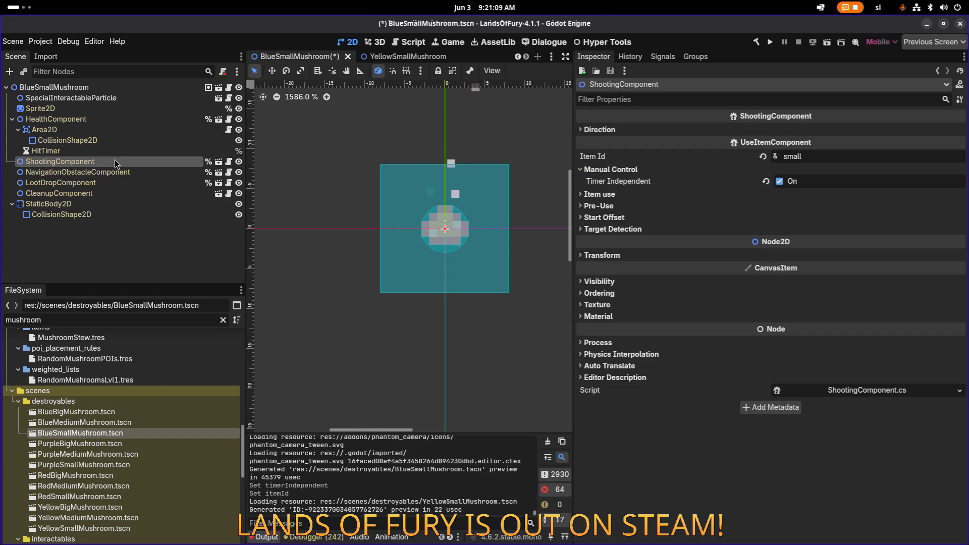
- Quick-load destroyable_blue_small_mushroom.tres as the Sprite2D texture and save the scene
left_click(133, 89)
left_click(123, 107)
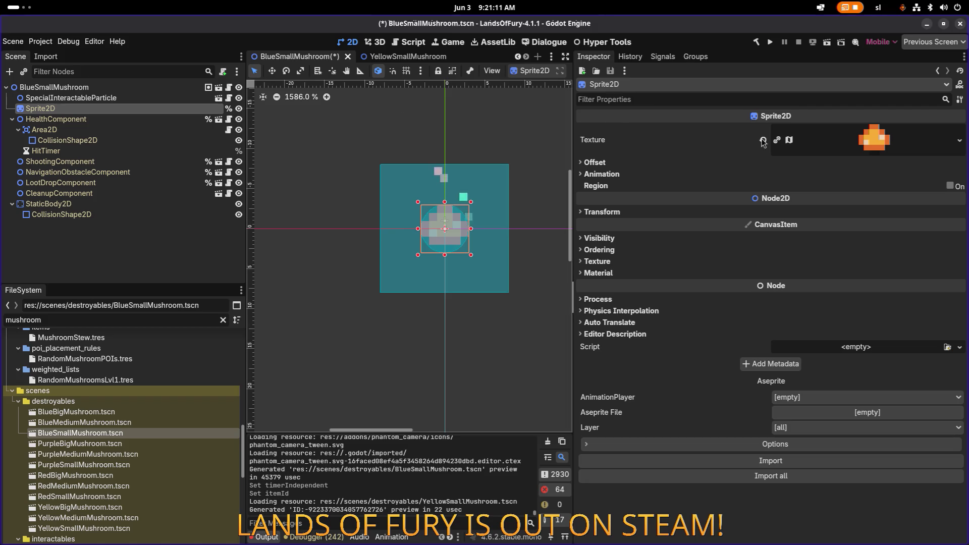
left_click(876, 142)
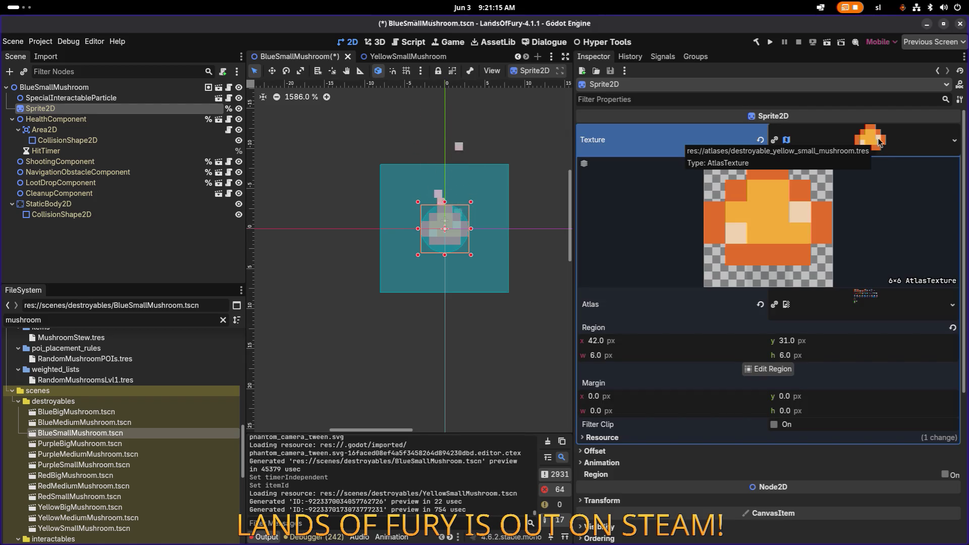
left_click(955, 142)
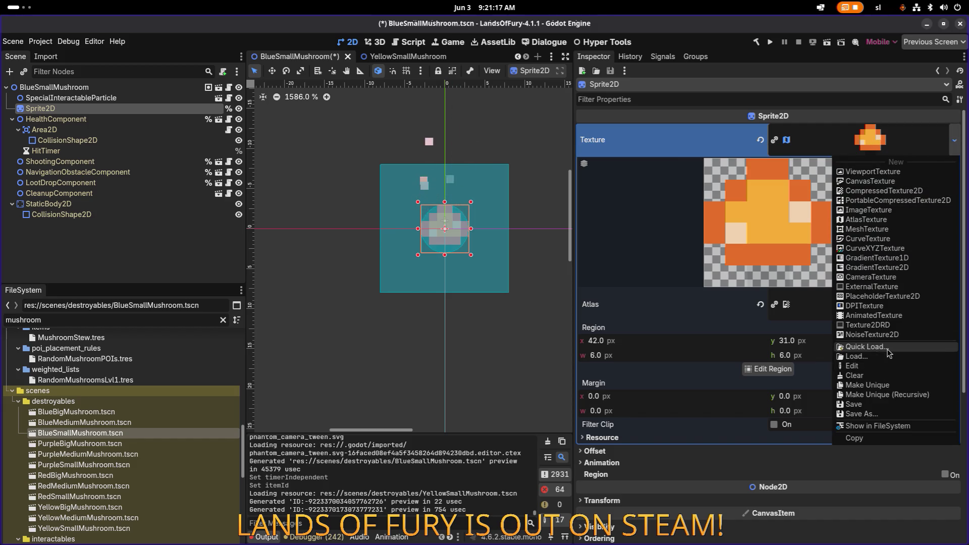
left_click(888, 353)
type("blue_sml")
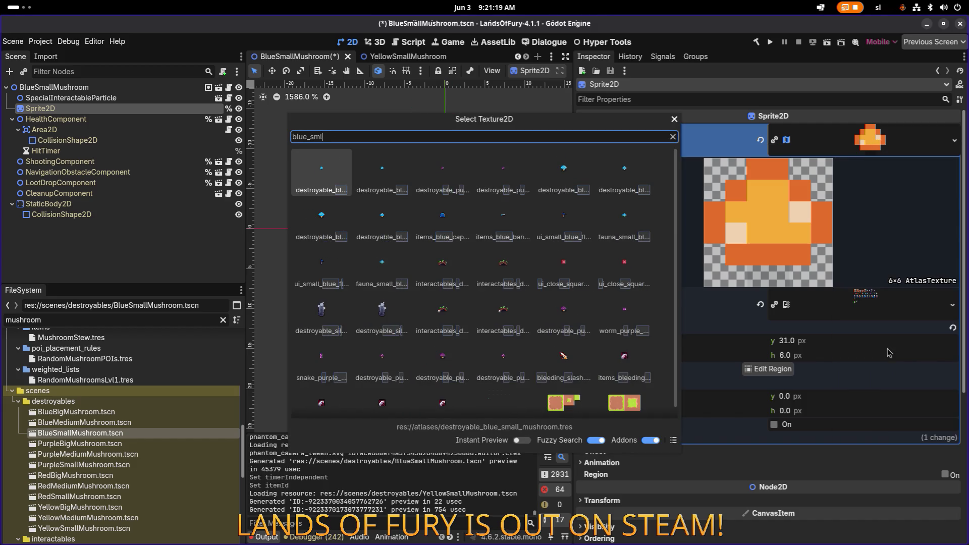
key("BackSpace")
type("a")
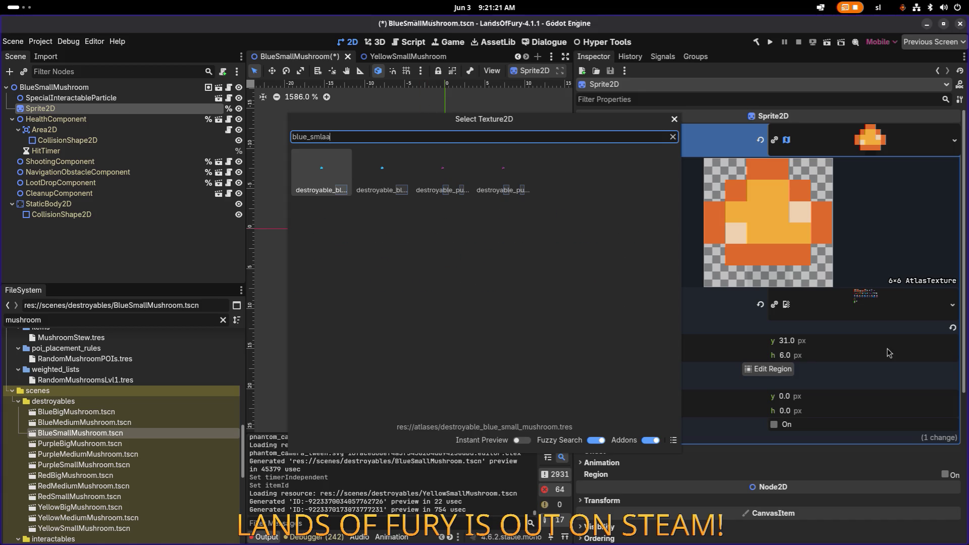
type("ll_mu")
key("Right")
key("Left")
key("Return")
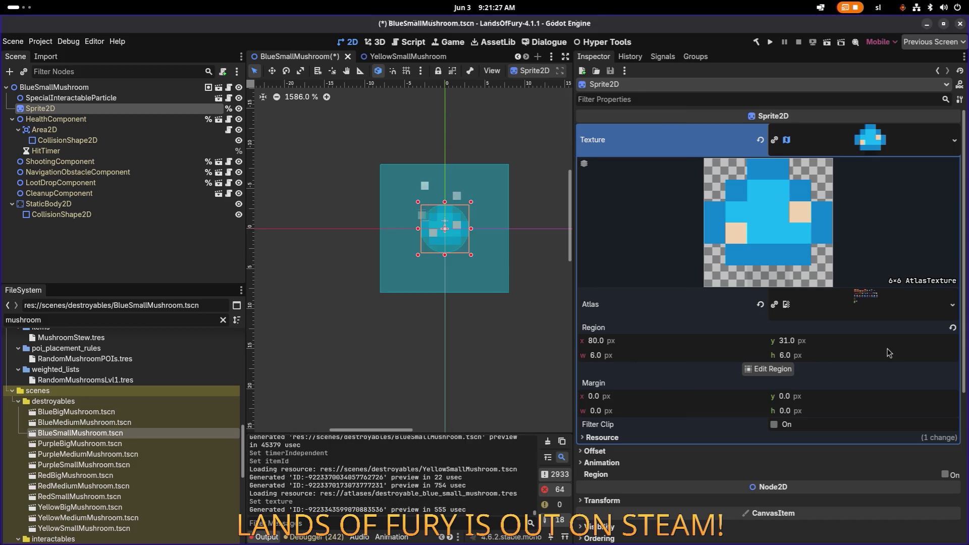
key("ctrl+s")
- Reselect Sprite2D and then view the root node's Destroyable settings
left_click(135, 99)
left_click(136, 105)
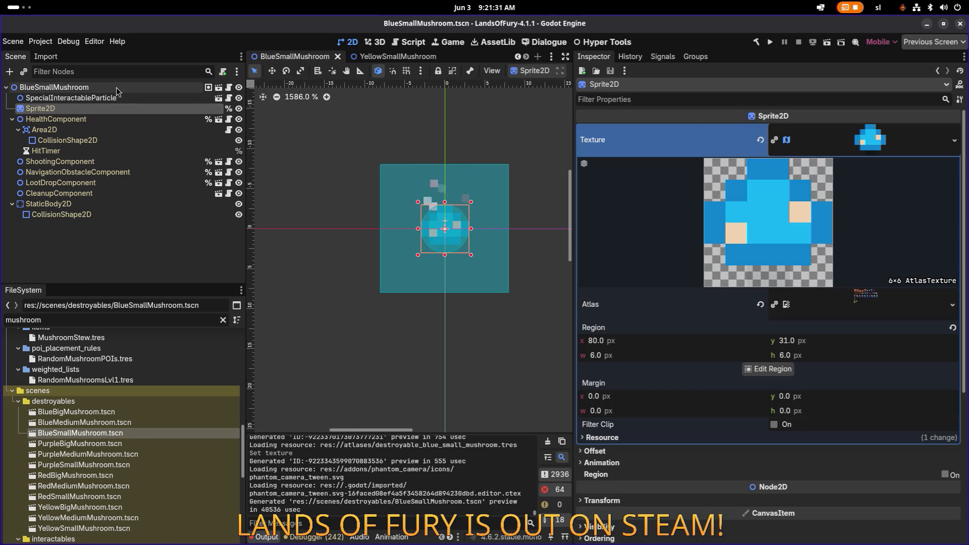
left_click(117, 87)
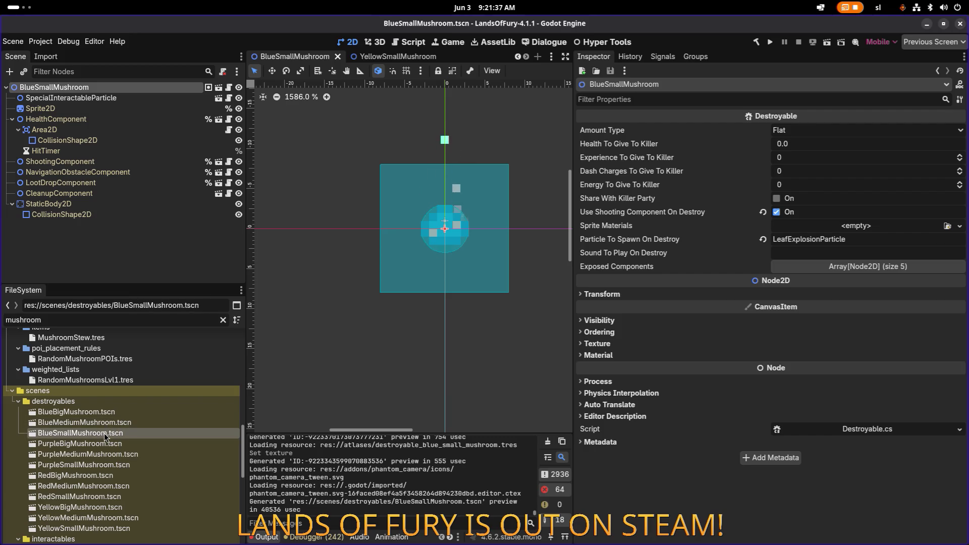
- Set the ShootingComponent Item Id to small_energy_spores_shooter, save, and open SmallEnergySporesShooter.tres
left_click(103, 153)
left_click(97, 163)
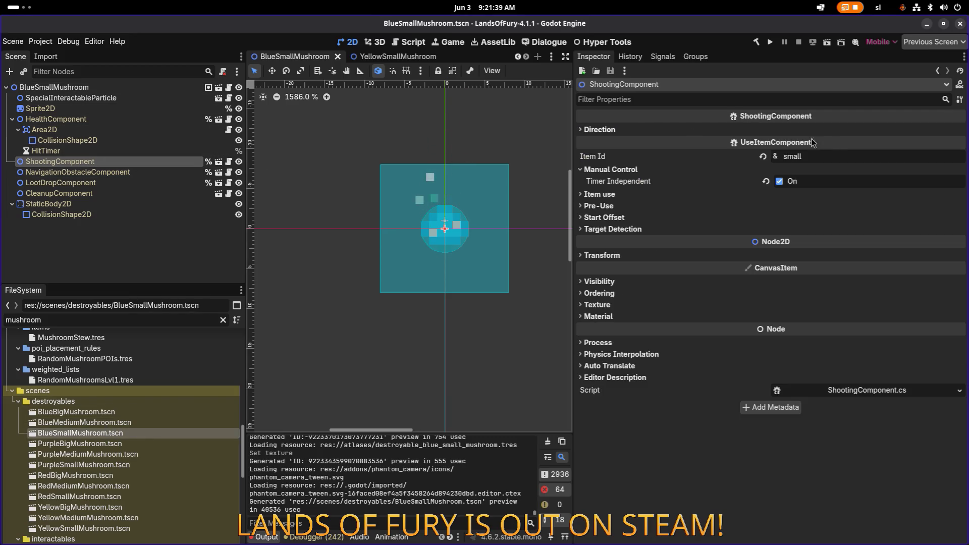
left_click(608, 132)
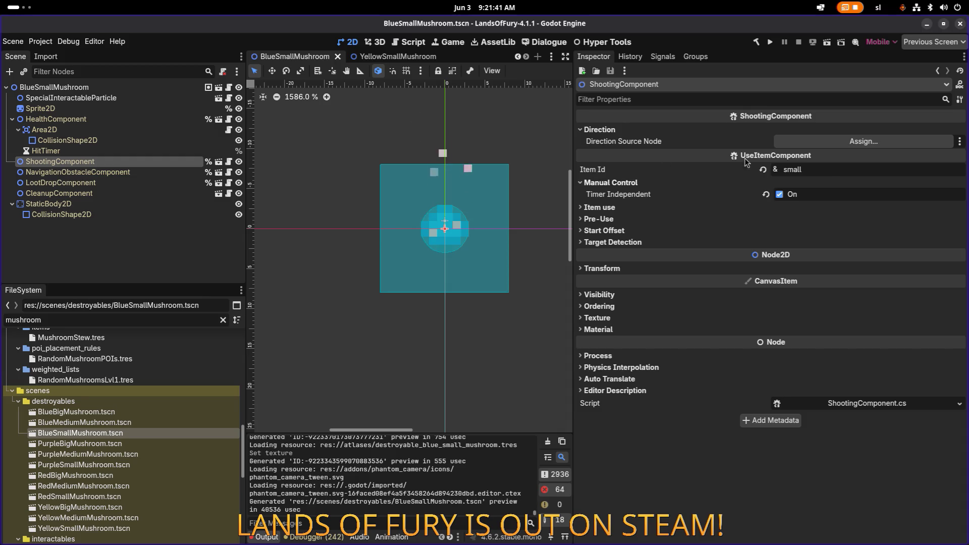
left_click(829, 168)
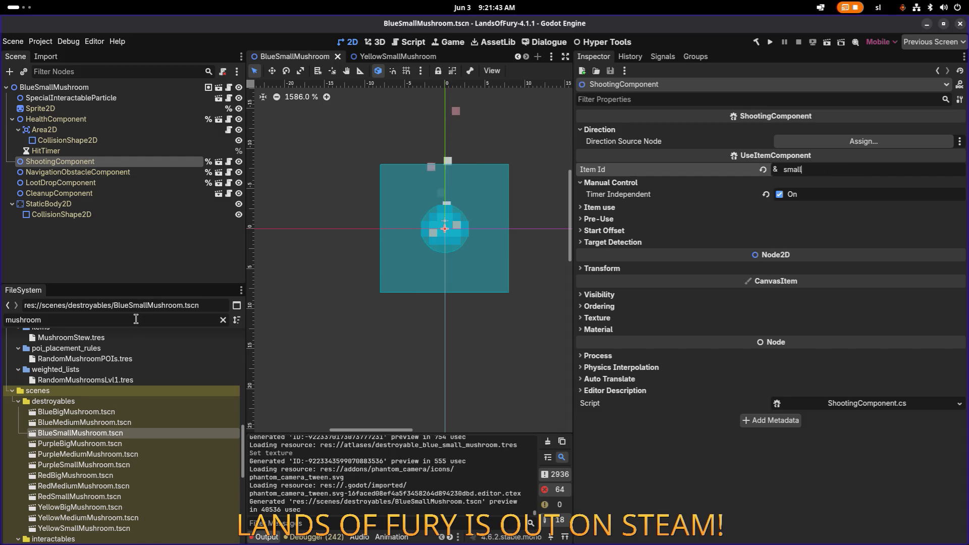
key("ctrl+a")
type("spores")
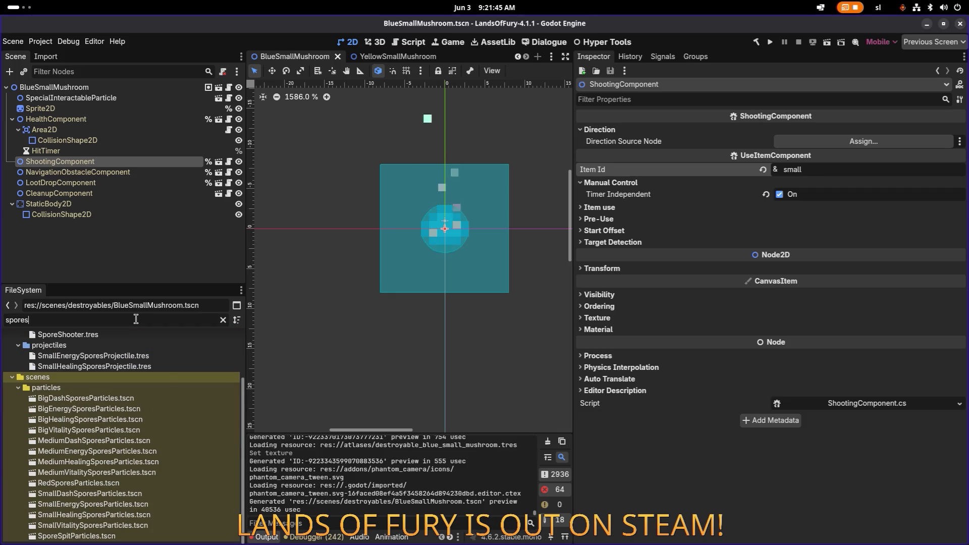
scroll(162, 388, "up", 2)
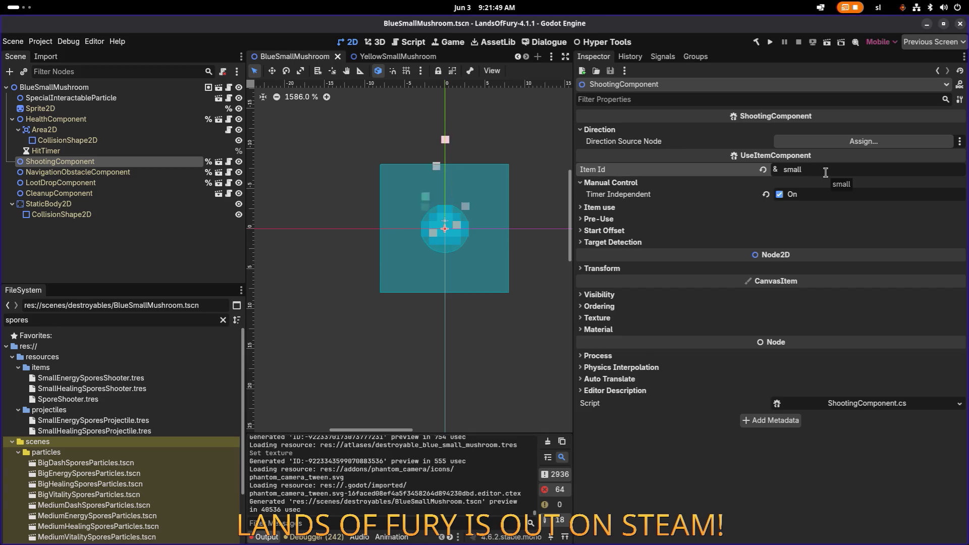
type("_energy_spores_shooter")
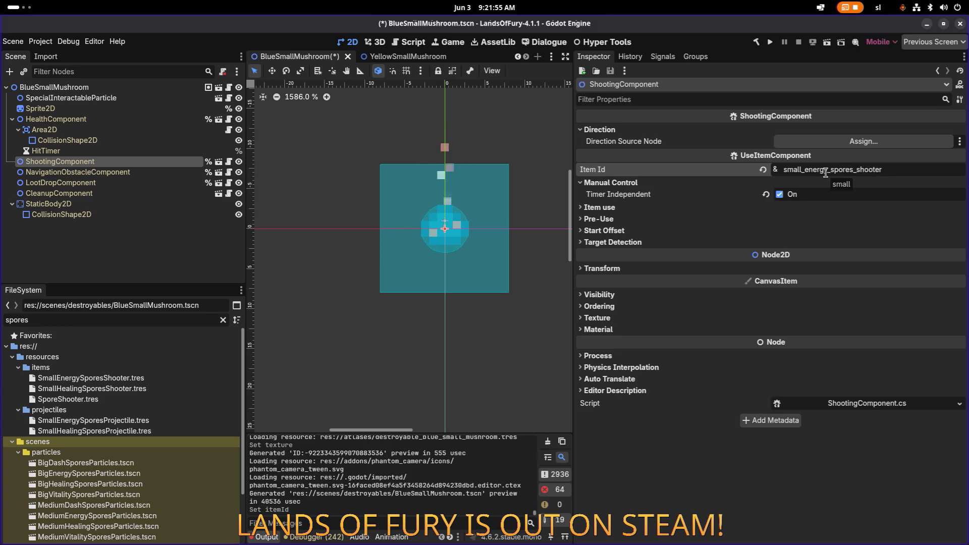
key("ctrl+s")
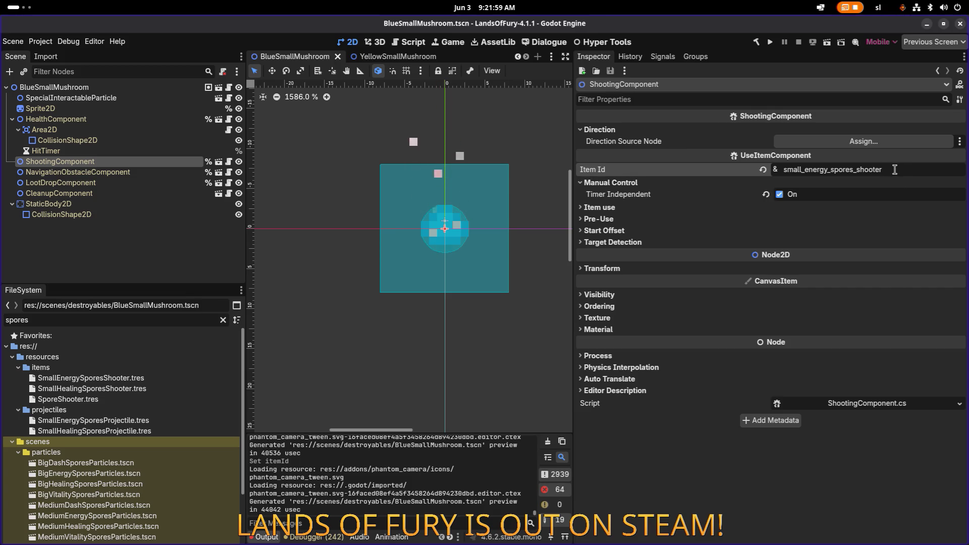
left_click(619, 210)
left_click(620, 210)
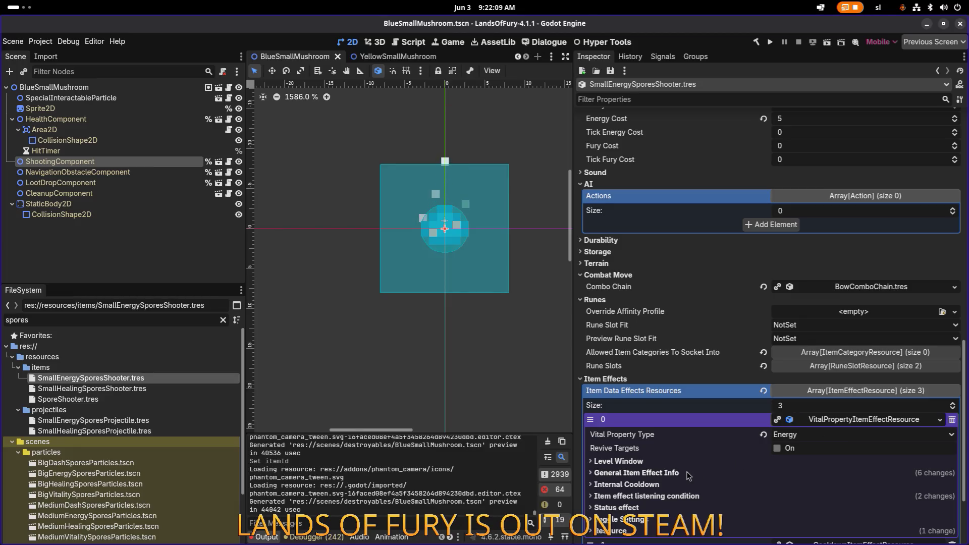
- Set the item effect's Min and Max Amount to 0.3 and save
left_click(689, 473)
scroll(728, 469, "down", 3)
left_click(819, 417)
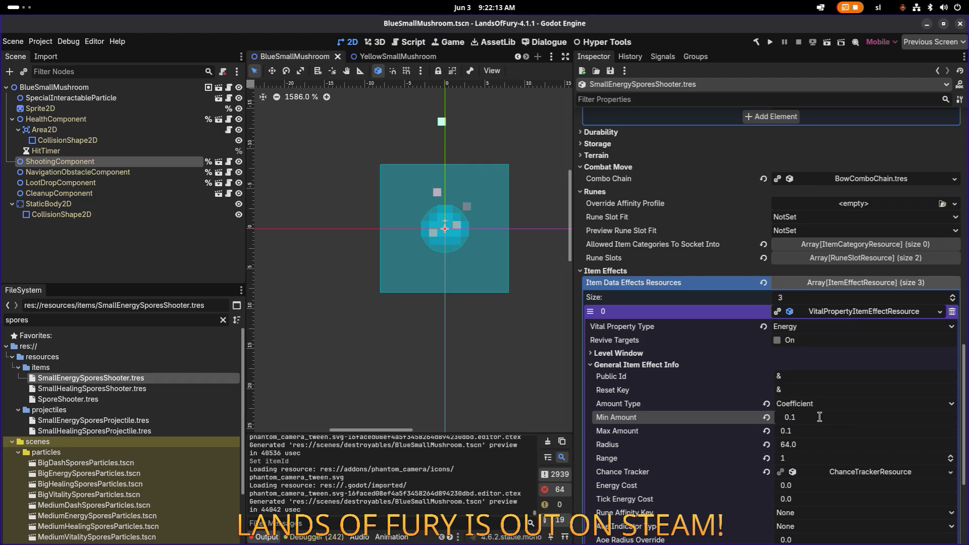
type("0.3")
key("Return")
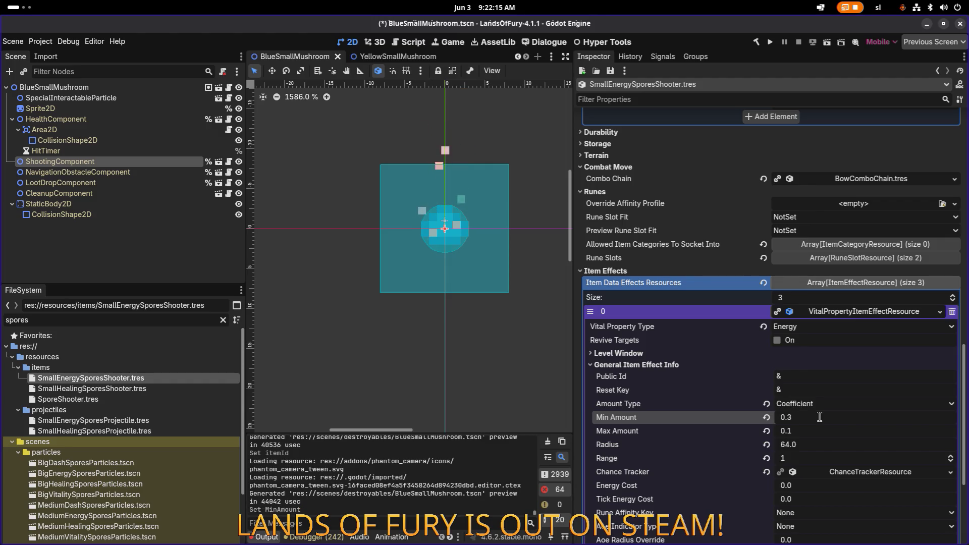
key("Tab")
type("0.3")
key("Return")
key("ctrl+s")
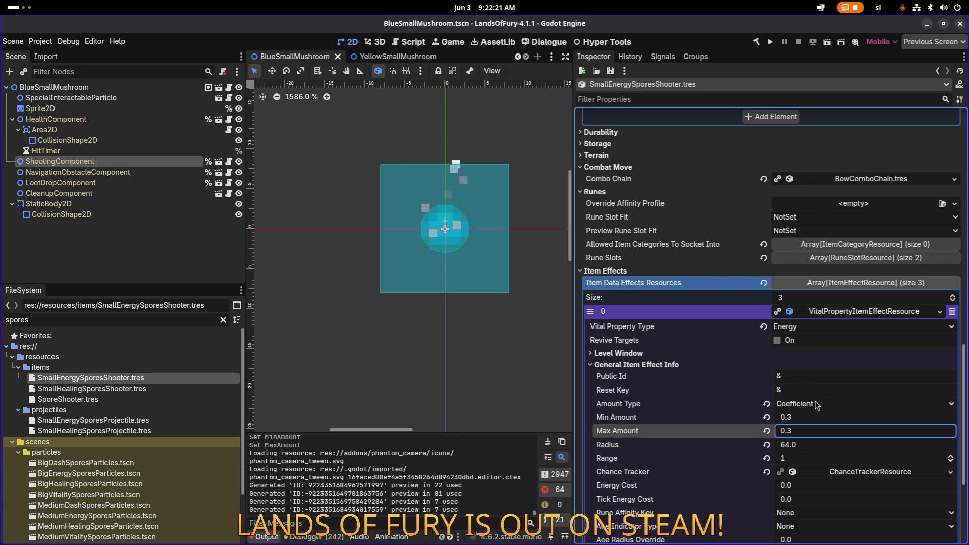
key("ctrl+s")
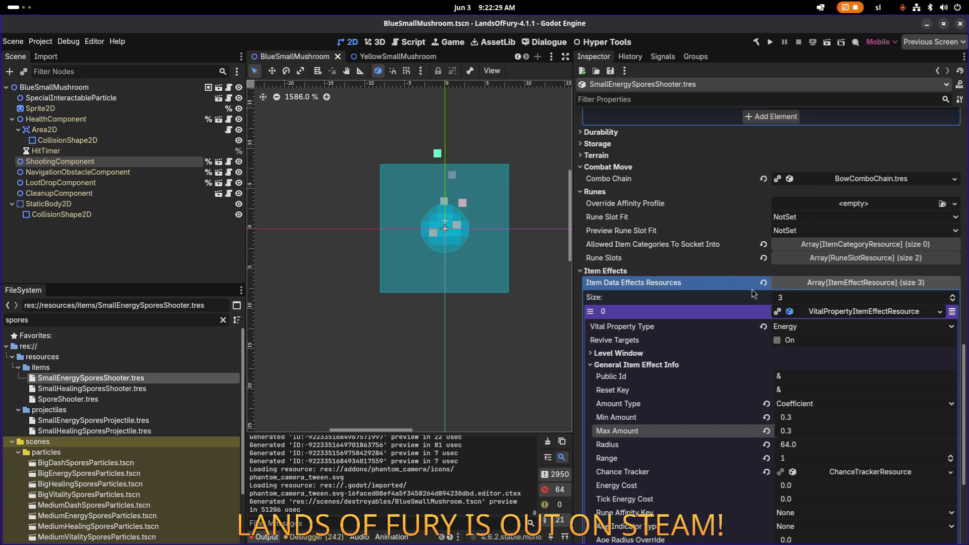
- Expand the spawn-projectile effect to review its SmallEnergySporesProjectile projectile data
scroll(751, 294, "up", 5)
scroll(732, 291, "down", 8)
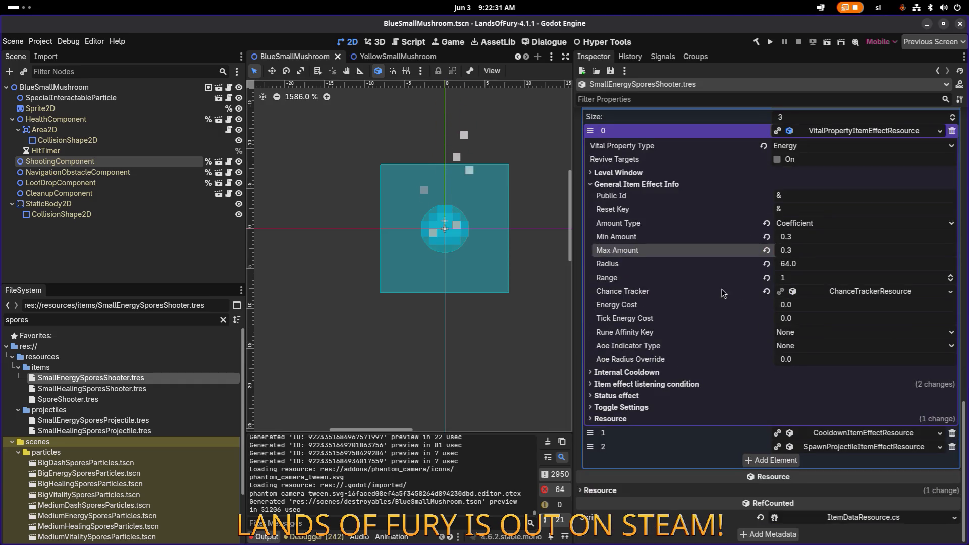
scroll(724, 292, "up", 2)
scroll(788, 389, "down", 1)
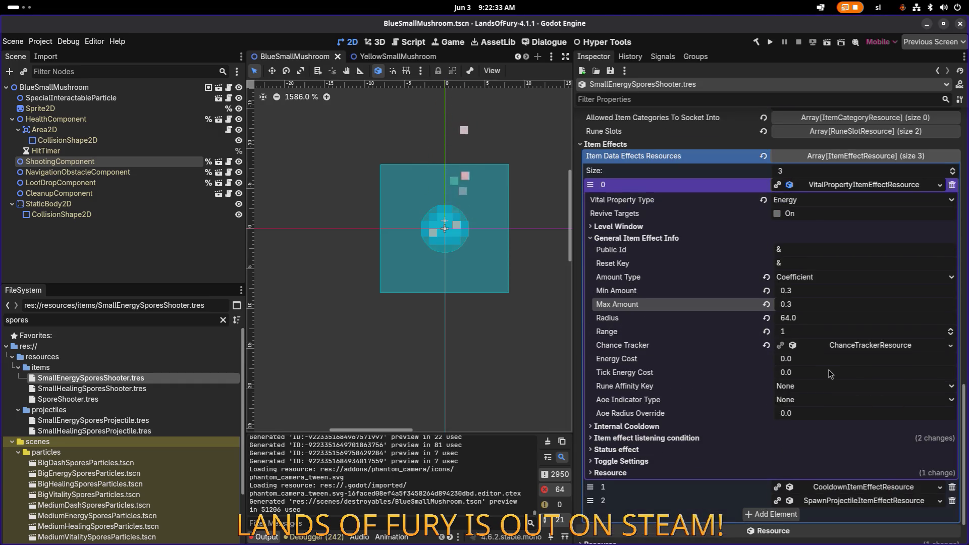
left_click(858, 501)
scroll(868, 454, "down", 5)
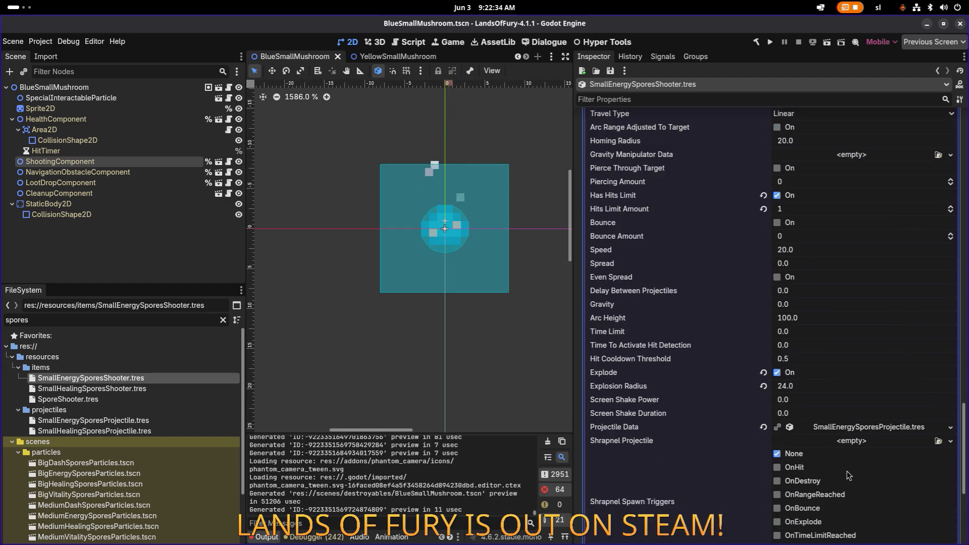
left_click(876, 427)
scroll(874, 429, "down", 8)
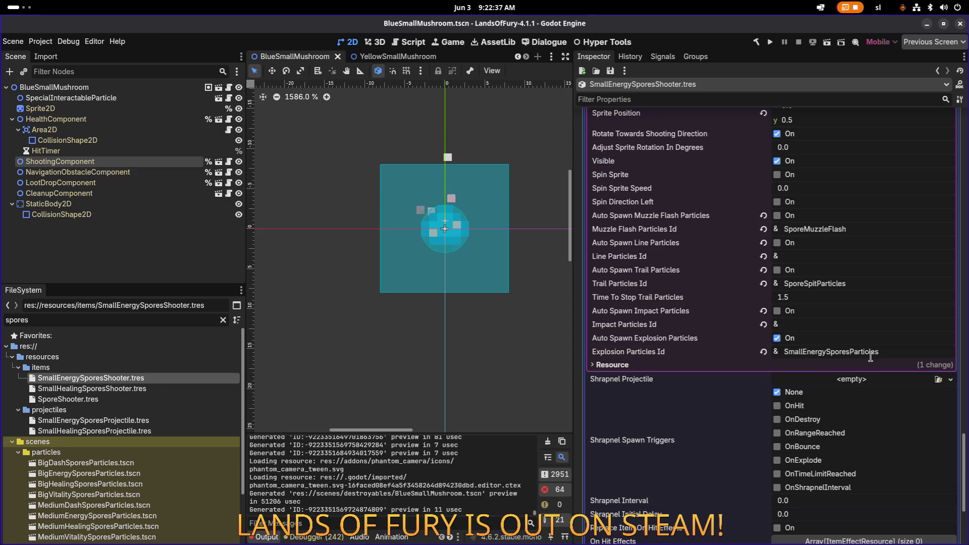
scroll(832, 371, "up", 10)
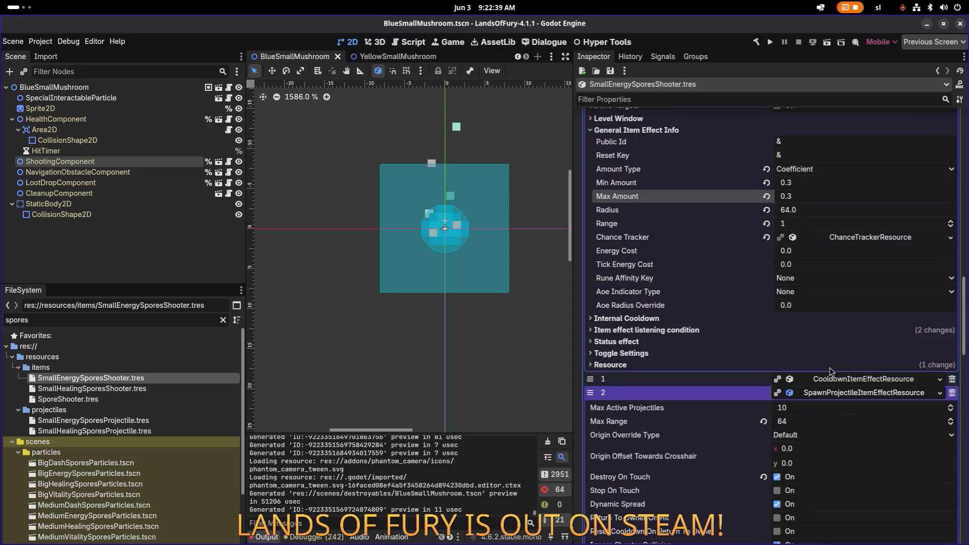
- Launch Lands of Fury and start a new game on the first save profile
left_click(767, 44)
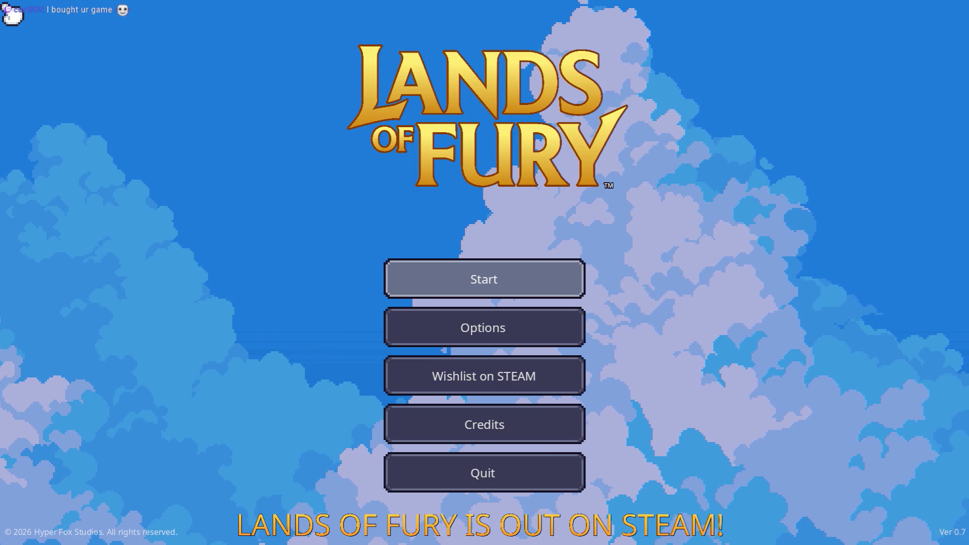
left_click(484, 280)
left_click(480, 286)
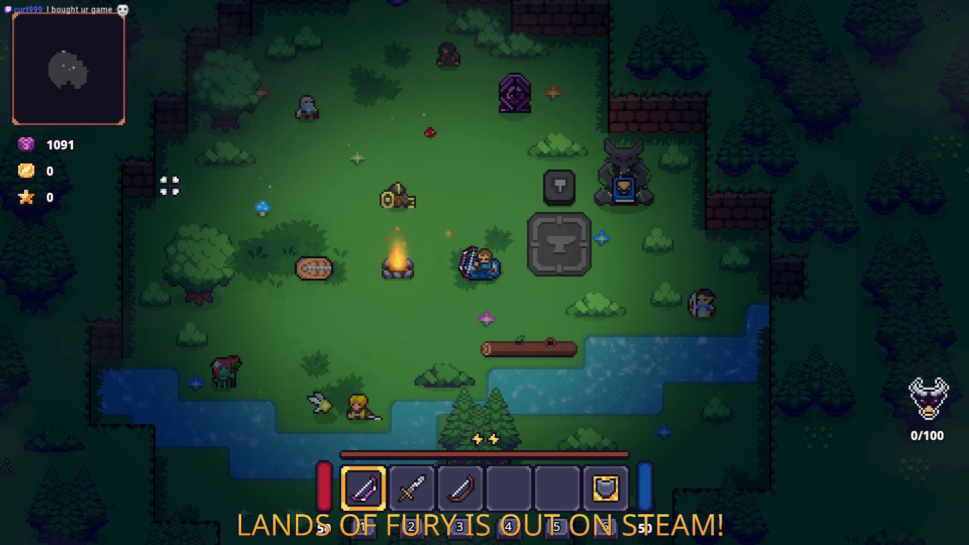
- Shoot the training dummy with the bow, slash it with the sword, then quit to desktop
left_click(315, 248)
key("2")
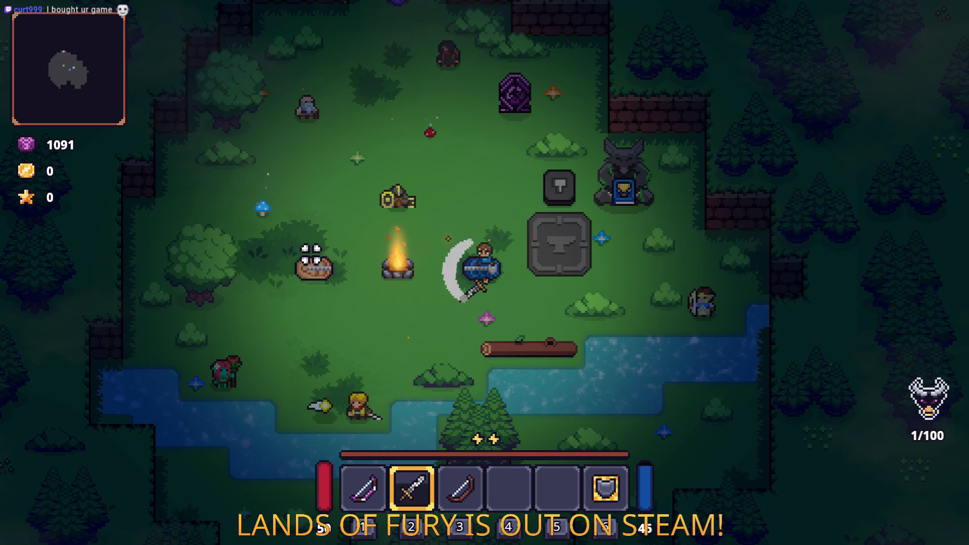
left_click(315, 248)
key("a")
key("a")
left_click(357, 344)
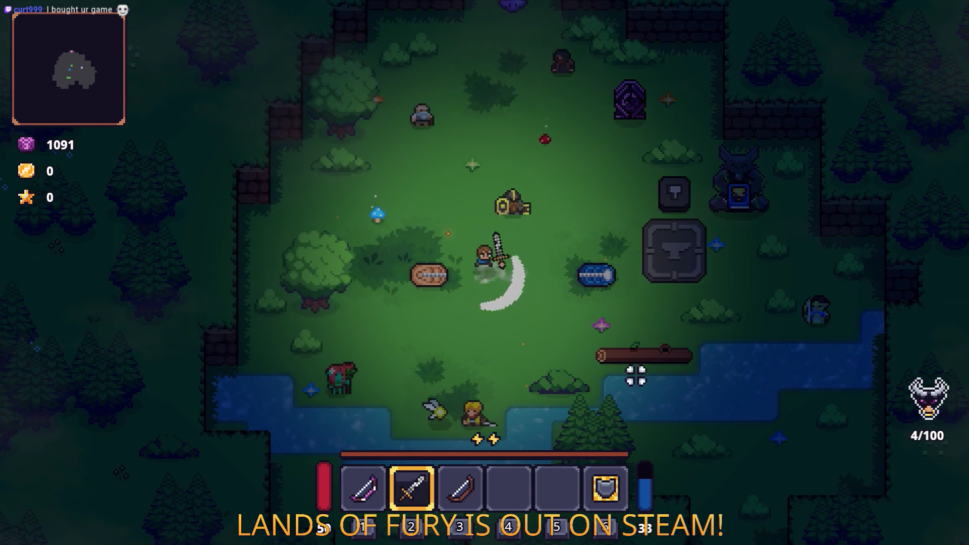
left_click(475, 252)
key("w")
key("a")
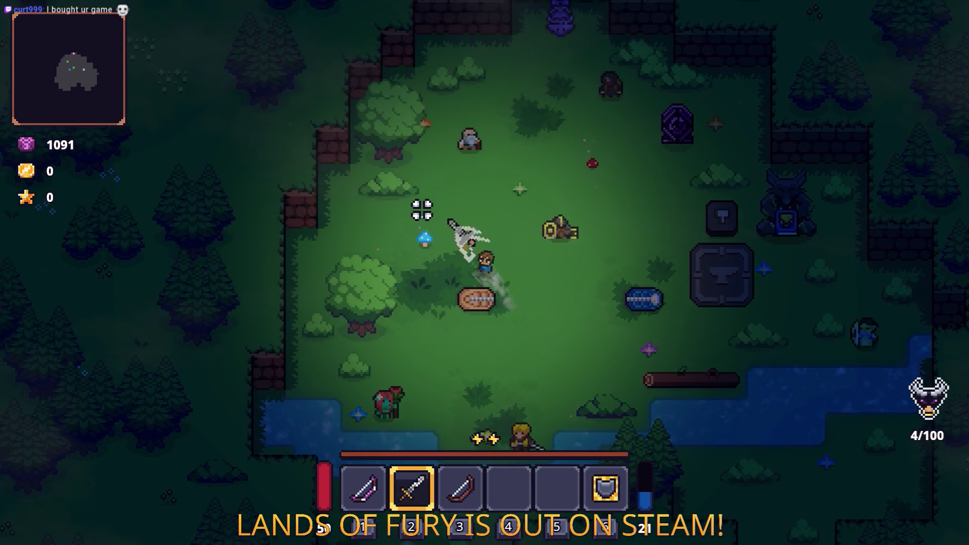
left_click(394, 250)
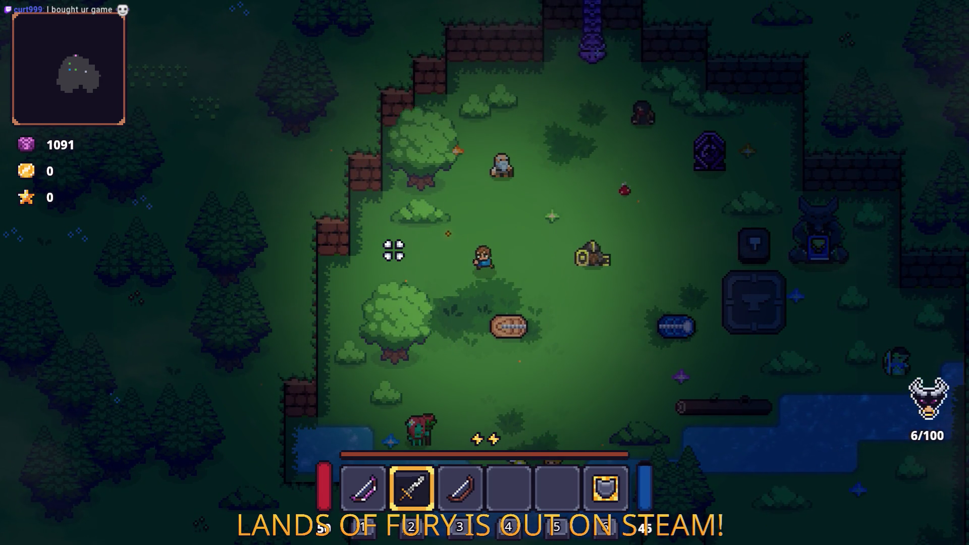
key("Escape")
left_click(530, 472)
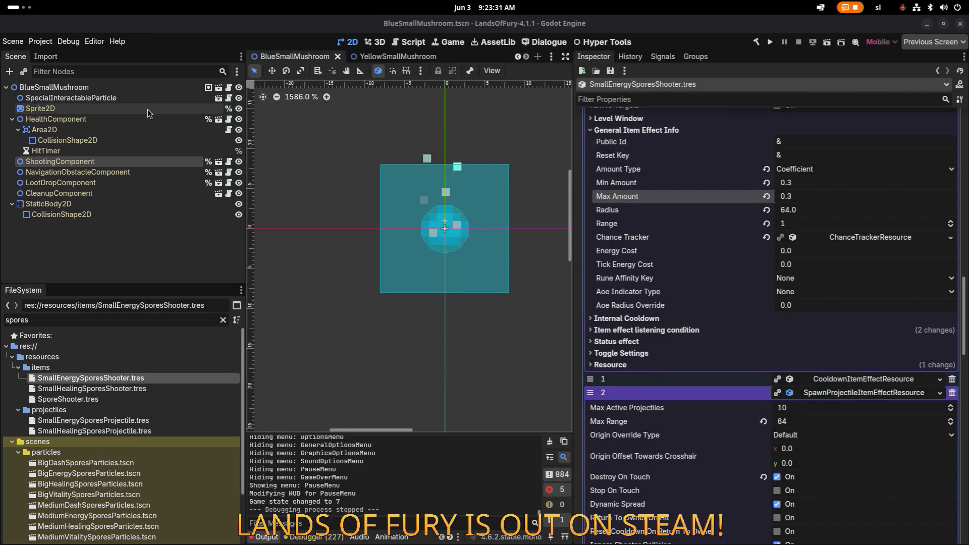
- Save the BlueSmallMushroom scene and open TestLevel via the quick scene picker
left_click(146, 92)
key("ctrl+s")
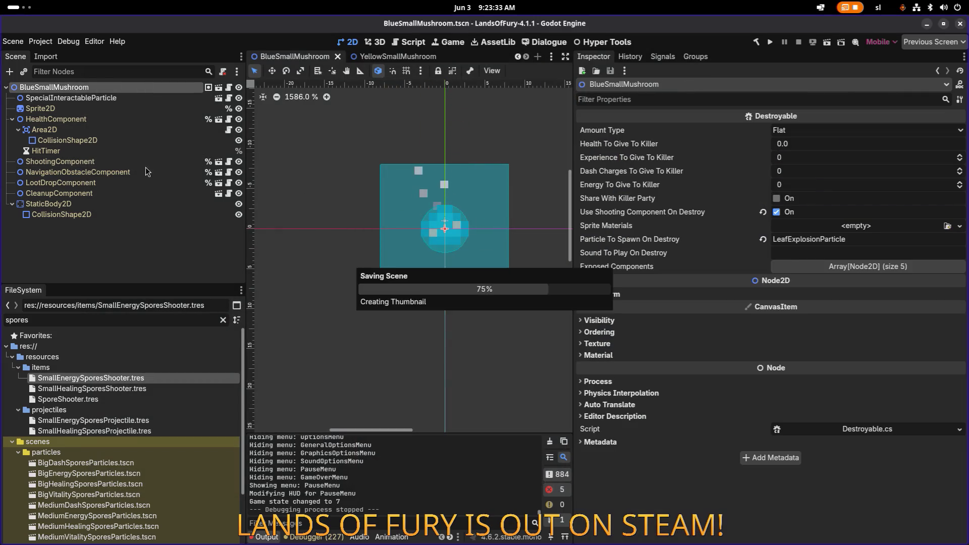
key("ctrl+shift+o")
type("testle")
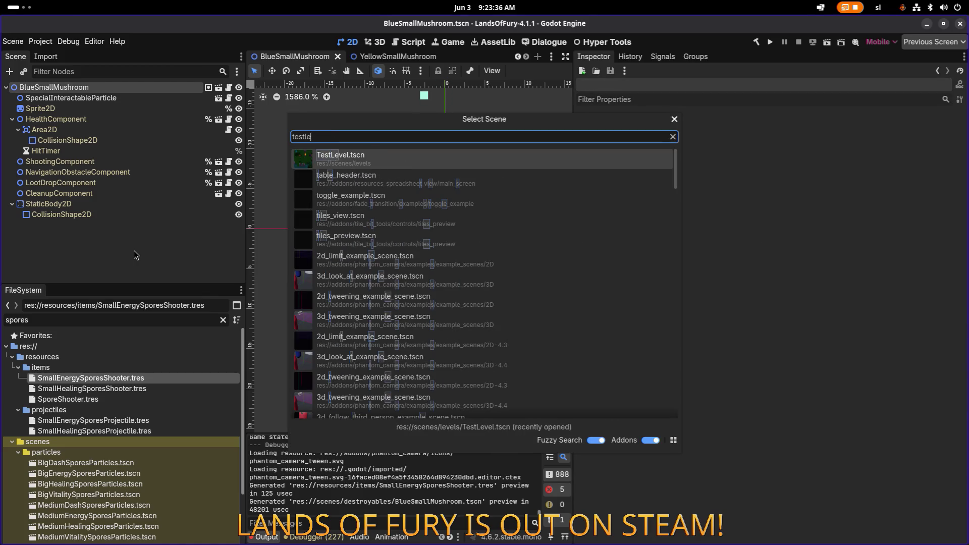
key("Return")
- Set BlueMediumMushroom's Energy To Give To Killer to 0, sharing off, shooting-on-destroy on, and save
left_click(116, 252)
left_click(111, 266)
left_click(117, 240)
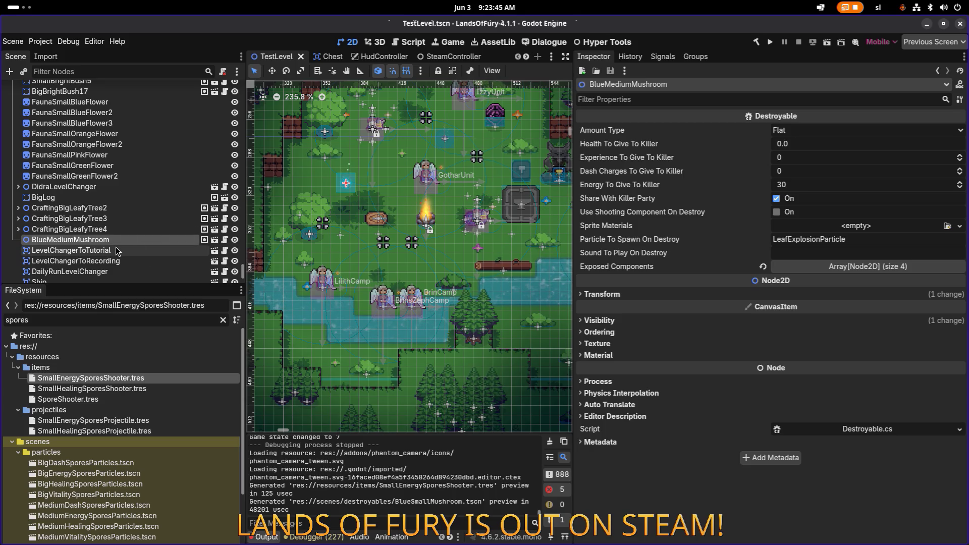
left_click(796, 190)
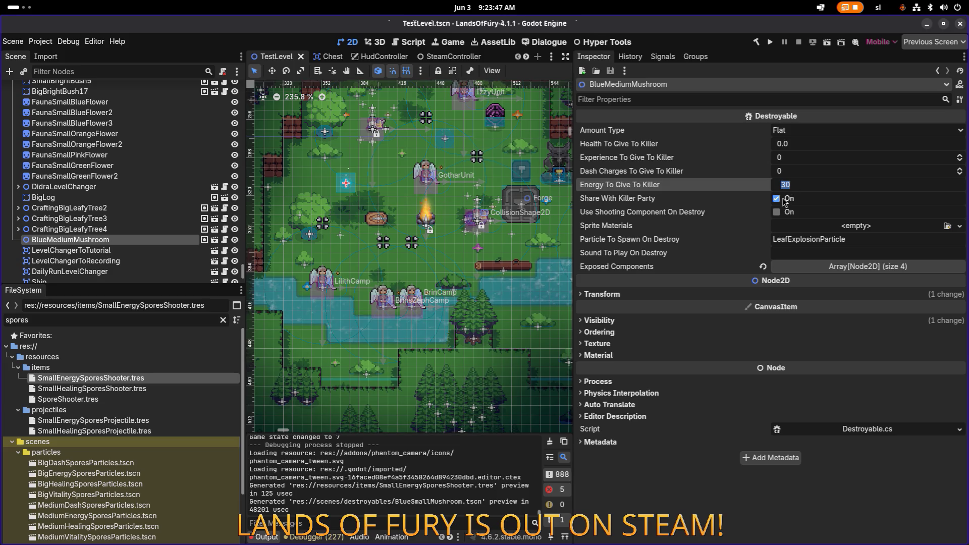
left_click(782, 199)
type("0")
key("Return")
key("ctrl+s")
left_click(785, 212)
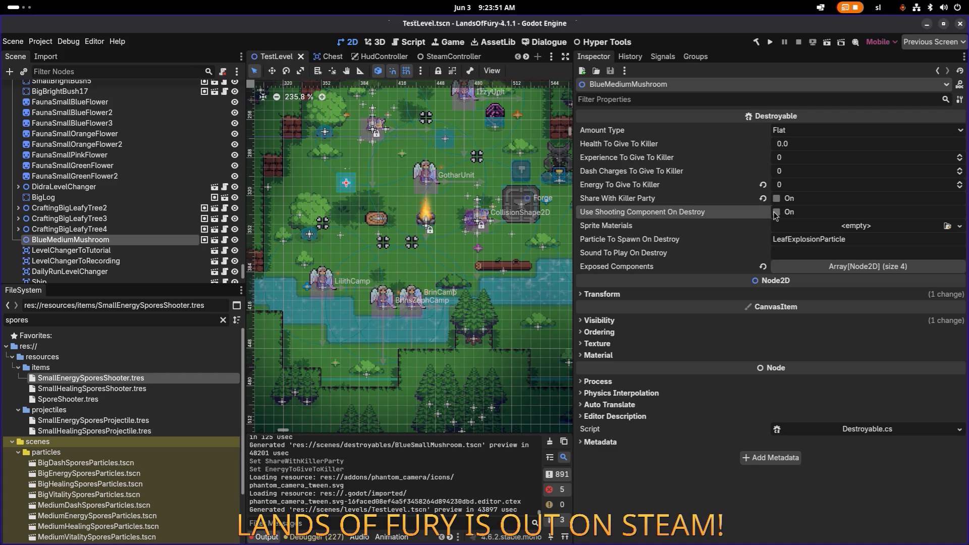
key("ctrl+s")
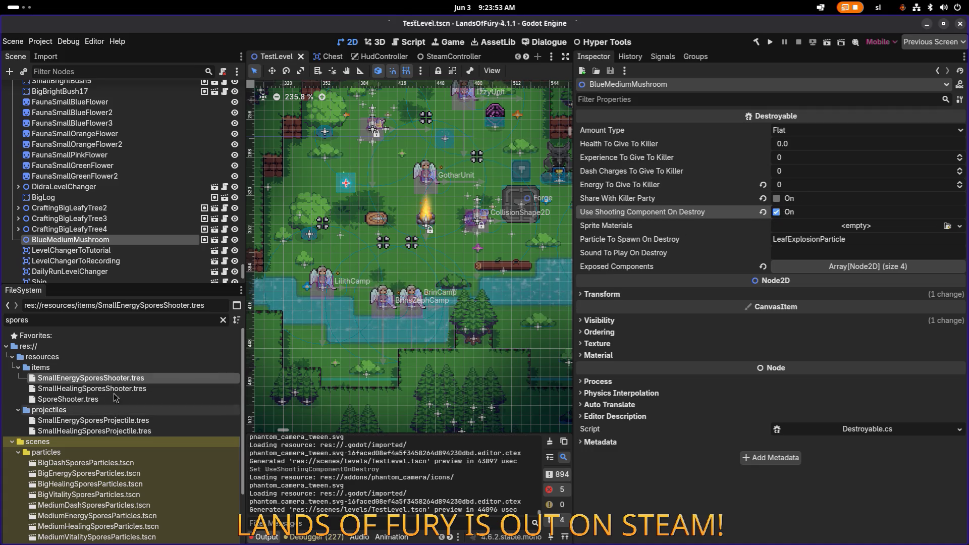
- Select the SmallEnergySporesProjectile file, then filter the FileSystem for 'blu'
left_click(121, 425)
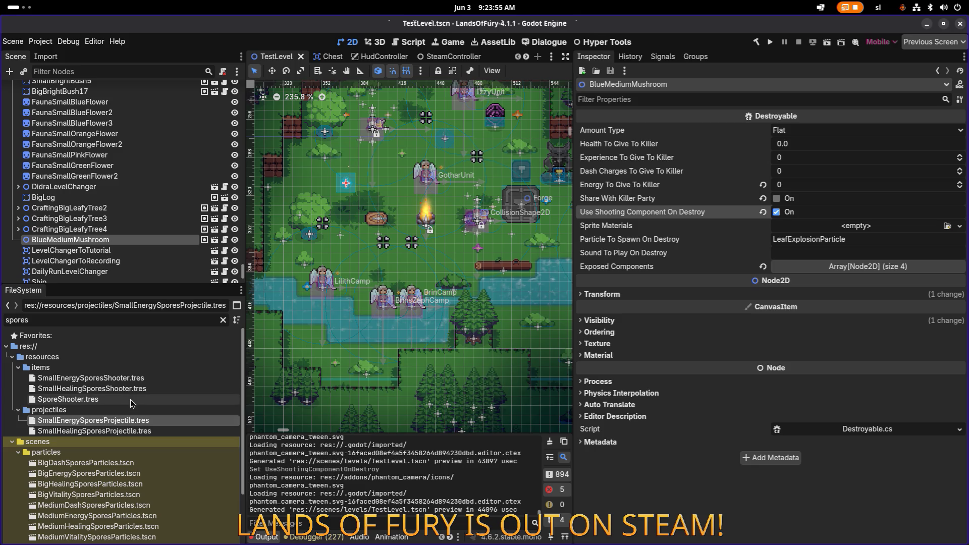
left_click(123, 319)
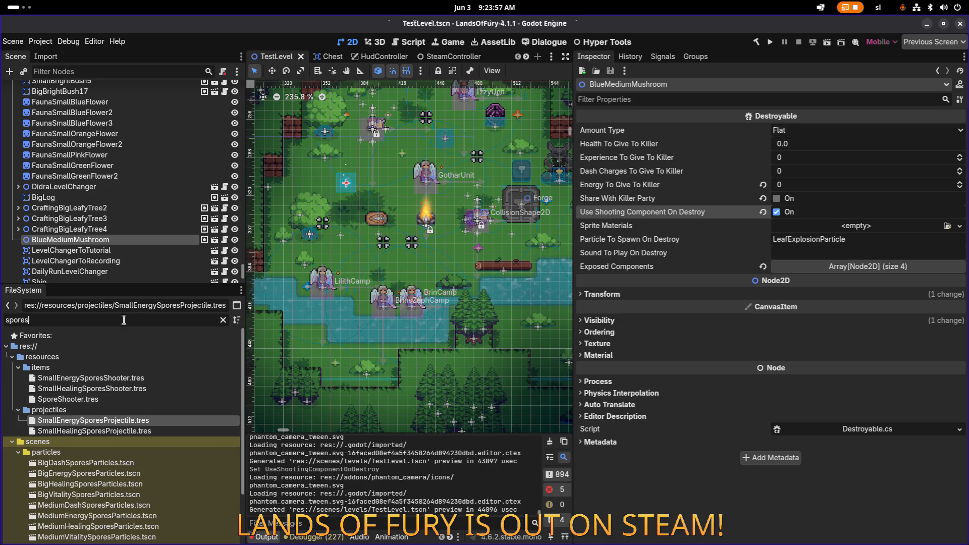
type("blu")
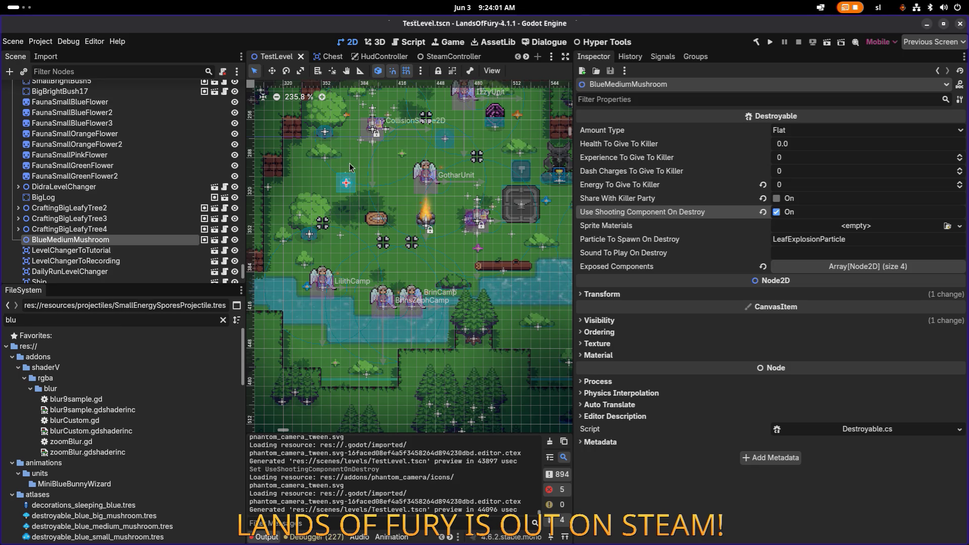
- Frame and reselect the BlueMediumMushroom in the TestLevel view
key("shift+f")
left_click(126, 229)
left_click(134, 242)
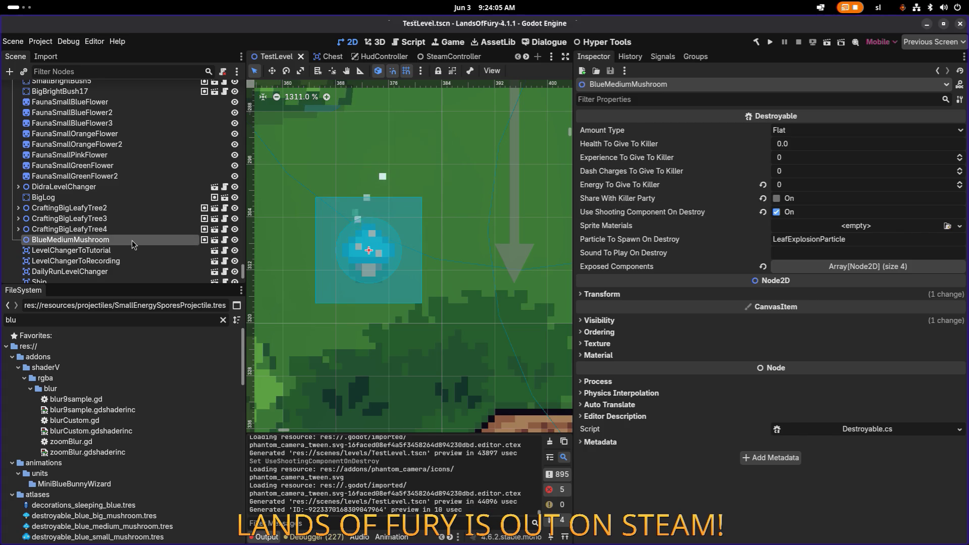
scroll(337, 215, "down", 5)
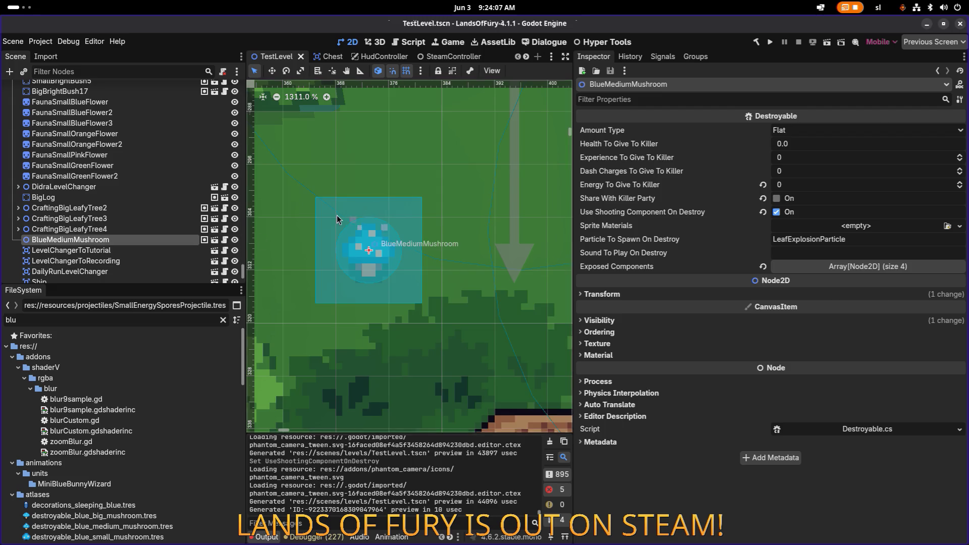
- Filter for 'blues', drop a BlueSmallMushroom instance into the level, save, and run with F5
left_click(125, 317)
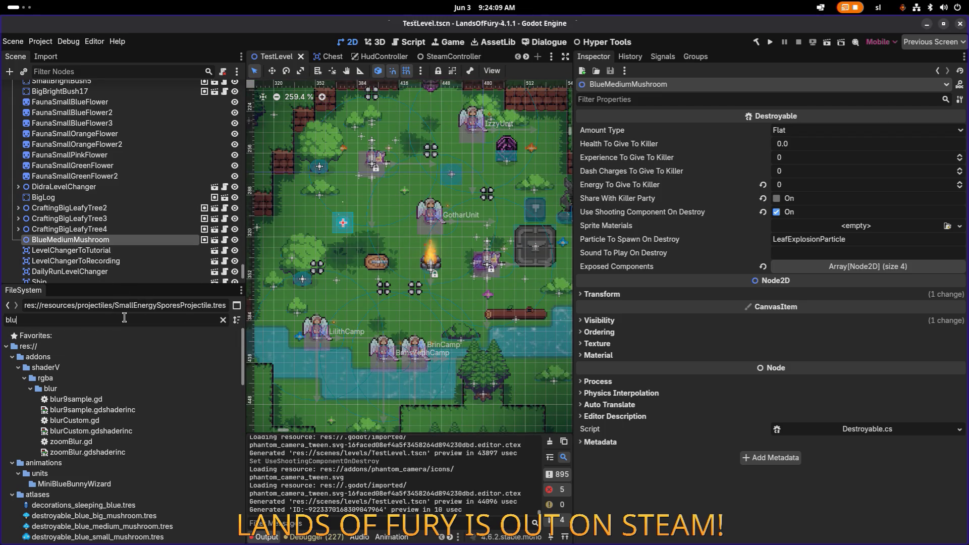
type("esl")
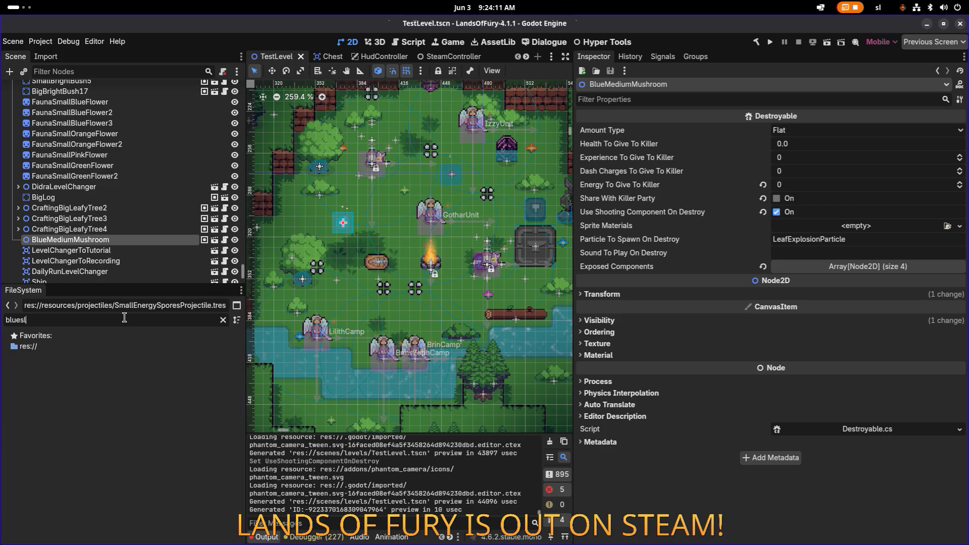
key("BackSpace")
mouse_move(110, 378)
left_mouse_down()
mouse_move(373, 243)
mouse_move(376, 218)
left_mouse_up()
scroll(376, 218, "up", 5)
key("ctrl+s")
scroll(133, 230, "down", 2)
key("F5")
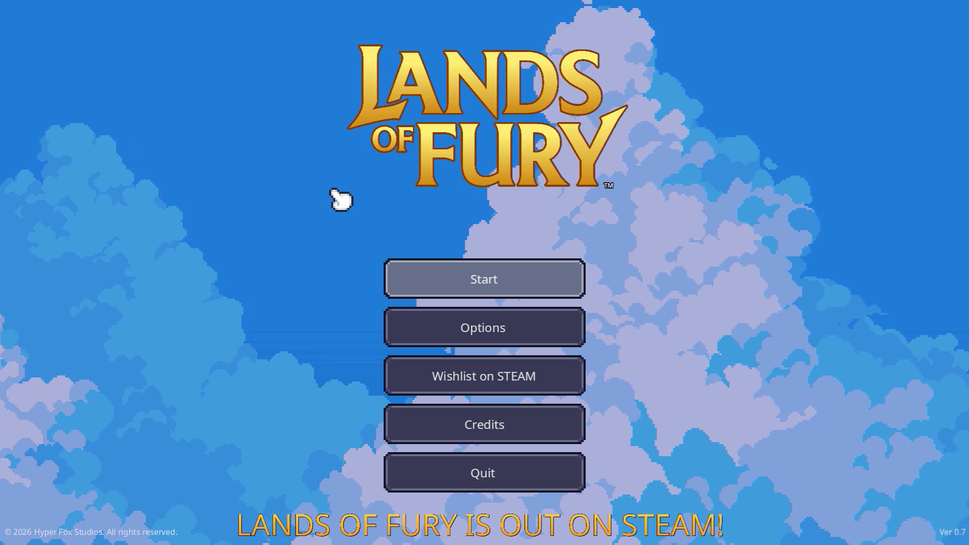
- Start a new game on the first profile, equip the sword and walk up-left from the campfire
left_click(563, 281)
left_click(464, 275)
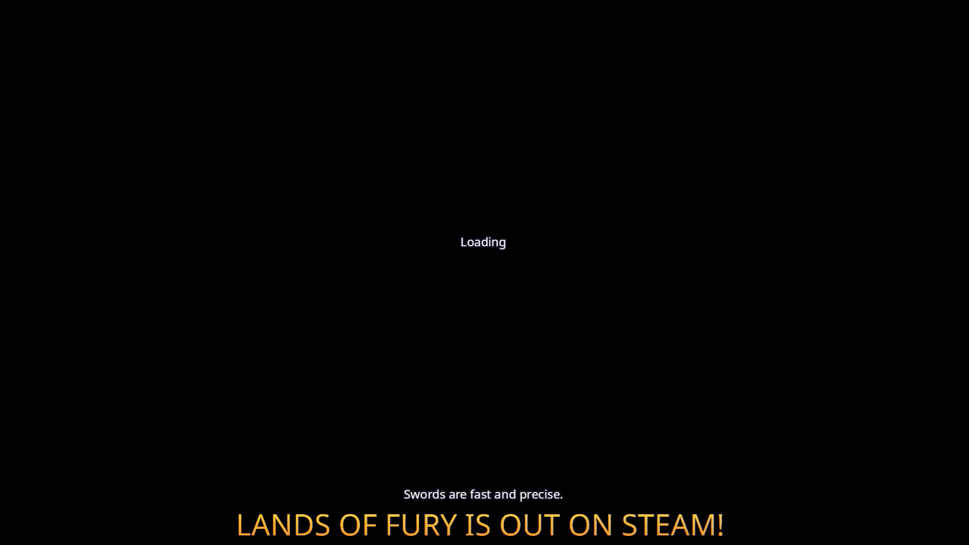
key("2")
key("a")
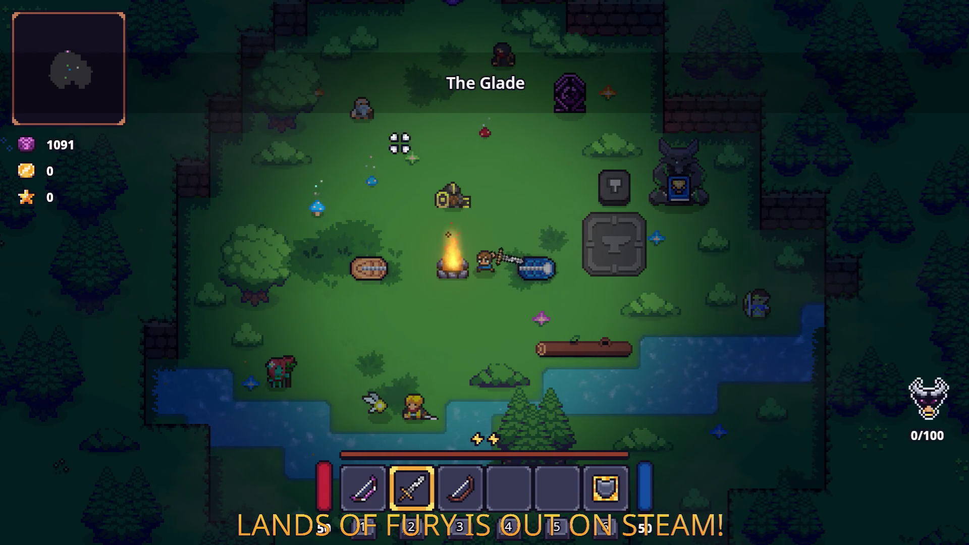
key("w+a")
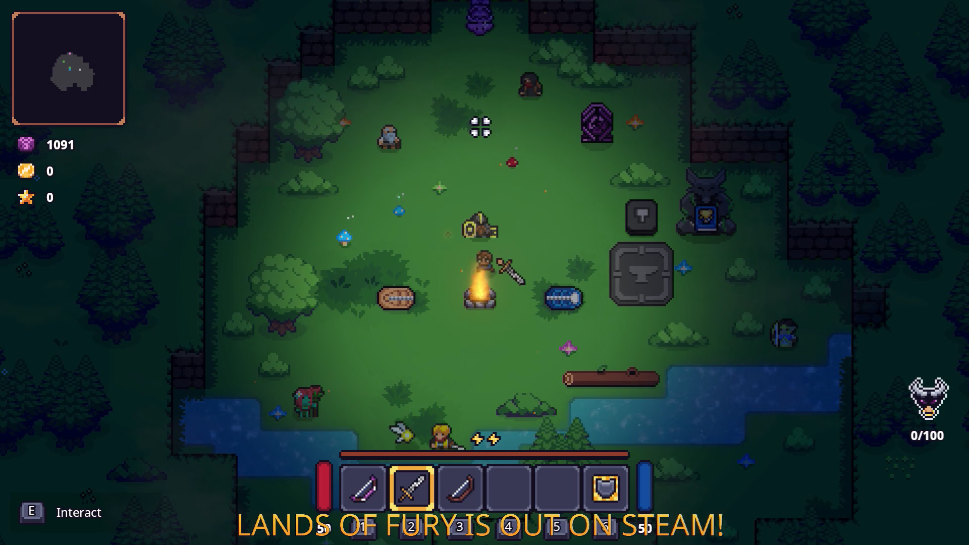
key("w+a")
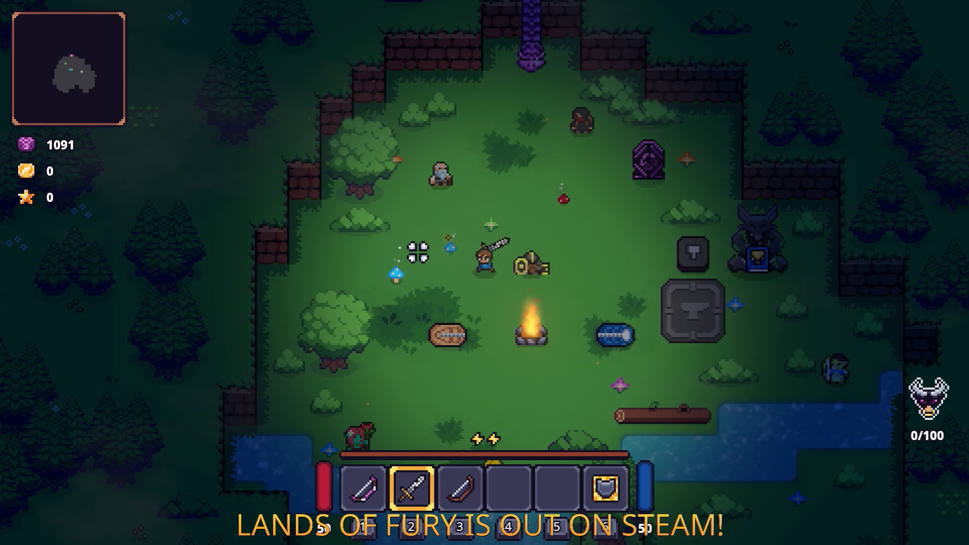
key("3")
key("2")
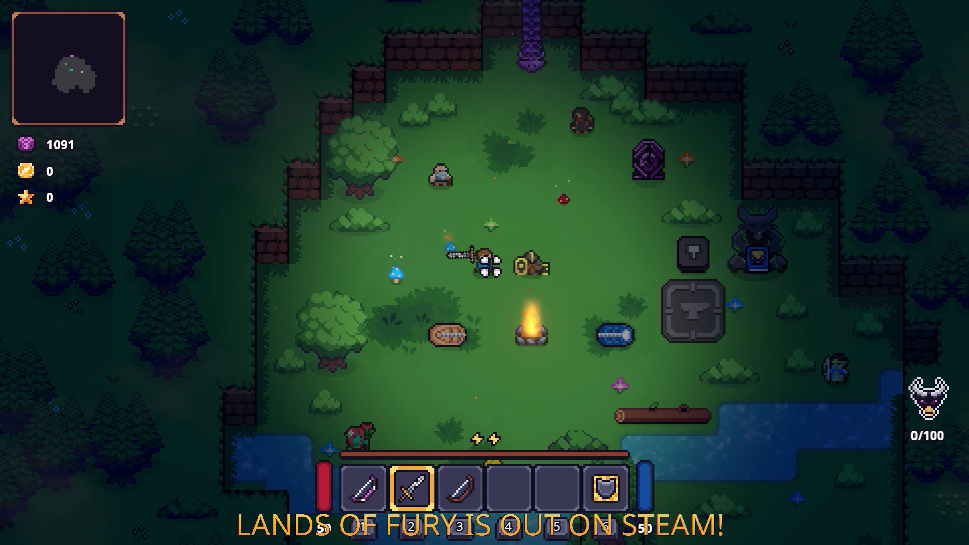
- Pick up the golden item and fight the enemies around the campfire with the sword
key("d")
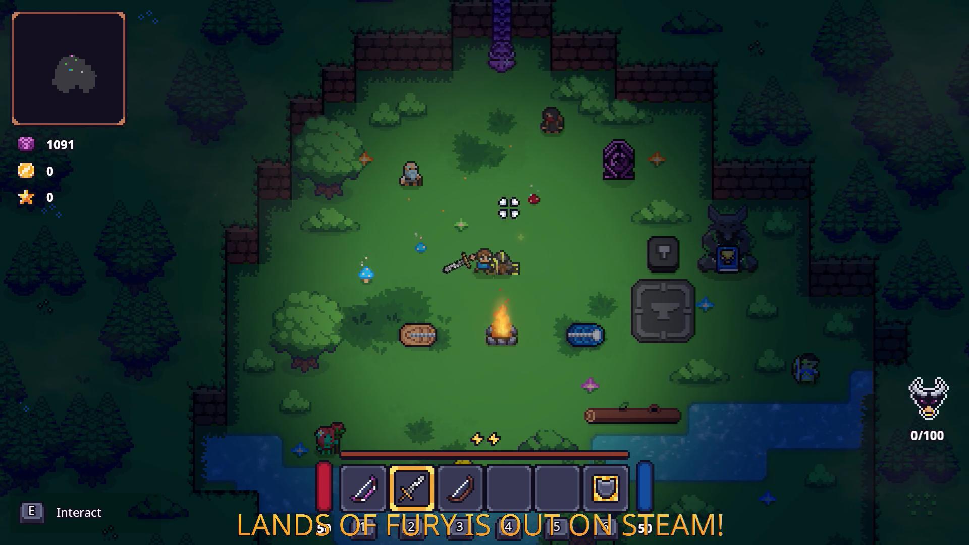
key("w")
key("d")
key("s")
key("a")
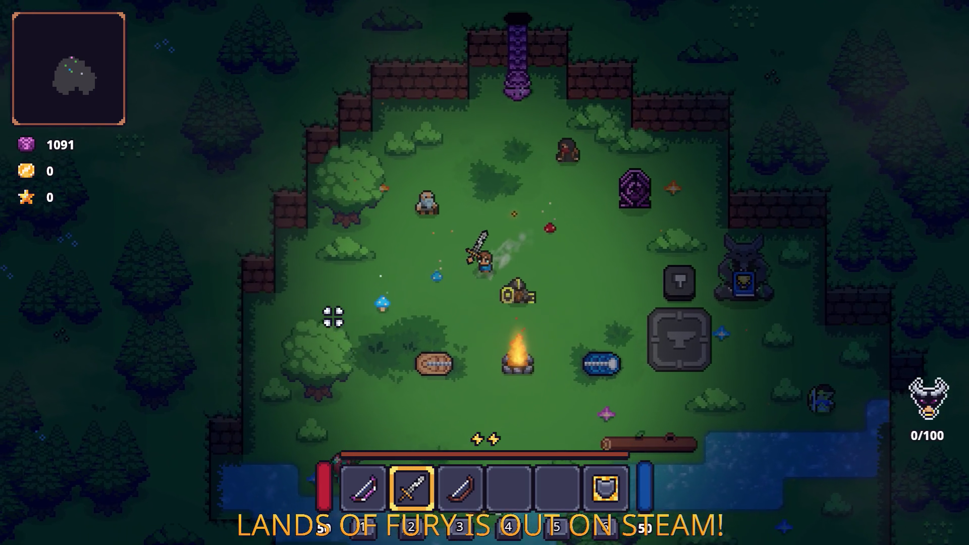
key("a")
left_click(333, 317)
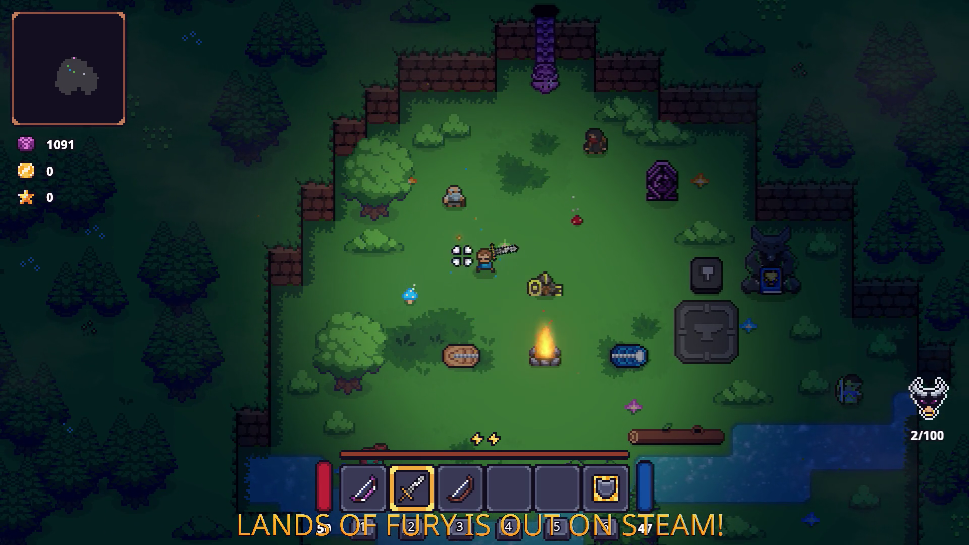
key("w")
key("d")
left_click(537, 286)
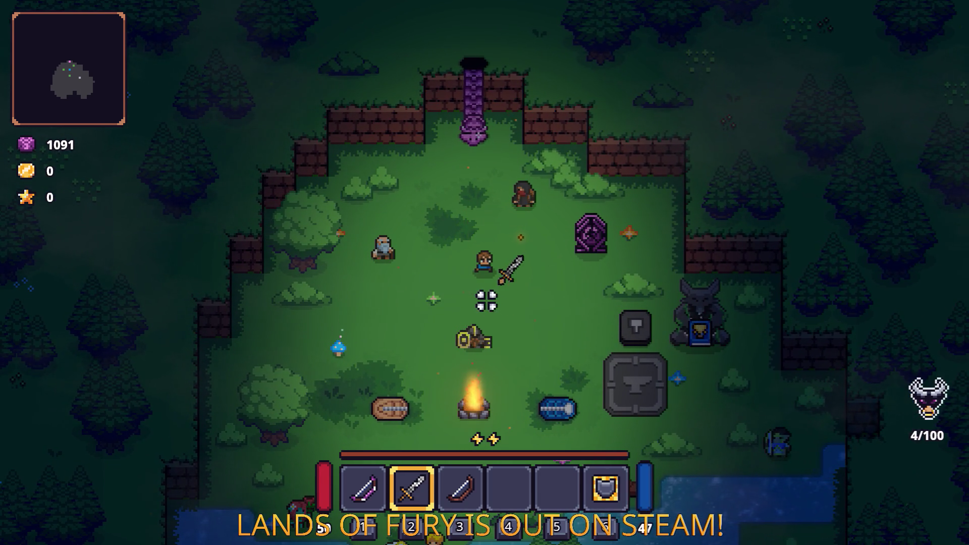
key("s")
key("s")
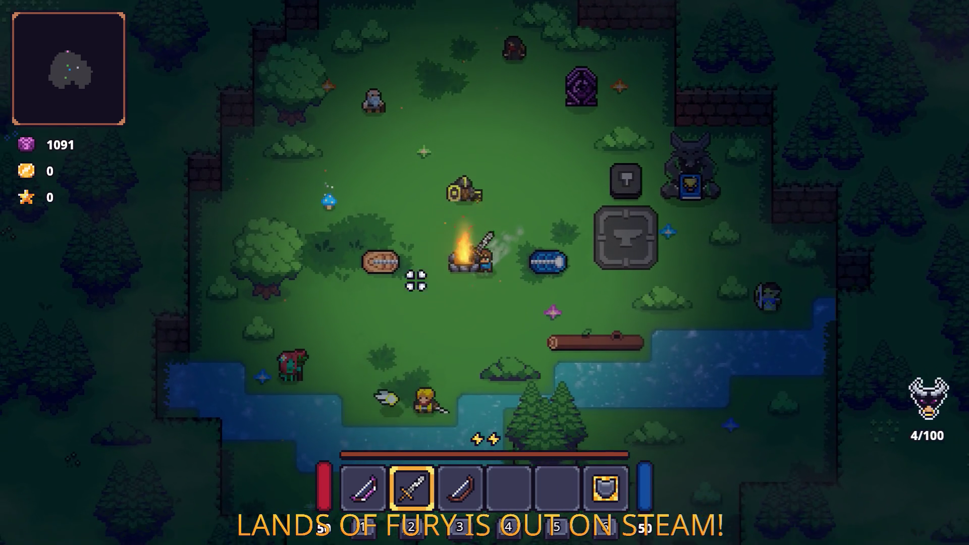
- Walk north to the purple portal and enter it to load the forest level
key("w")
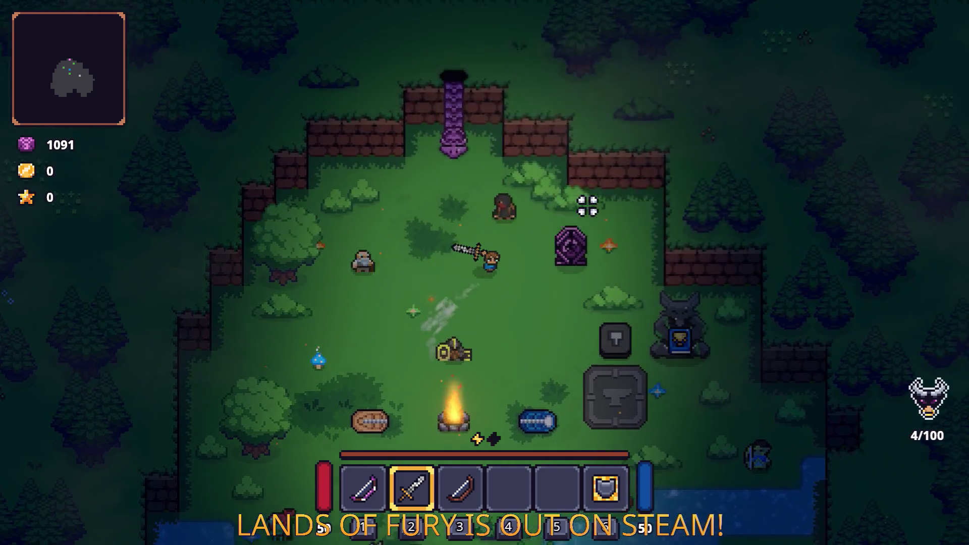
key("w")
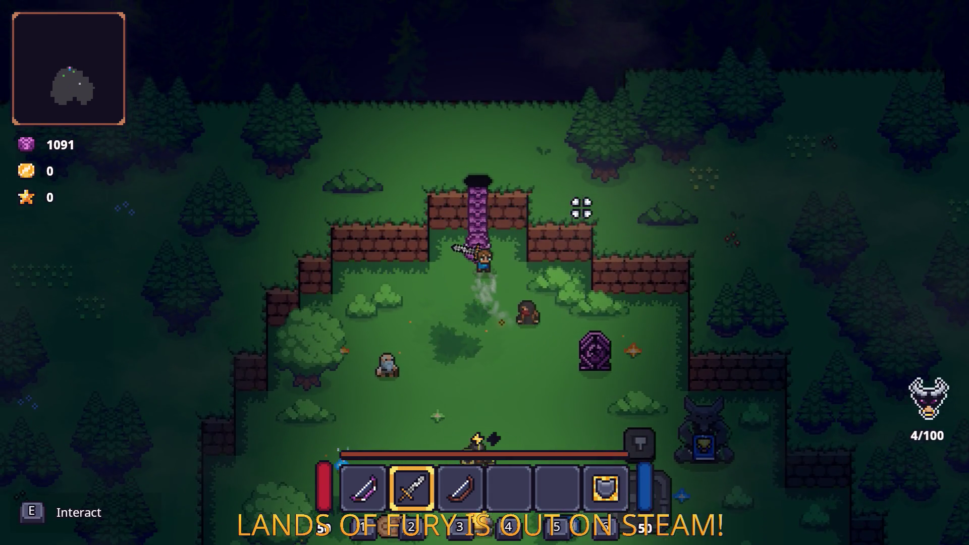
key("e")
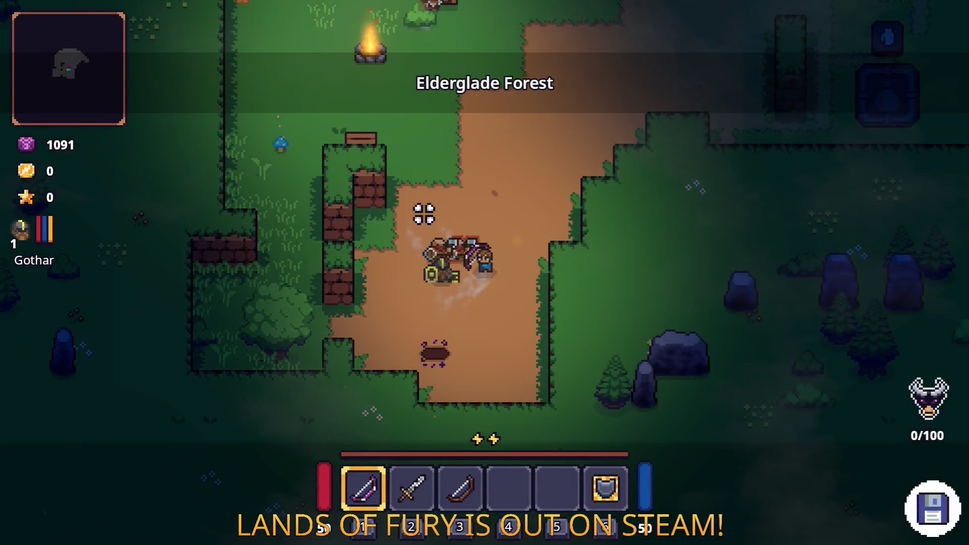
- Slash and kill the group of enemies at the forest entrance
left_click(359, 222)
left_click(353, 262)
left_click(394, 301)
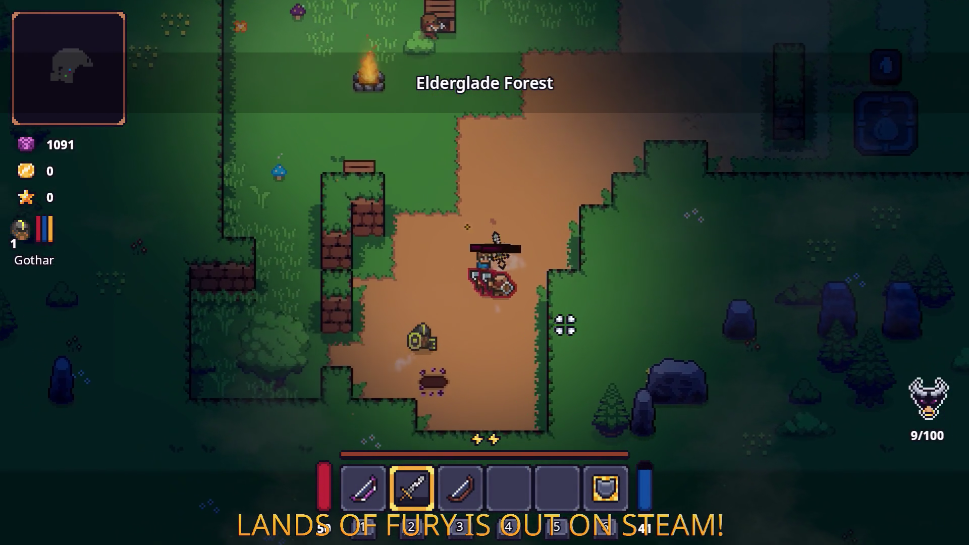
left_click(612, 262)
left_click(612, 262)
left_click(537, 268)
left_click(396, 305)
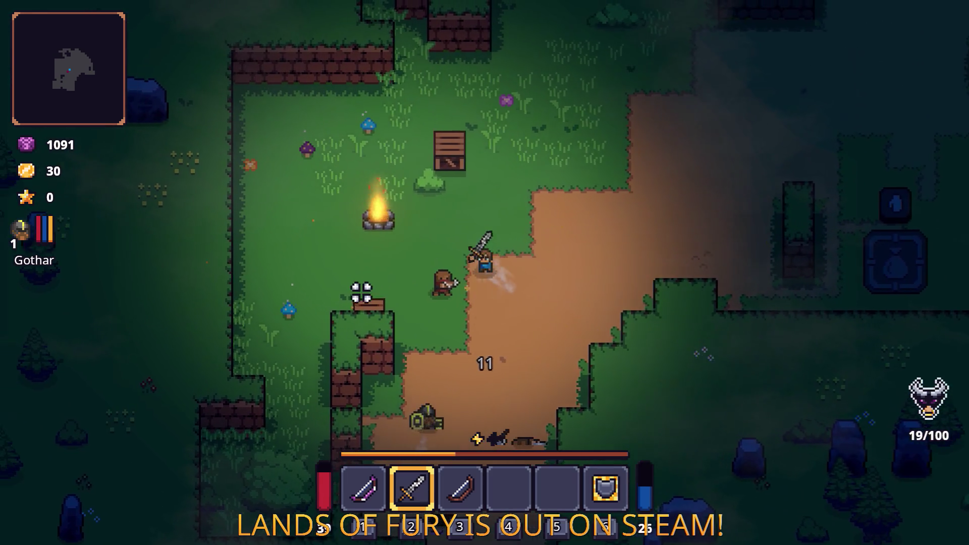
left_click(454, 252)
left_click(522, 311)
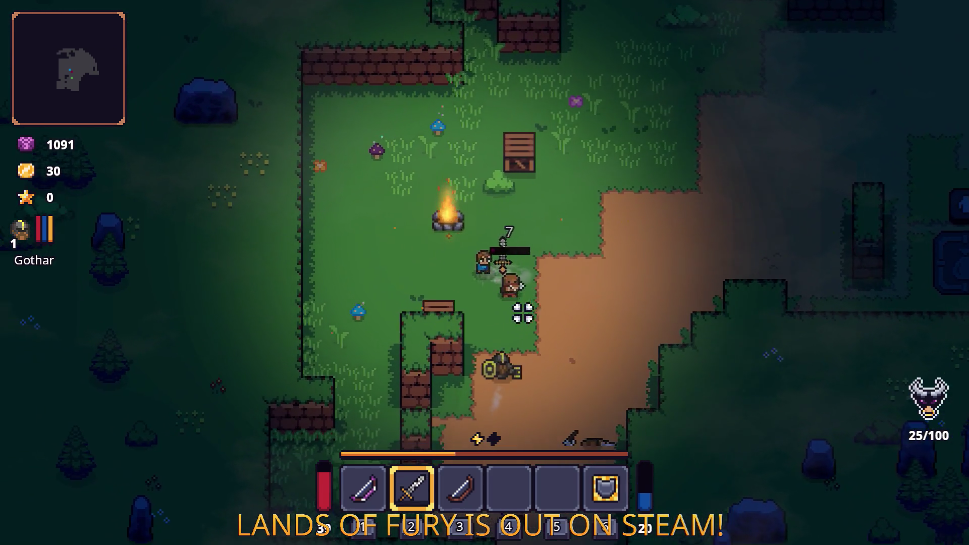
left_click(558, 299)
left_click(557, 298)
left_click(547, 309)
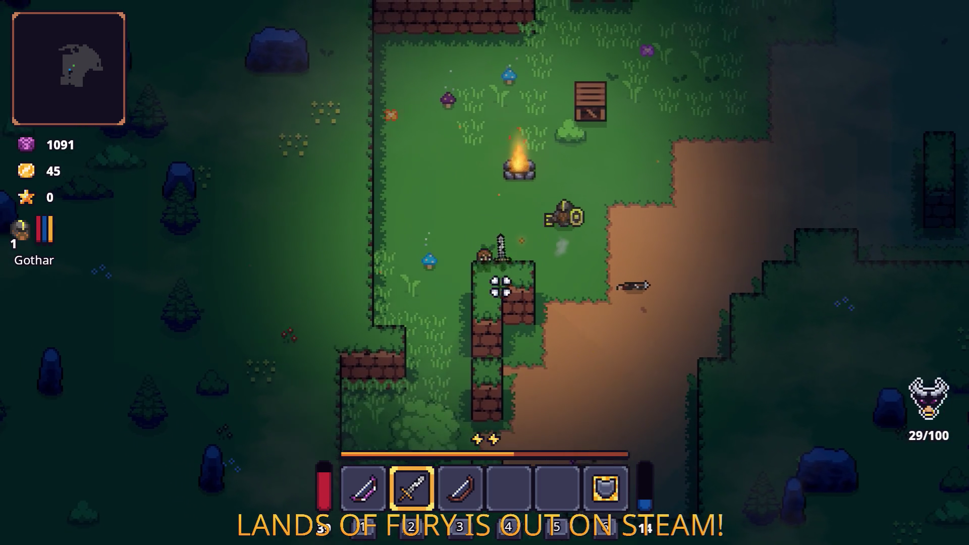
- Walk to the crate, pick up the torch, break the crate and collect the rope
key("w")
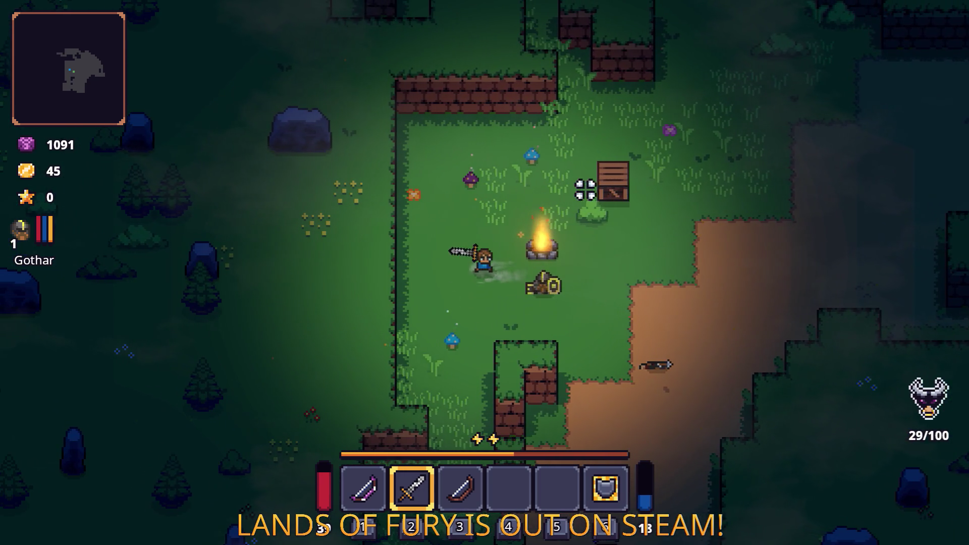
key("w+d")
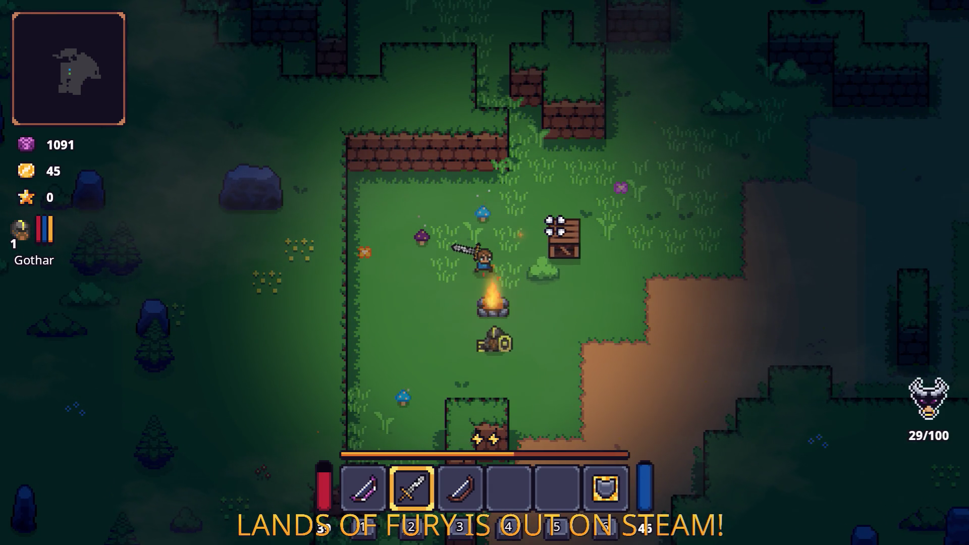
key("d")
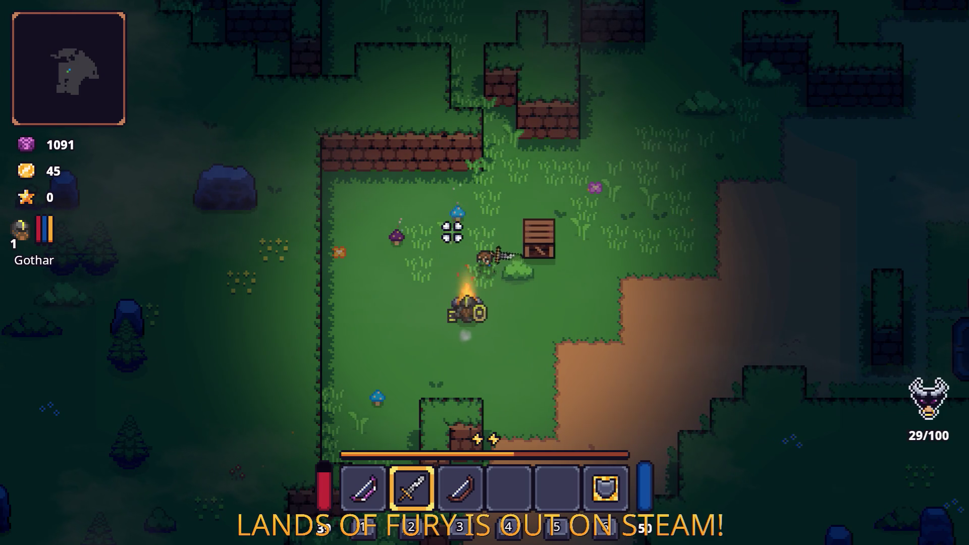
key("s")
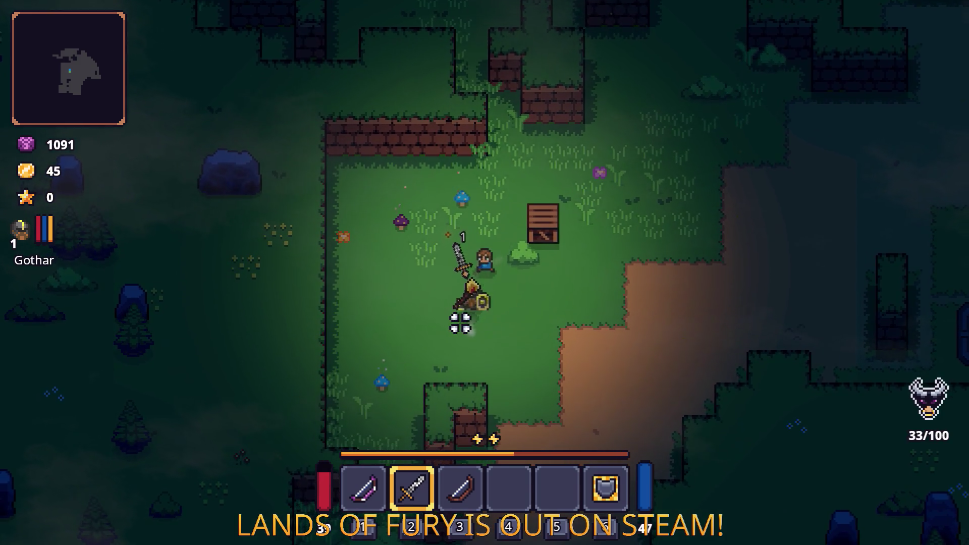
left_click(555, 232)
key("w")
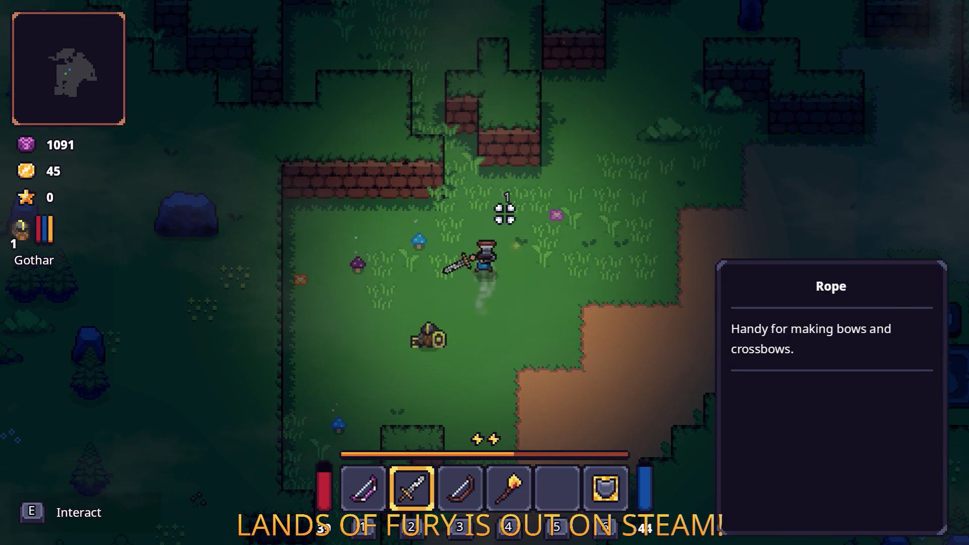
key("s")
key("a")
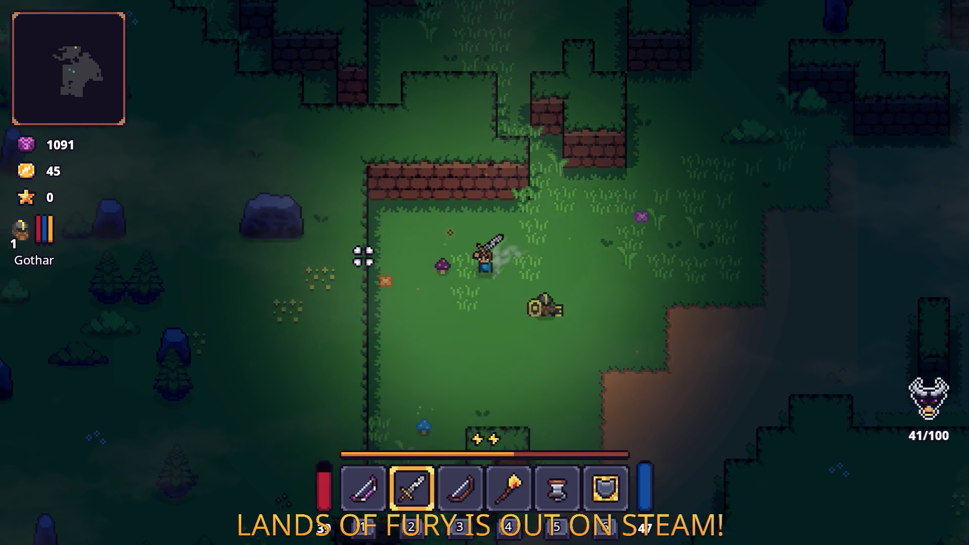
key("s")
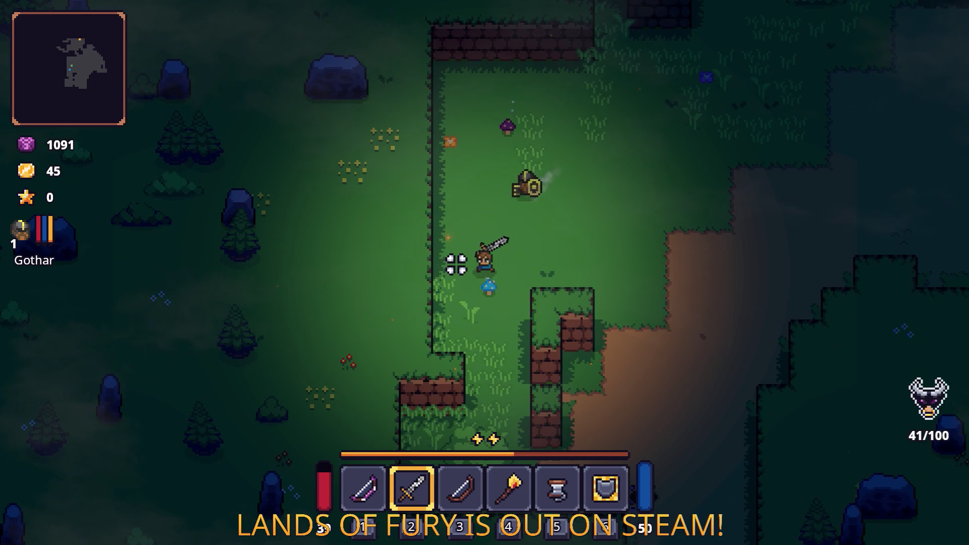
- Fight the nearby enemy, then walk right along the dirt path and attack the stone enemy
key("w")
left_click(566, 178)
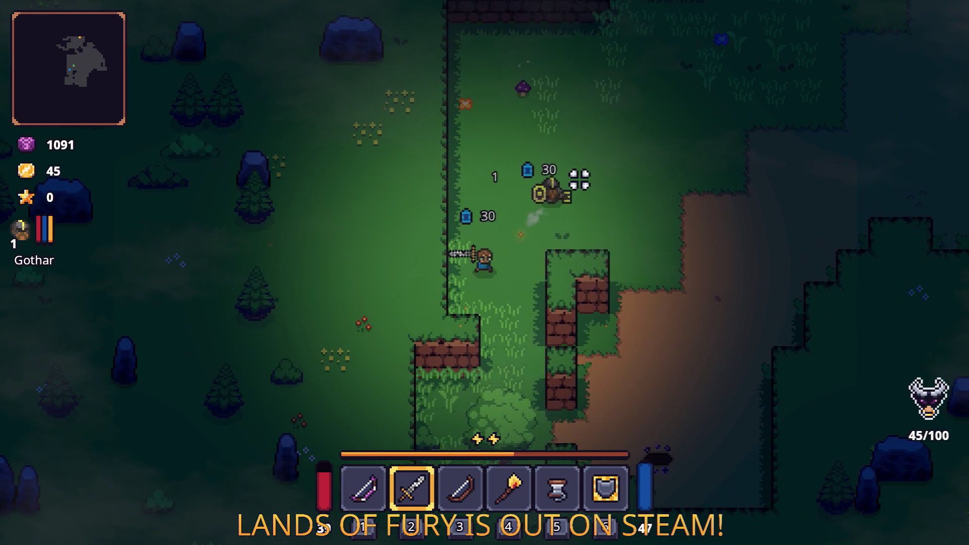
key("d")
left_click(399, 182)
key("w")
key("d")
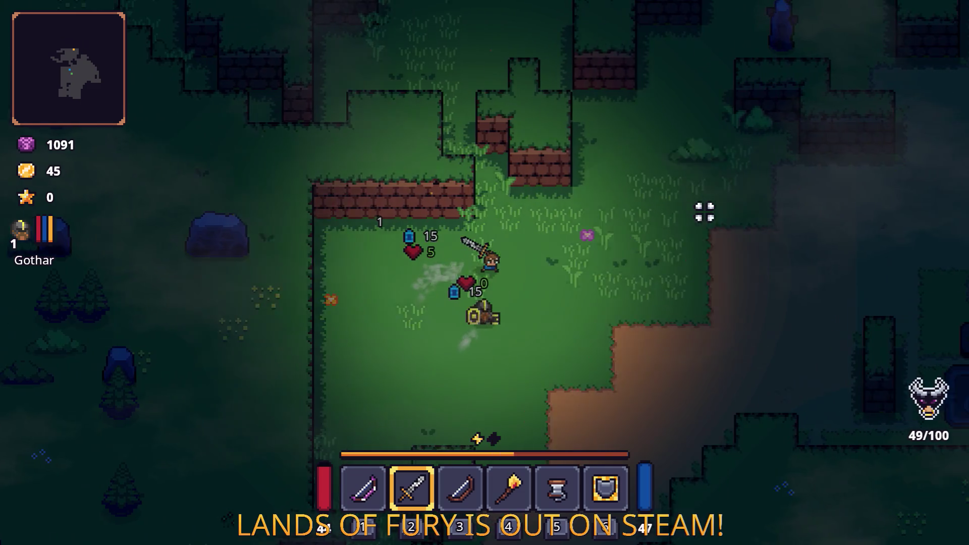
key("d")
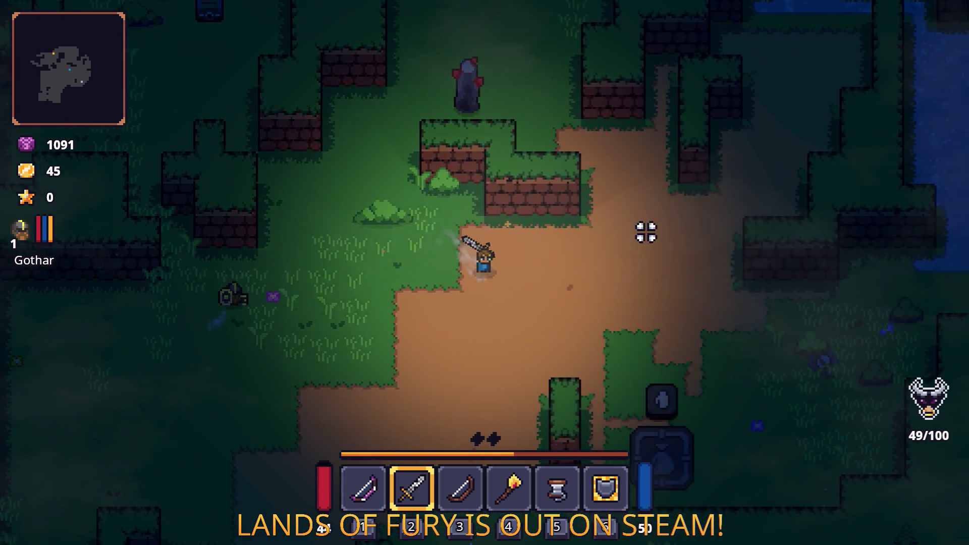
key("d")
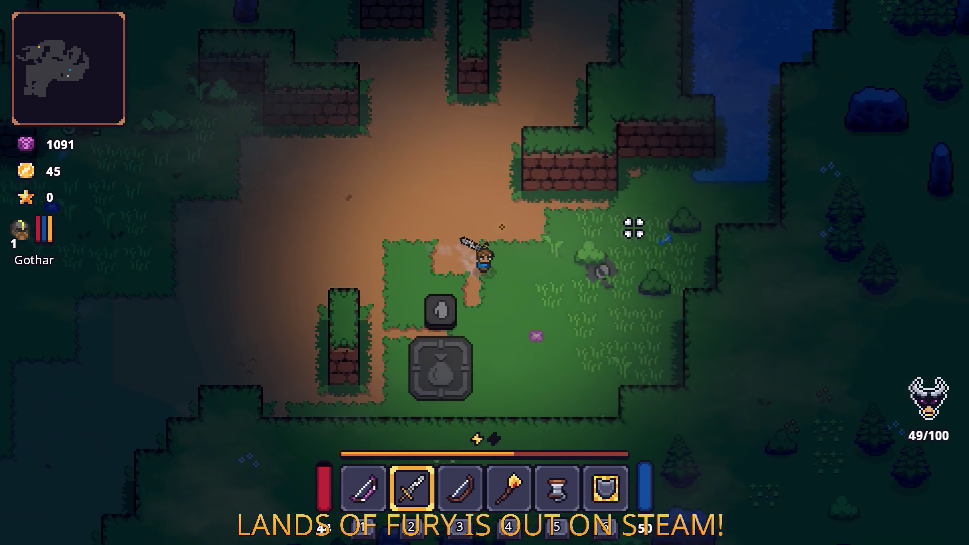
left_click(626, 223)
left_click(556, 252)
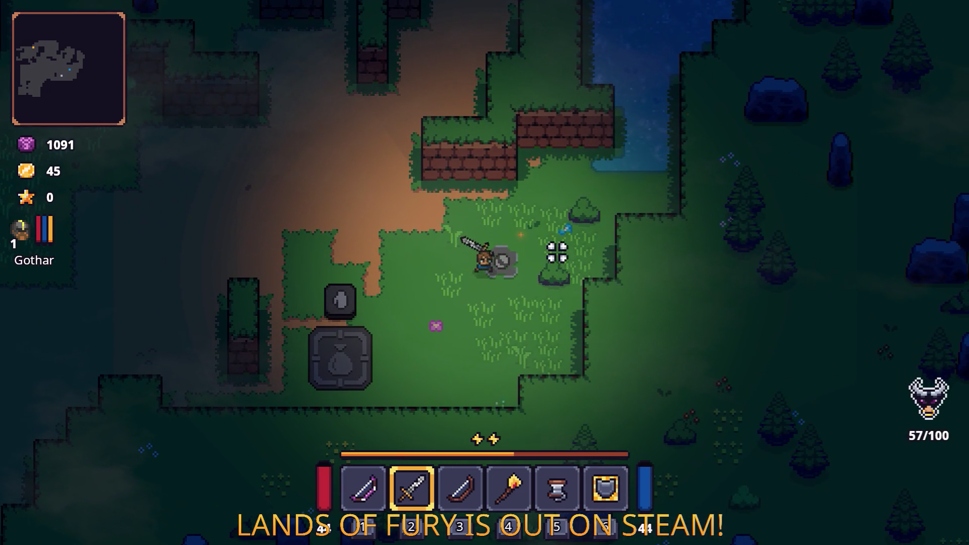
- Head up-left through the forest toward the axe-wielding enemy and the chest
key("a")
key("w")
key("w")
key("a")
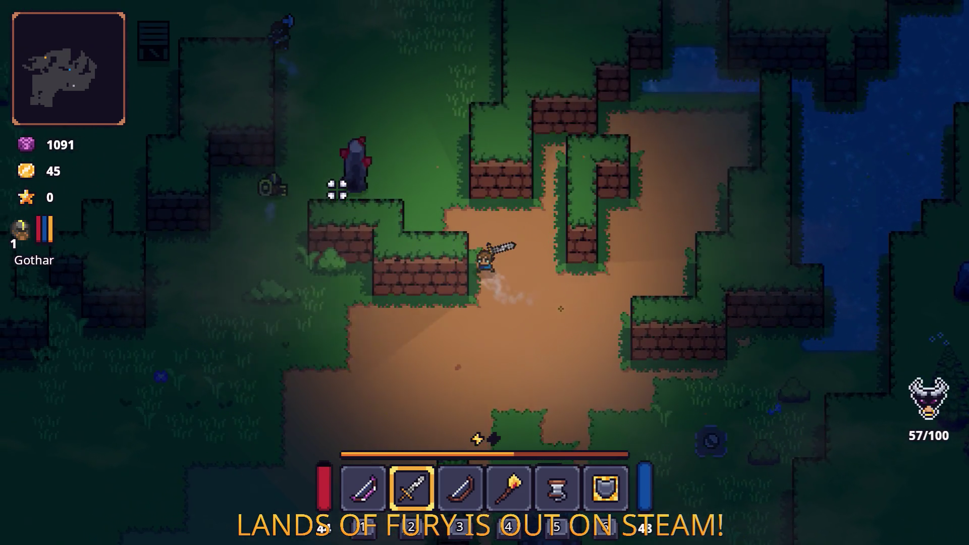
key("w")
key("a")
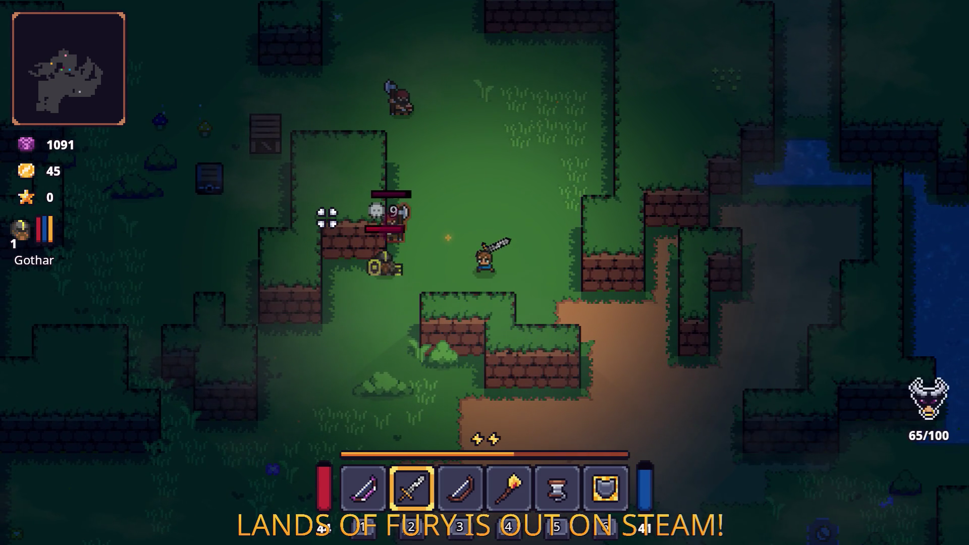
key("w")
key("a")
key("a")
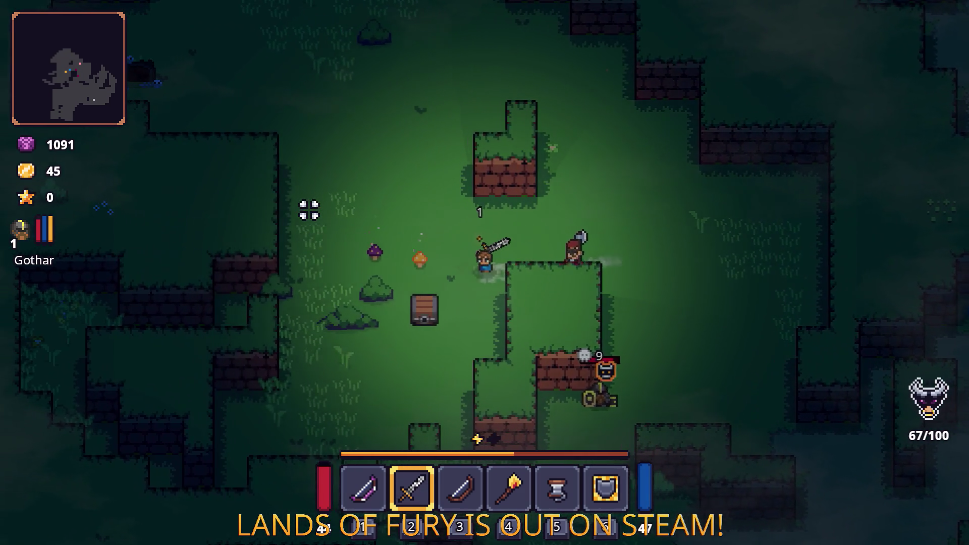
key("s")
key("a")
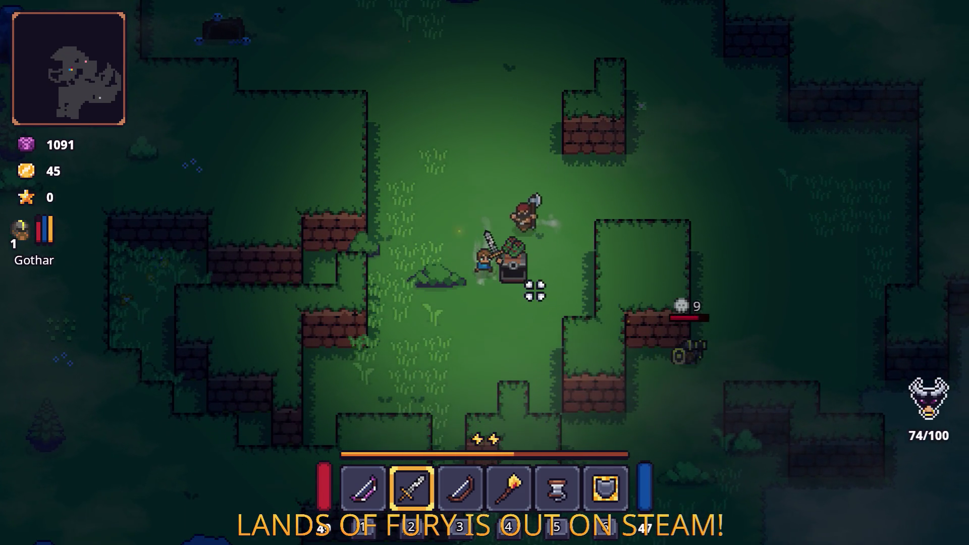
- Walk over beside the chest and close the inventory
key("s")
key("d")
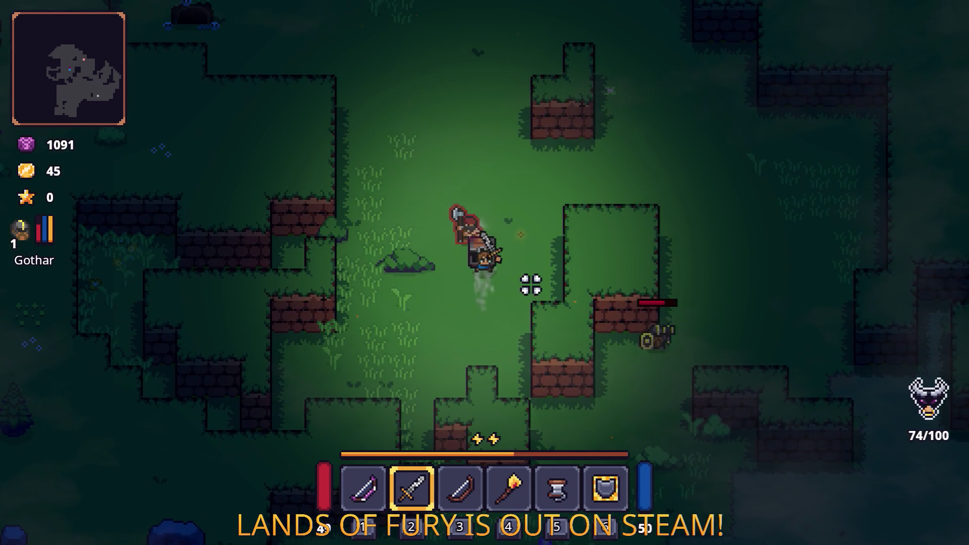
key("d")
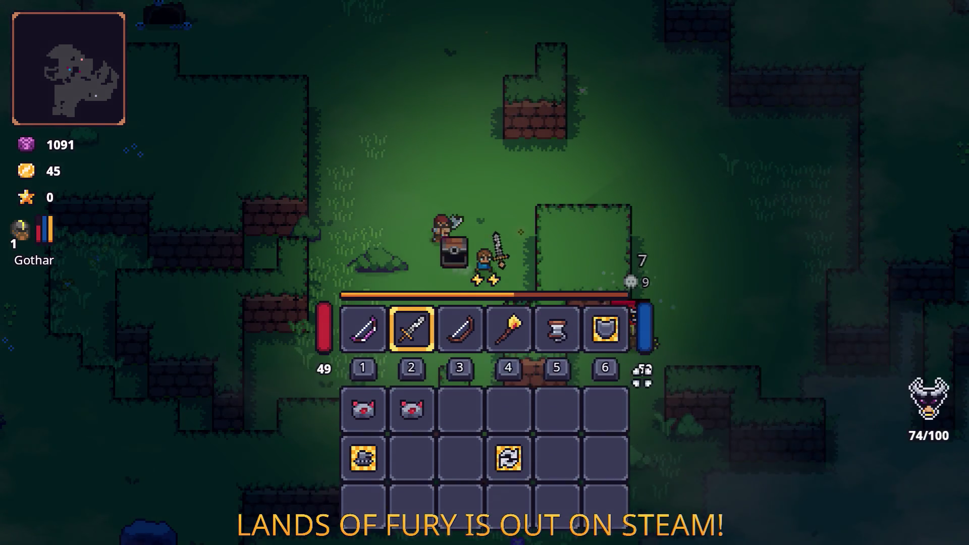
key("i")
- Defeat the nearby enemy with three sword strikes
key("d")
key("s")
left_click(462, 319)
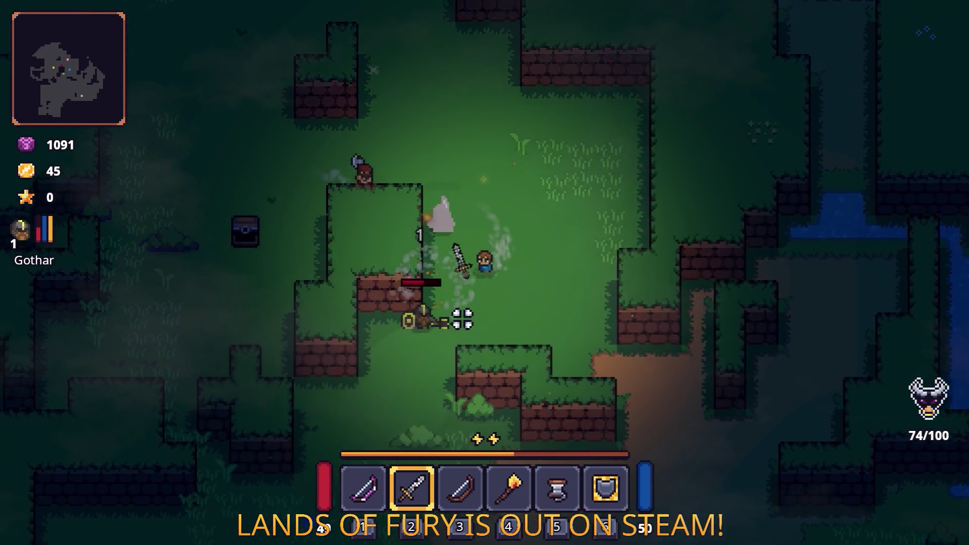
key("a")
key("w")
left_click(419, 277)
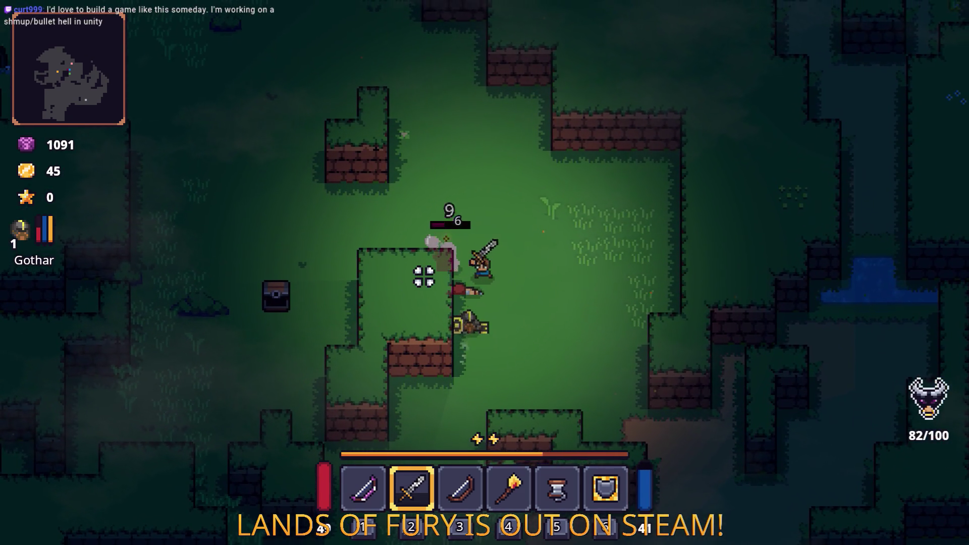
key("a")
left_click(401, 275)
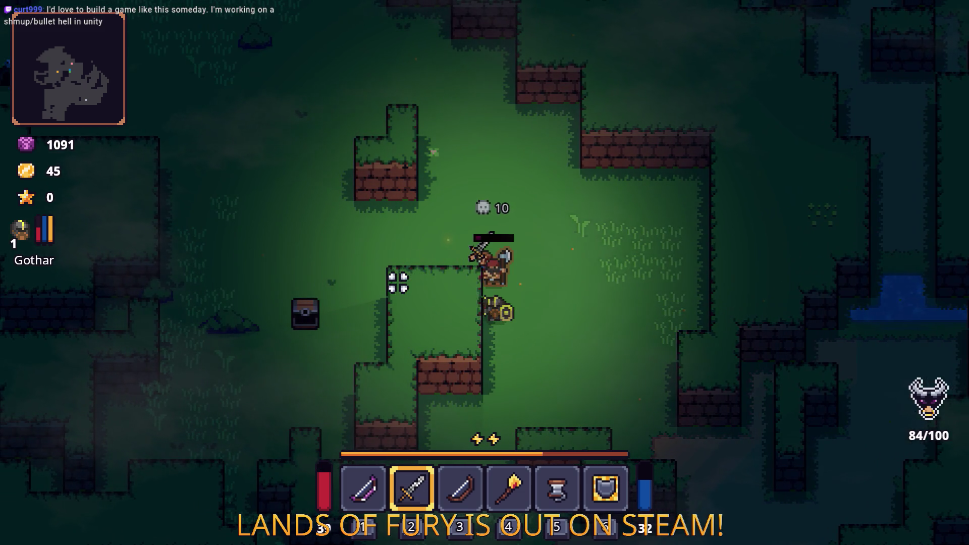
key("d")
- Cross the clearing into the upper area and attack an enemy there
key("a")
key("w")
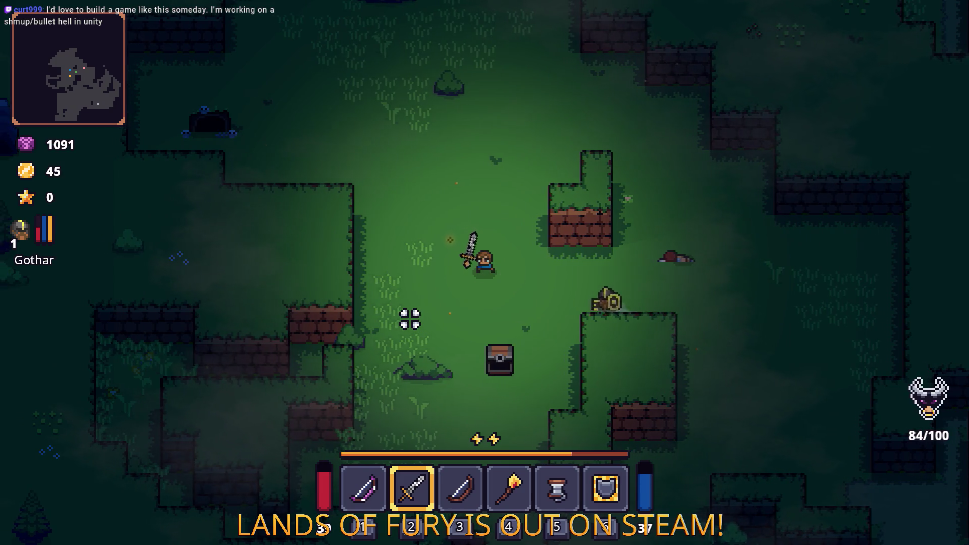
key("w")
left_click(438, 196)
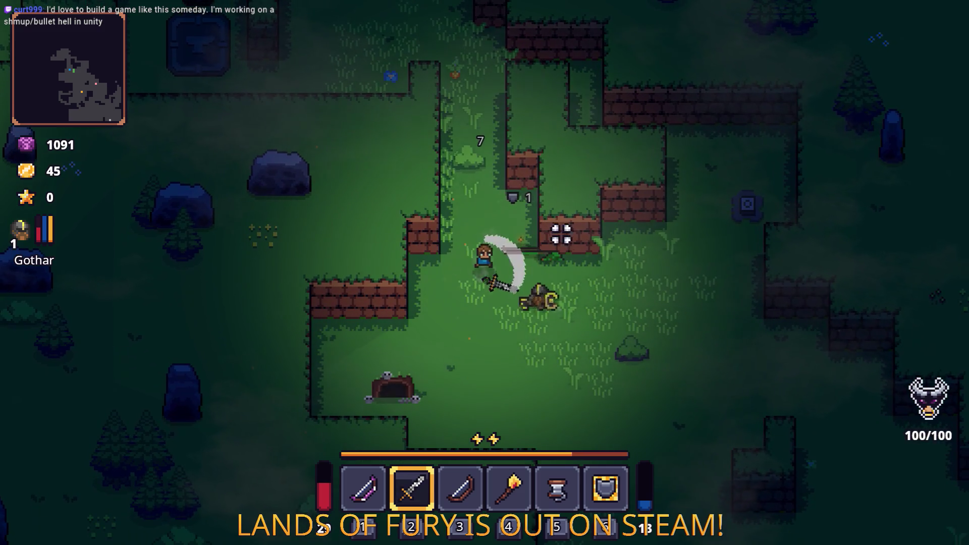
- Head up the corridor and left to the campfire enclosure, attacking its enemy
key("w")
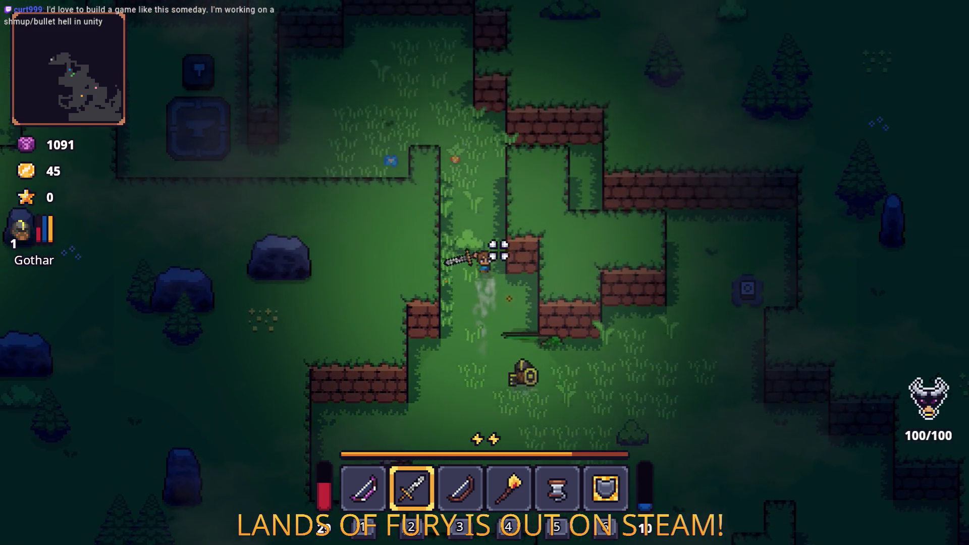
key("a")
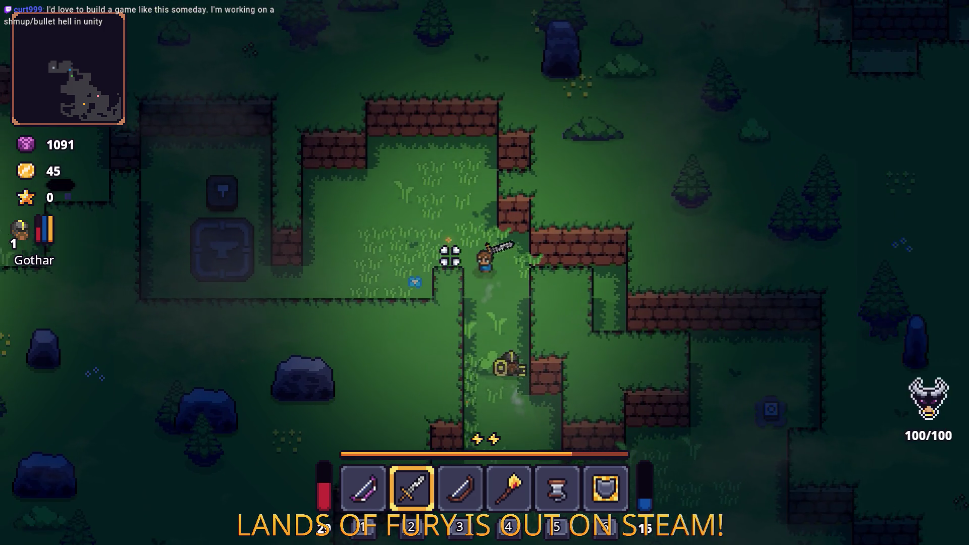
key("a")
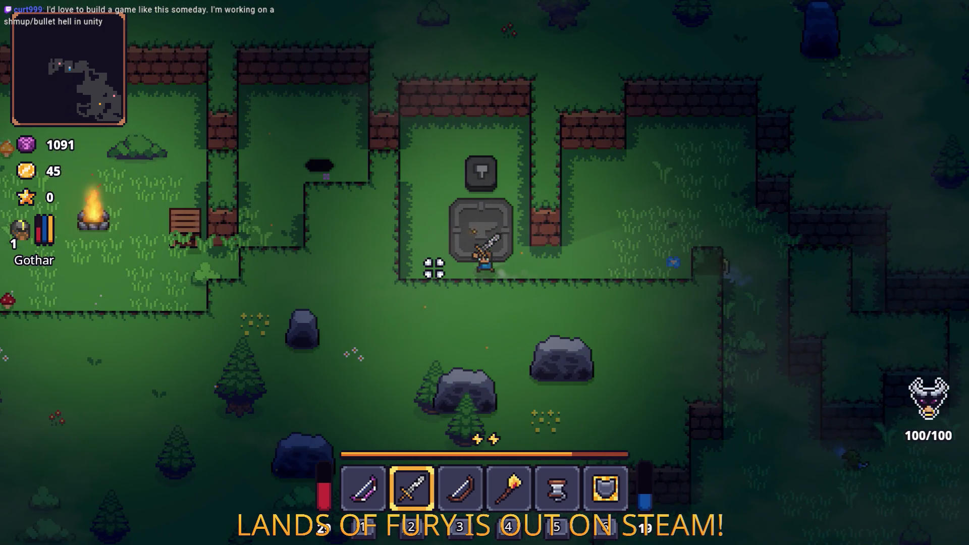
key("a")
key("d")
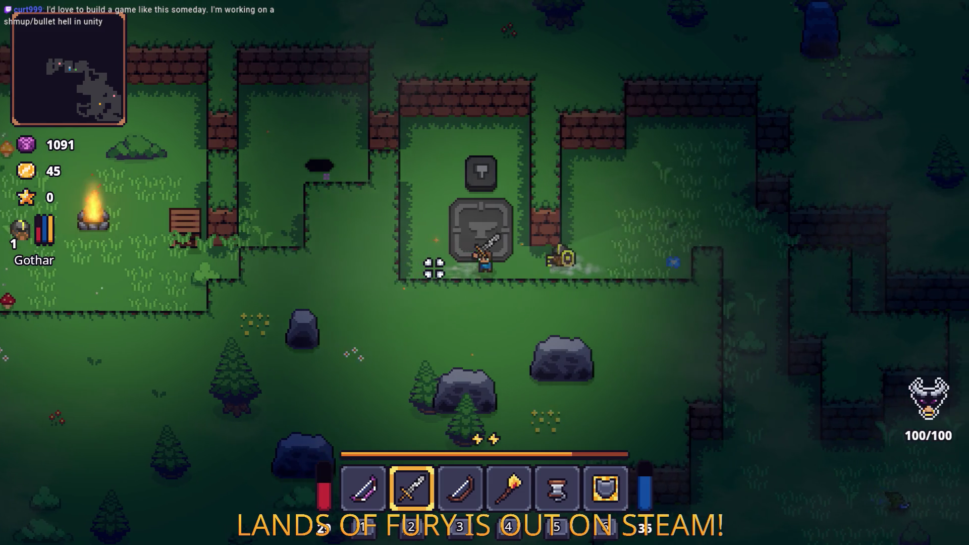
key("w")
key("a")
key("a")
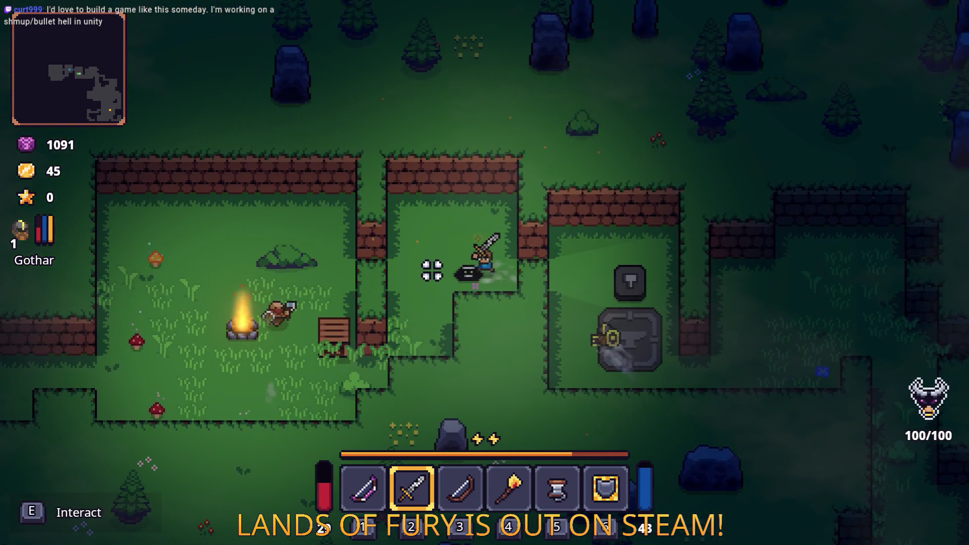
left_click(386, 270)
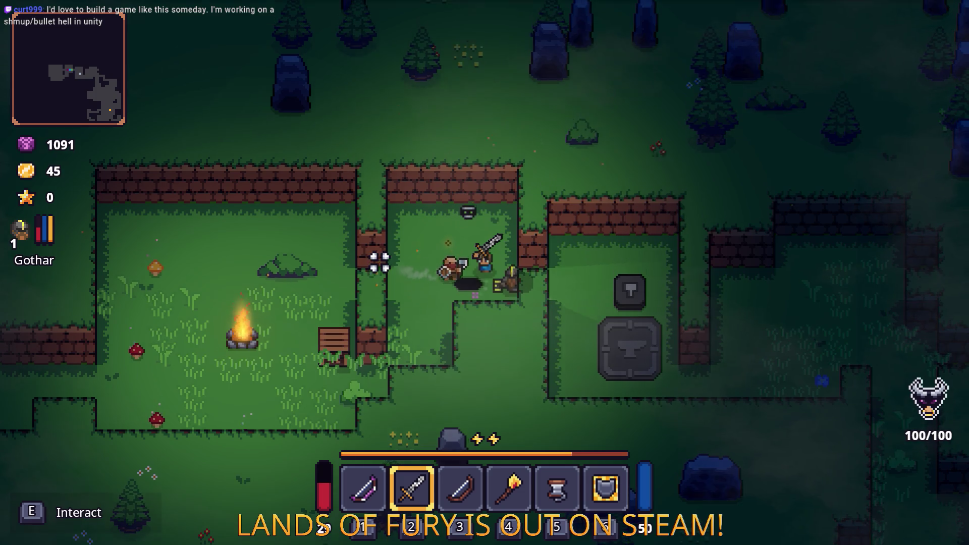
- Dodge around the enclosure and campfire to avoid the enemies
key("a")
key("s")
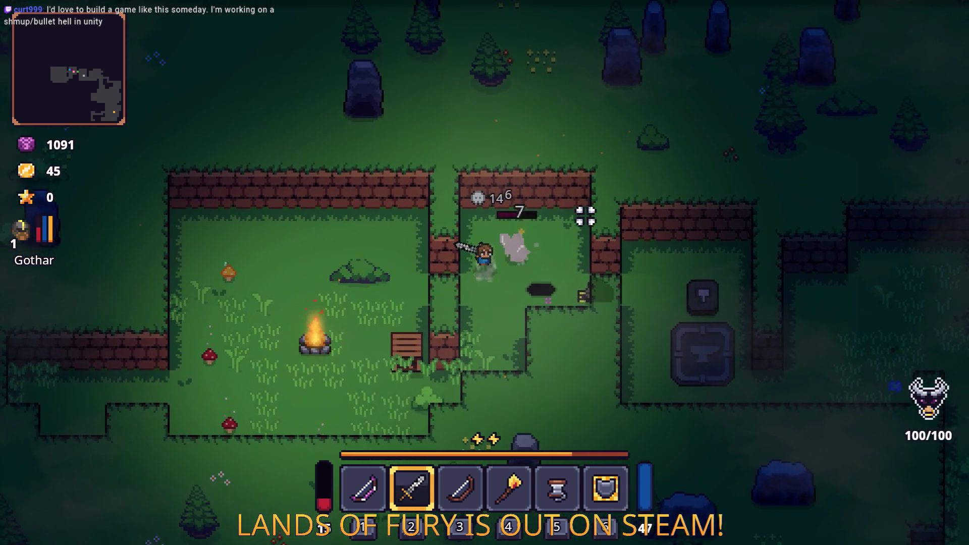
key("d")
key("a")
key("s")
key("a")
key("s")
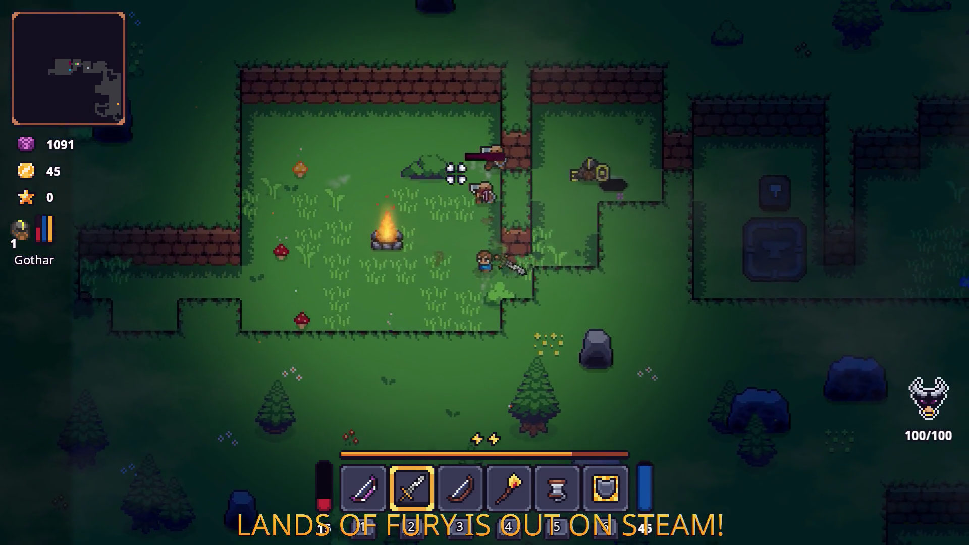
key("a")
key("w")
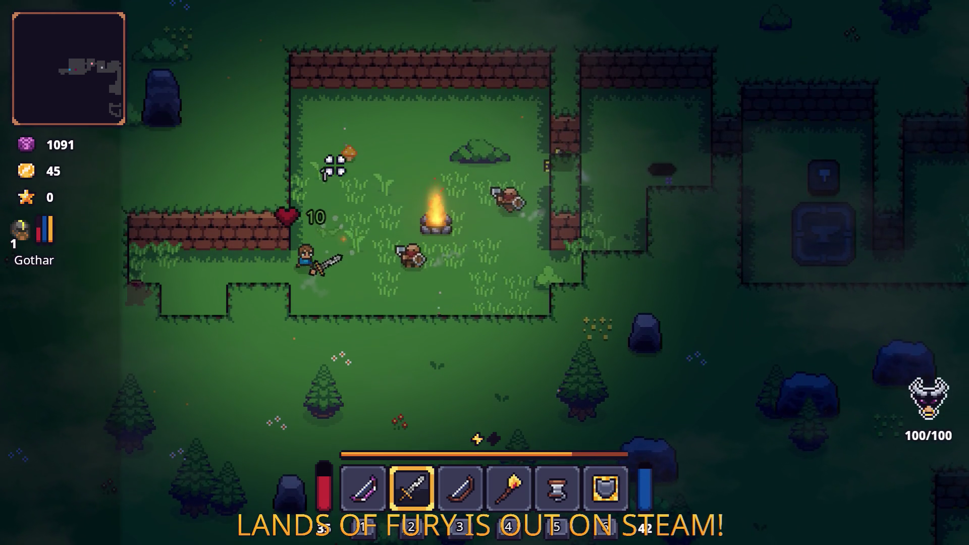
key("d")
key("s")
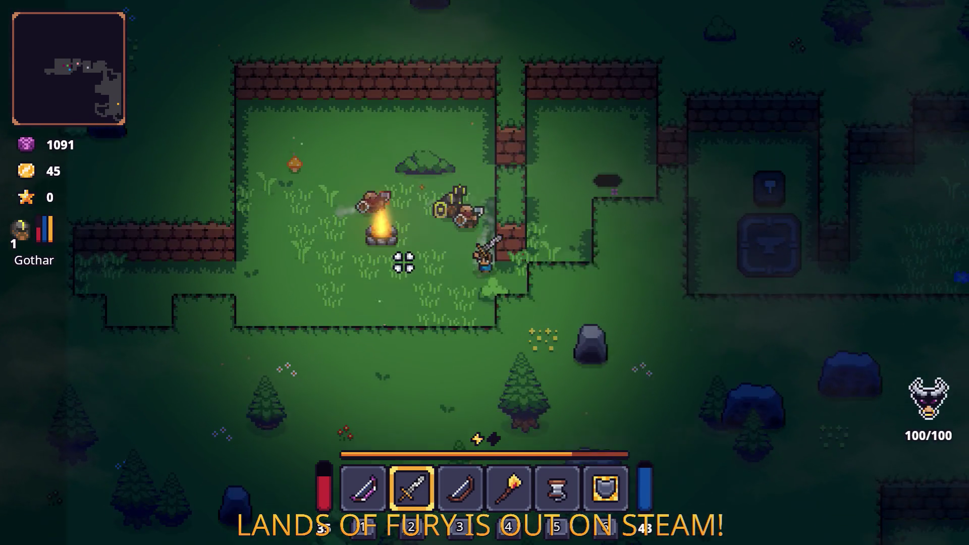
- Switch between hotbar slots 1 and 2, then move to the golden chest
key("1")
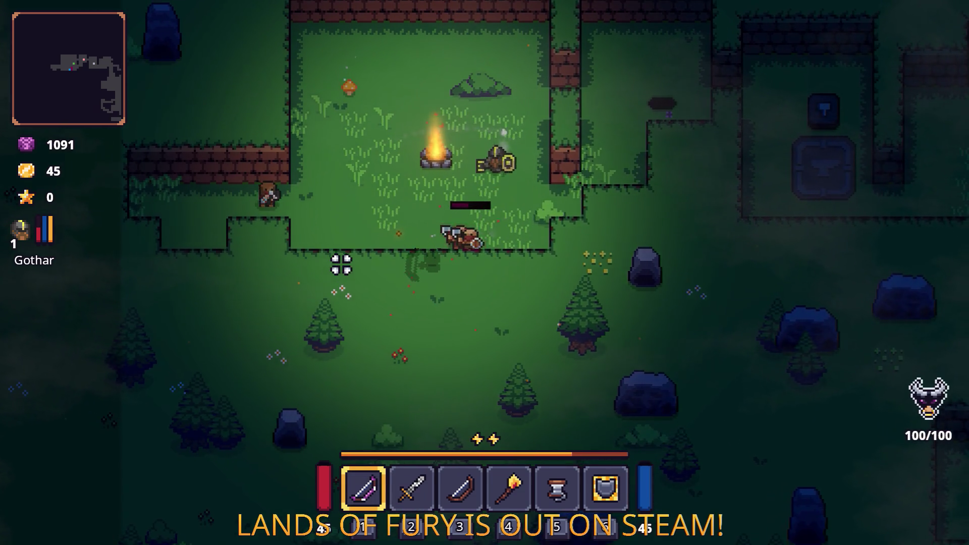
key("w")
key("2")
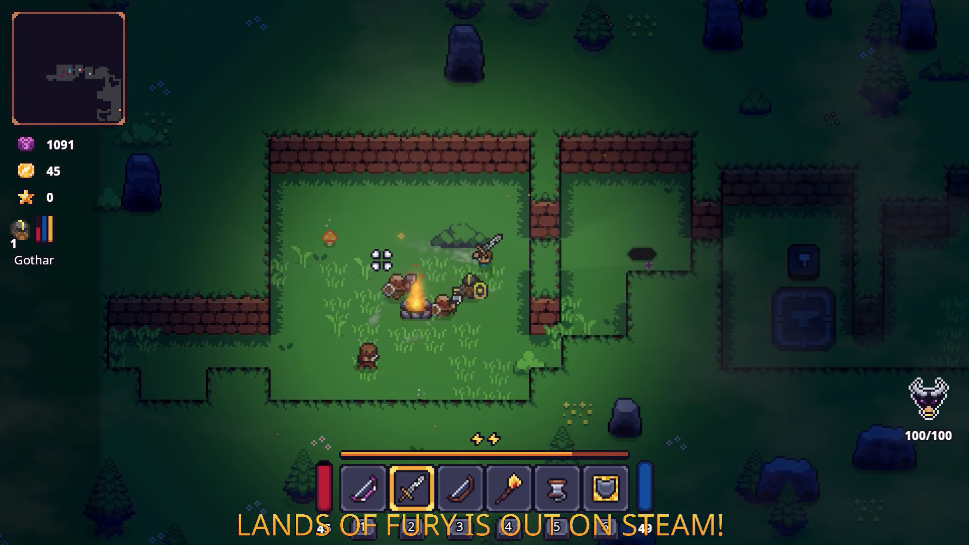
key("s")
key("a")
key("w")
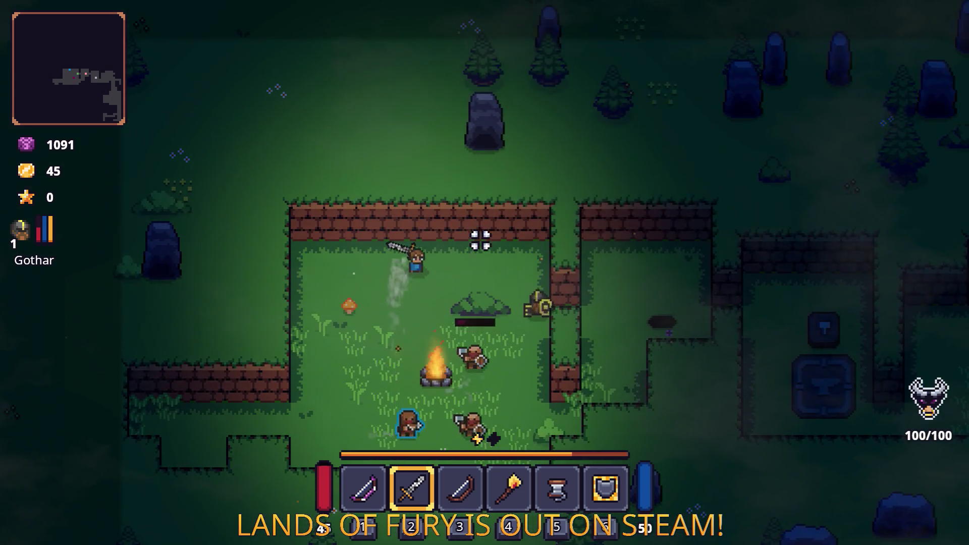
key("d")
key("s")
- Defeat the remaining enemies around the campfire with sword attacks
left_click(450, 256)
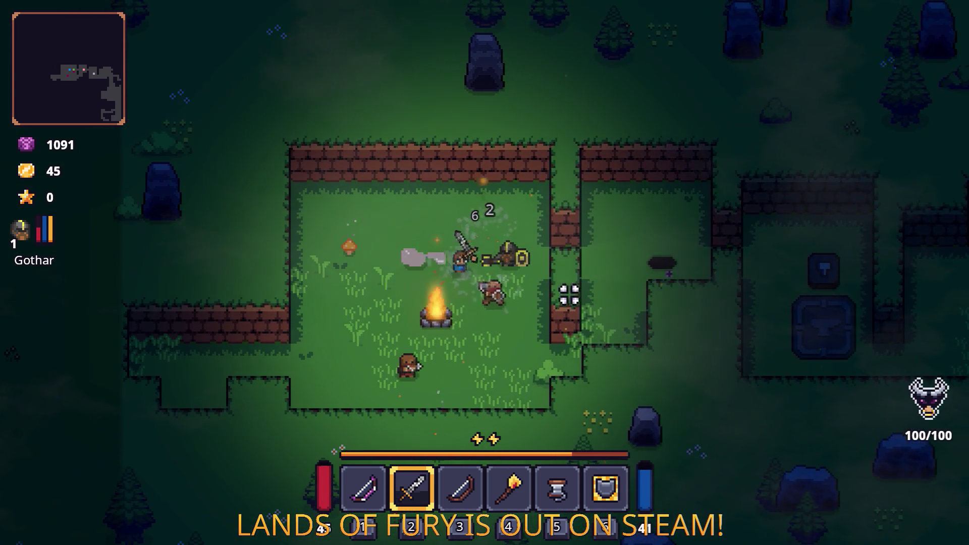
key("a")
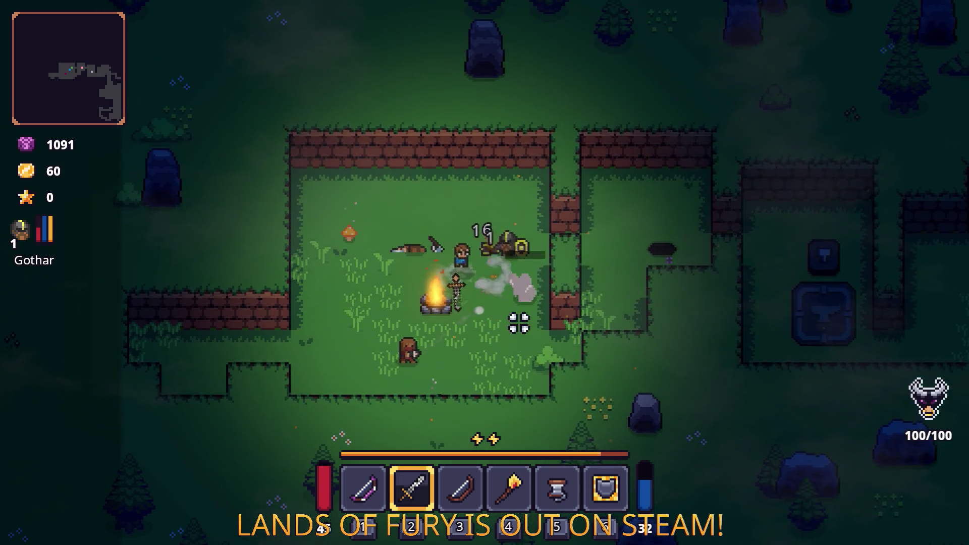
key("s")
left_click(348, 274)
left_click(530, 281)
key("w")
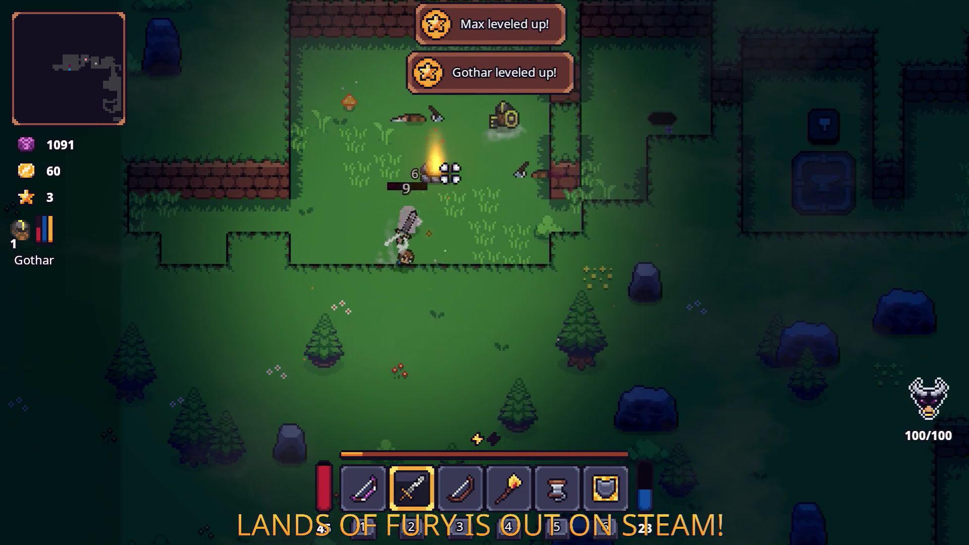
left_click(329, 206)
key("d")
- Walk past the anvil, then pause and quit the game to desktop
key("d")
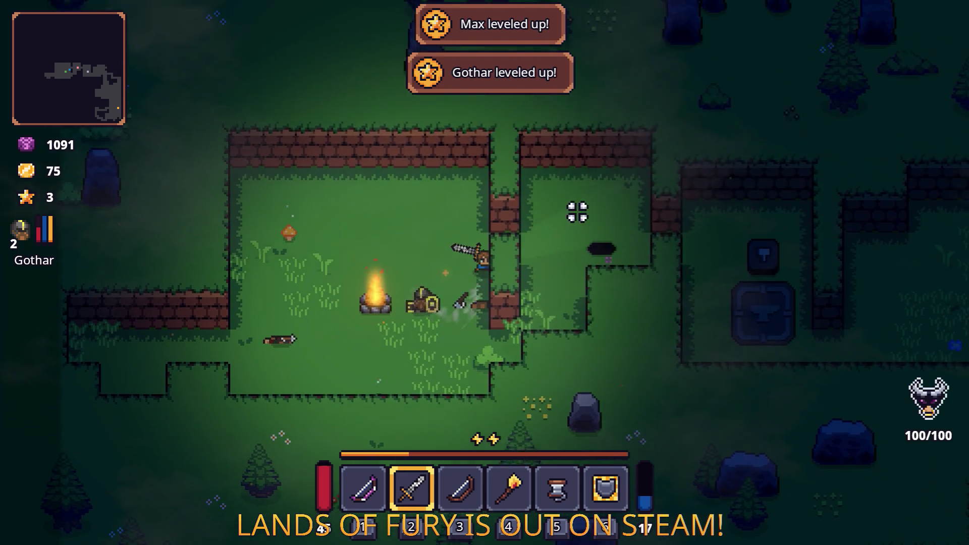
key("d")
key("w")
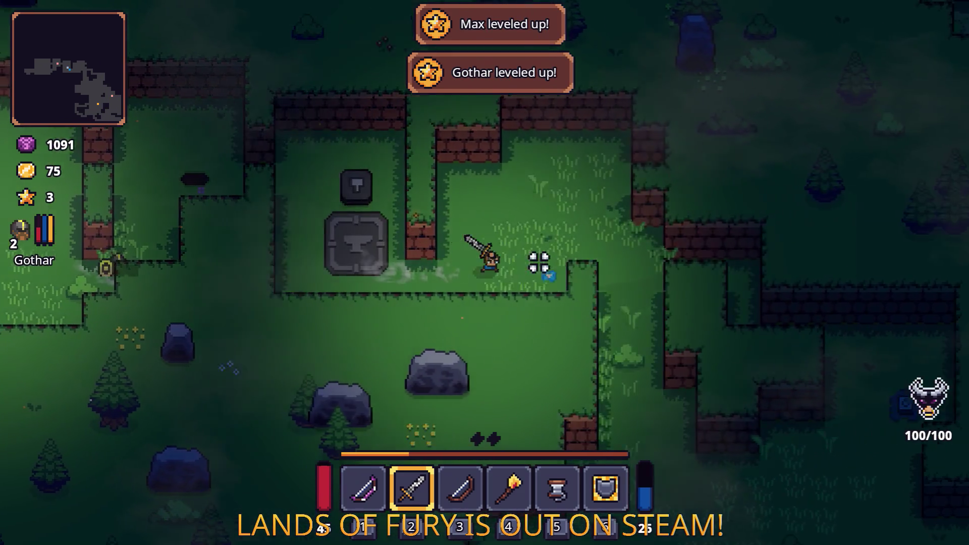
key("d")
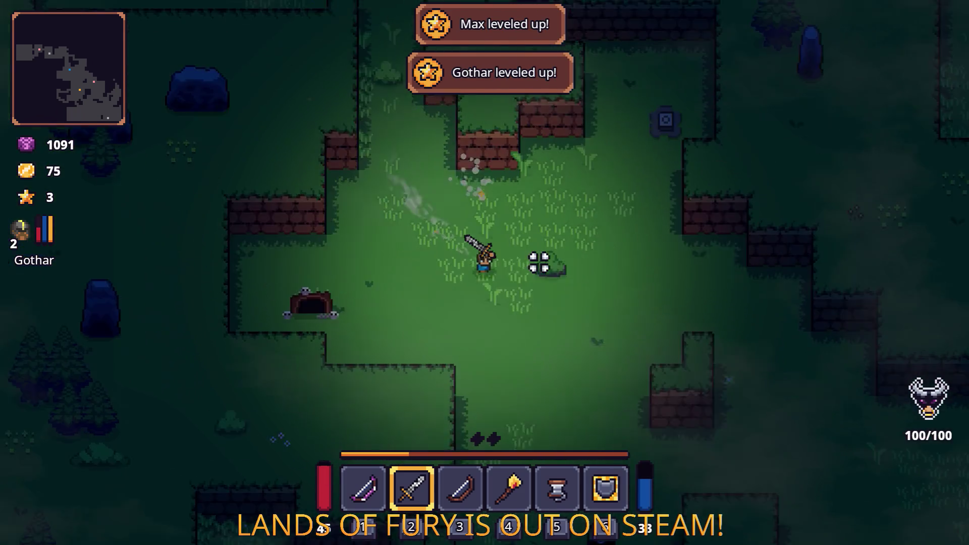
key("Escape")
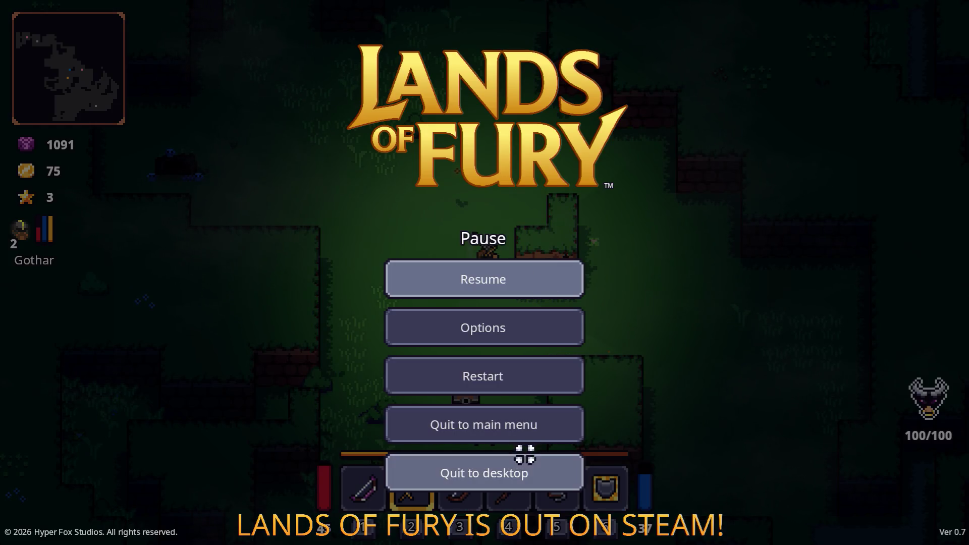
left_click(521, 467)
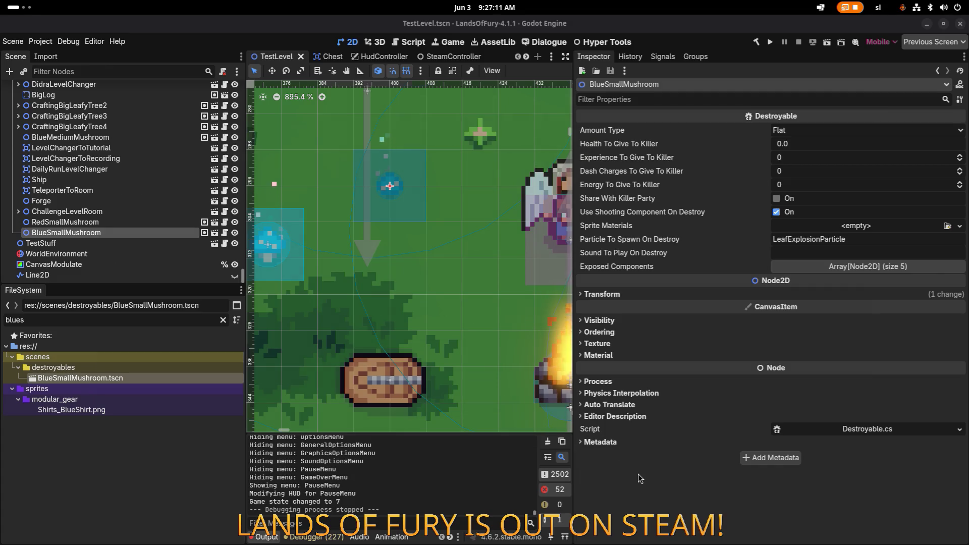
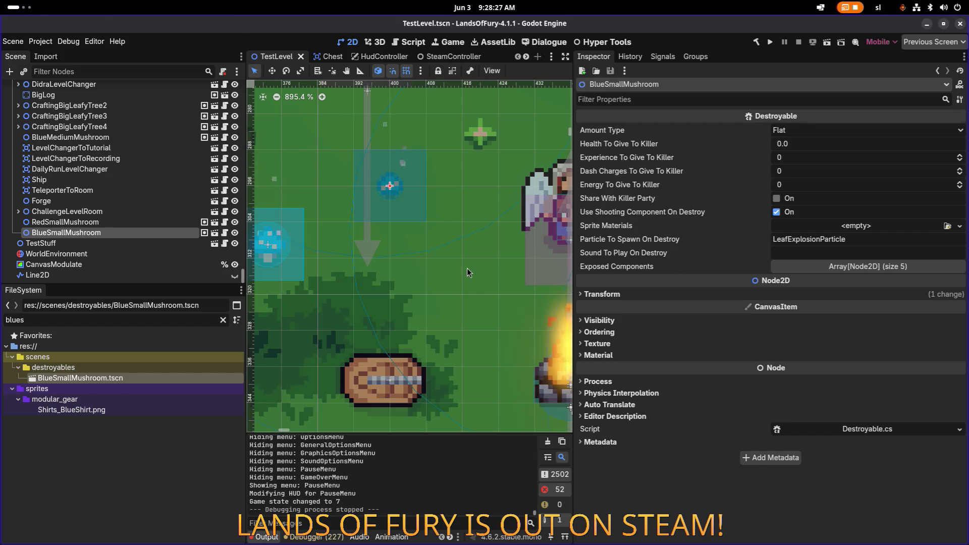
- Zoom out and pan the TestLevel map, narrowing the Inspector and scene docks to widen the viewport
scroll(469, 272, "down", 5)
left_click_drag(468, 271, 392, 266)
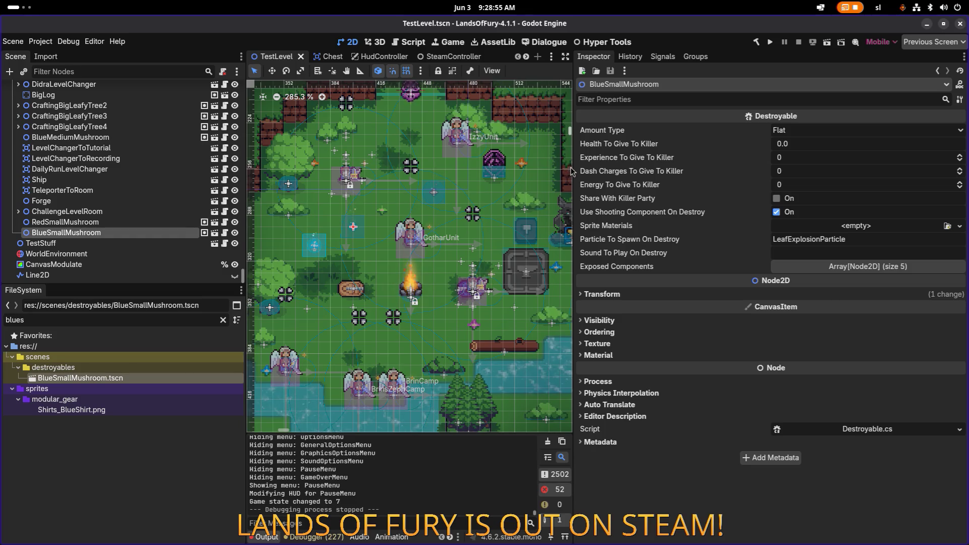
left_click_drag(572, 169, 743, 166)
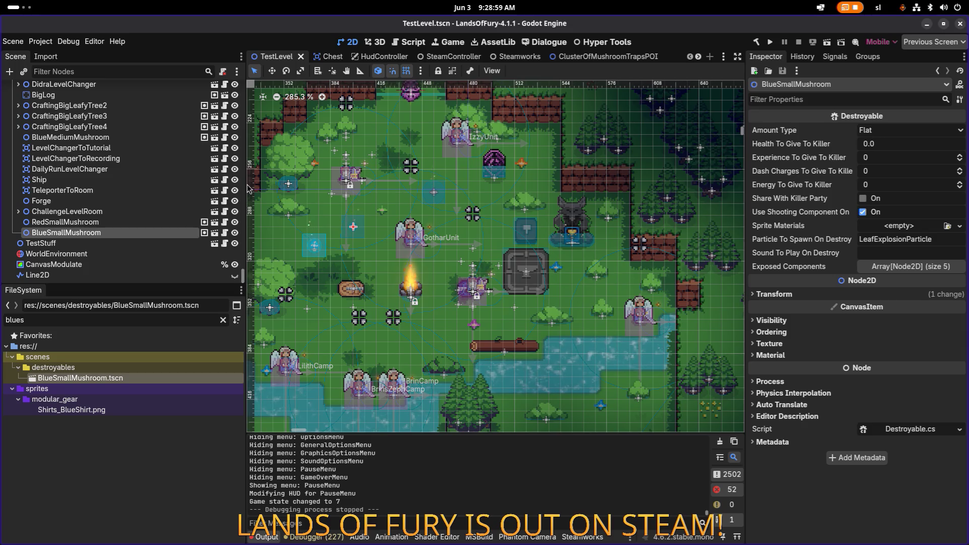
left_click_drag(237, 184, 192, 186)
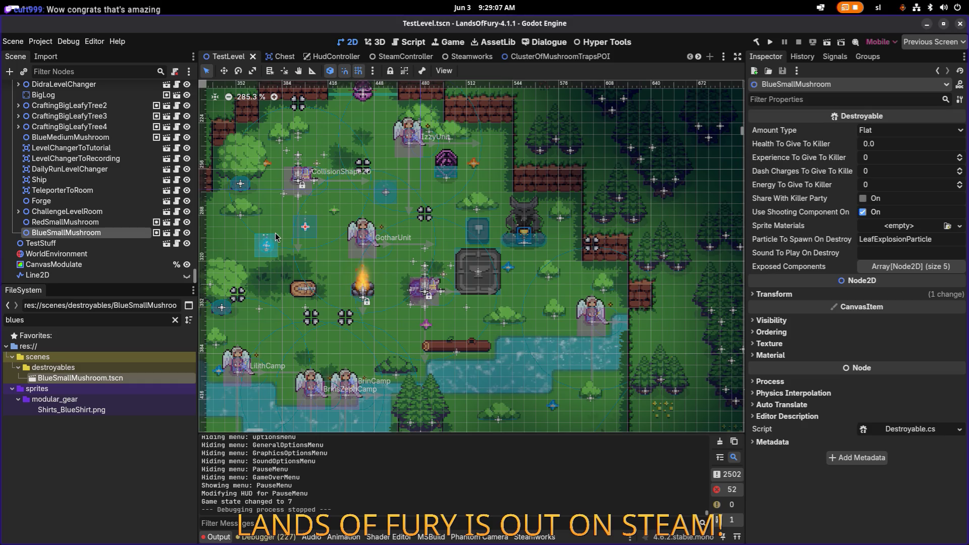
left_click_drag(355, 194, 395, 190)
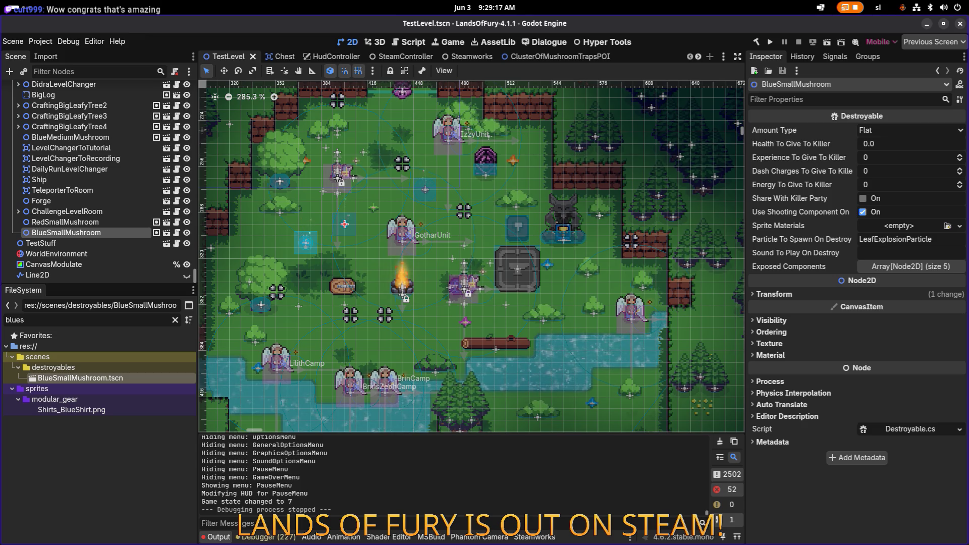
scroll(478, 263, "left", 5)
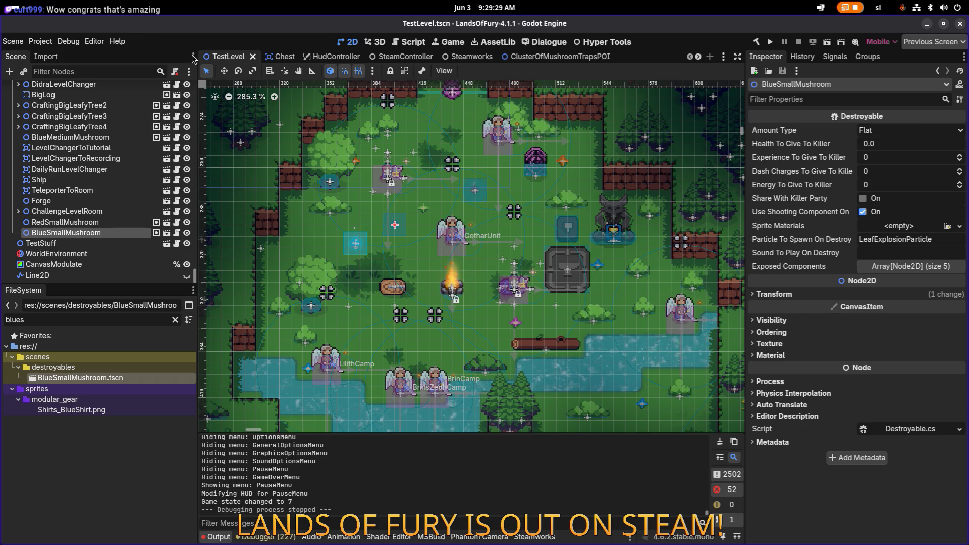
- Replace the FileSystem filter with 'mushroompo' and open RandomMushroomPOI.tscn
double_click(107, 321)
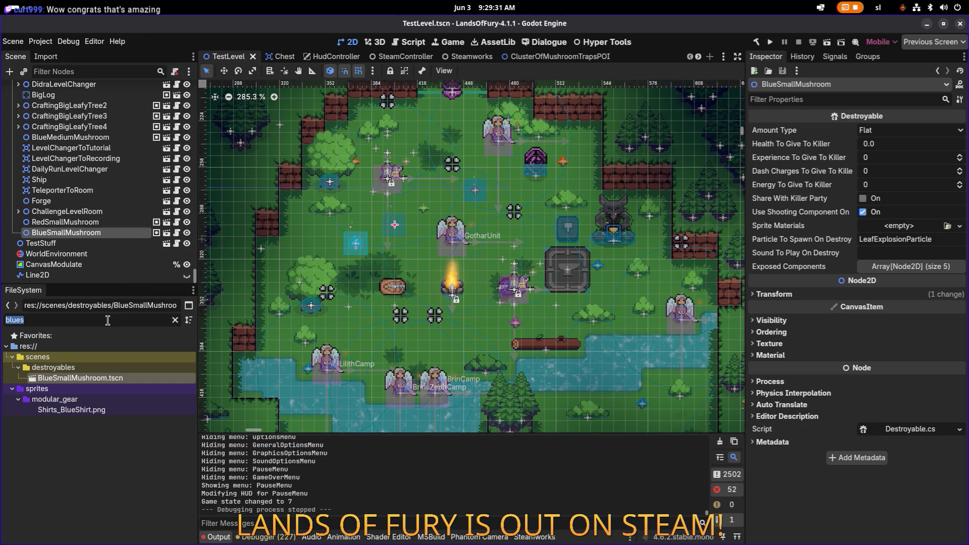
key("BackSpace")
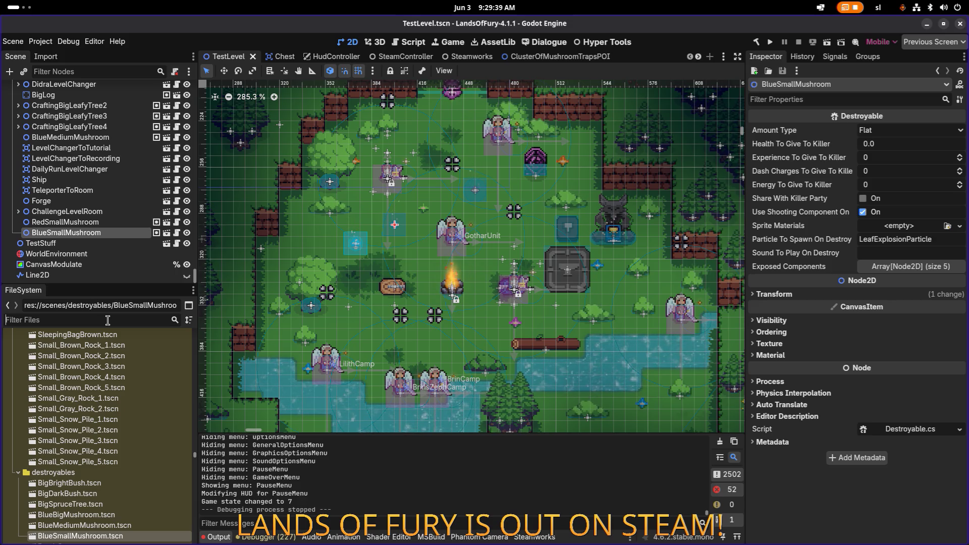
type("po")
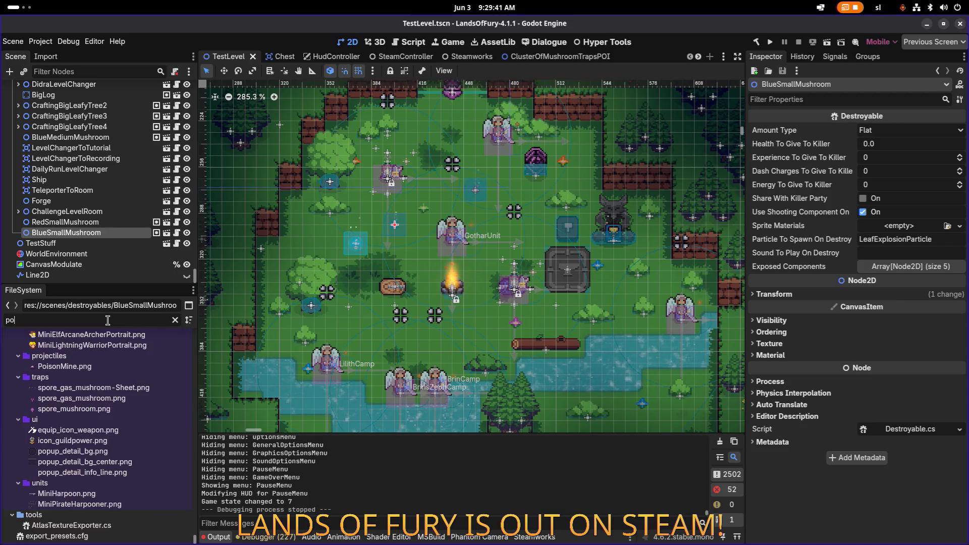
type("imushroompo")
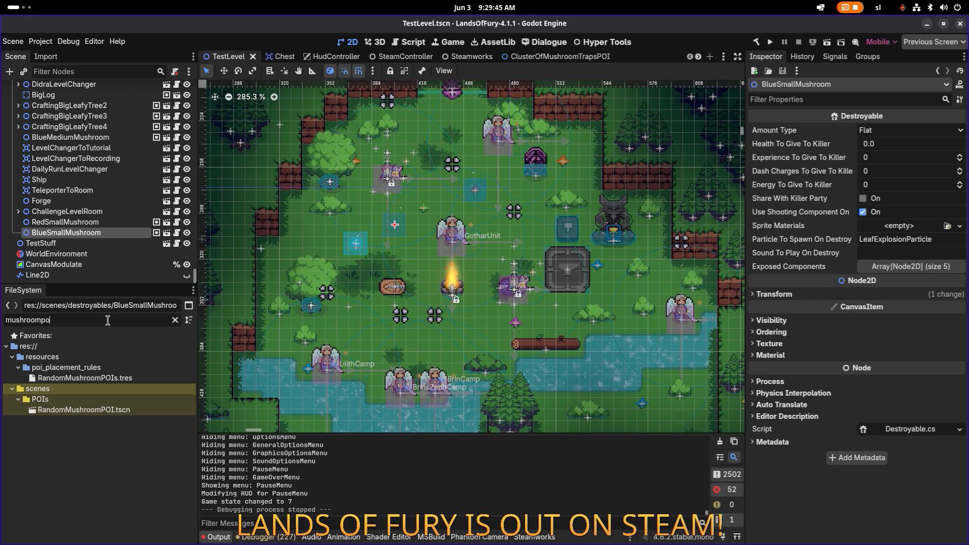
double_click(119, 410)
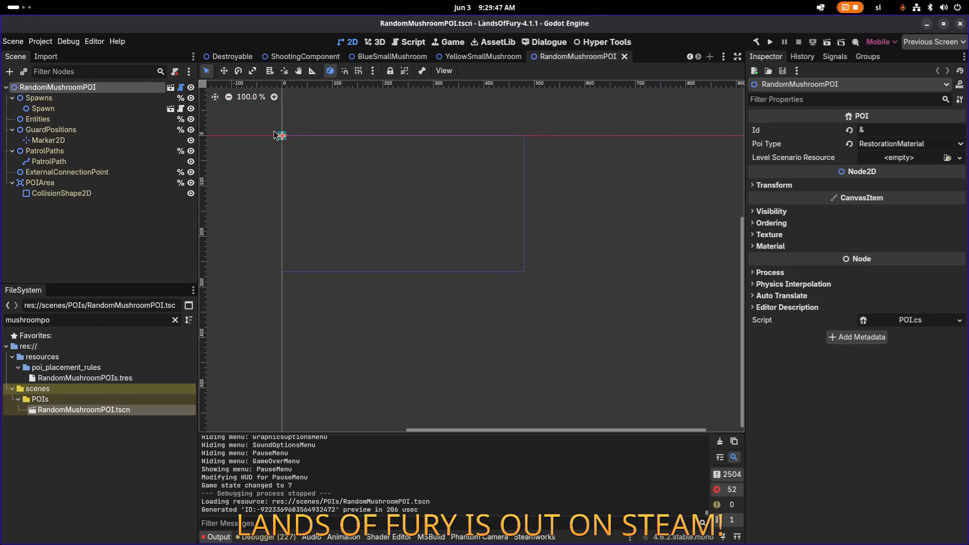
- Browse the RandomMushroomPOI scene tree through its root, Spawns and Entities nodes
left_click(118, 99)
left_click(117, 88)
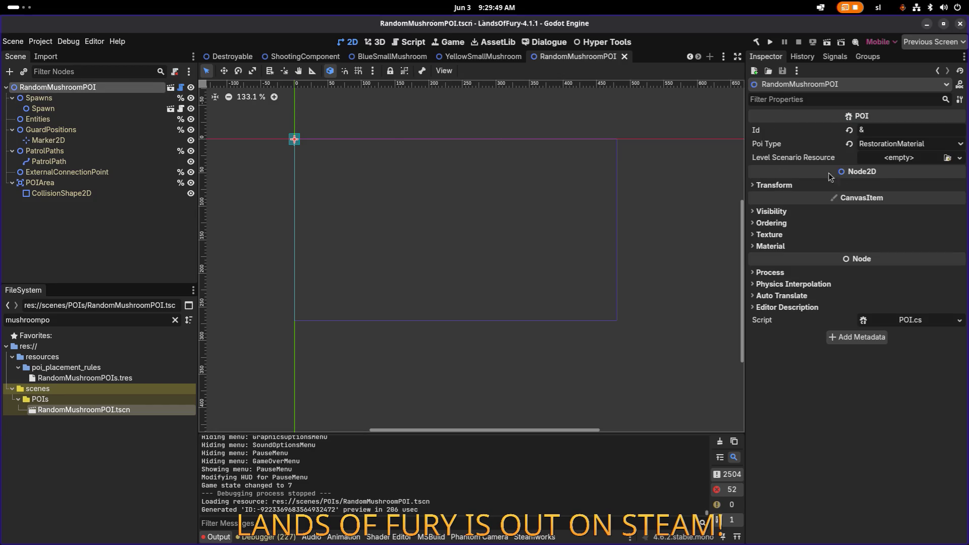
key("Down")
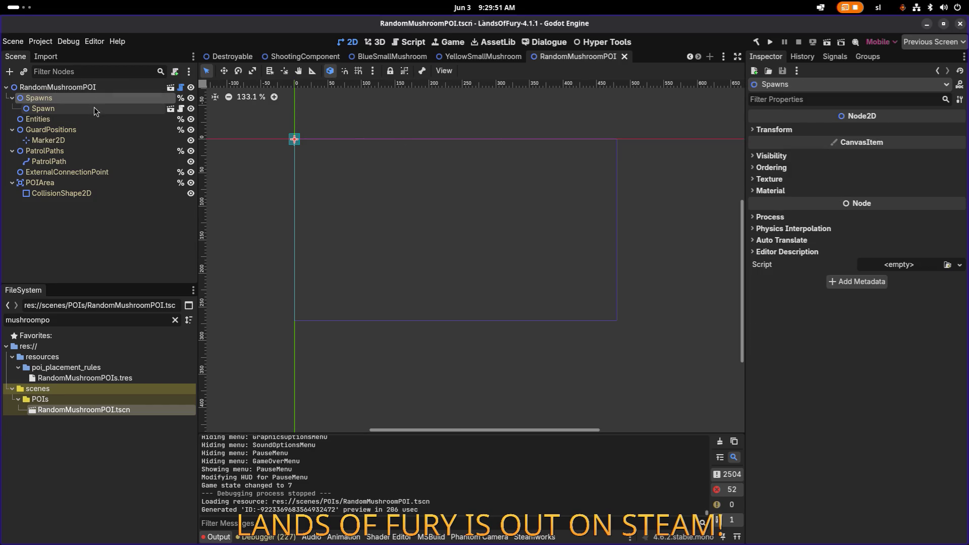
key("Down")
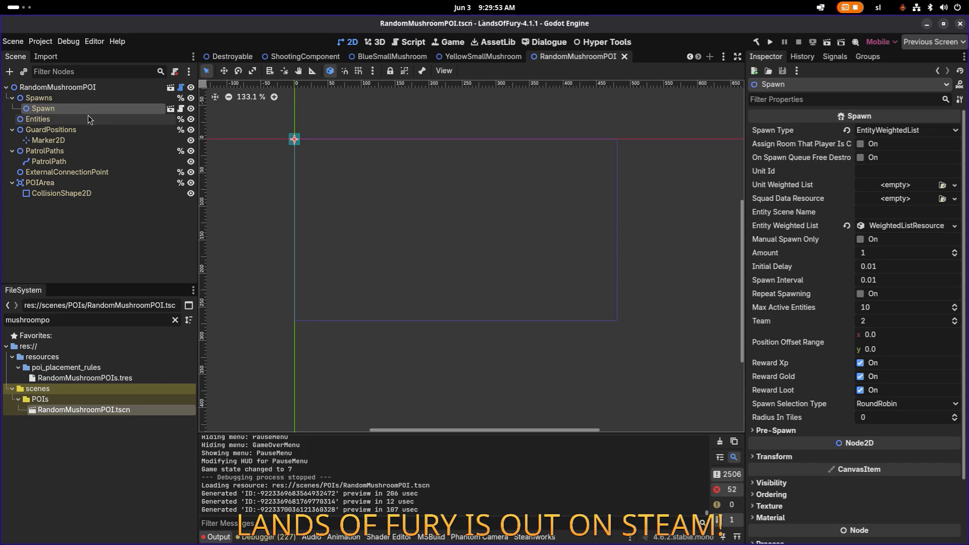
left_click(106, 121)
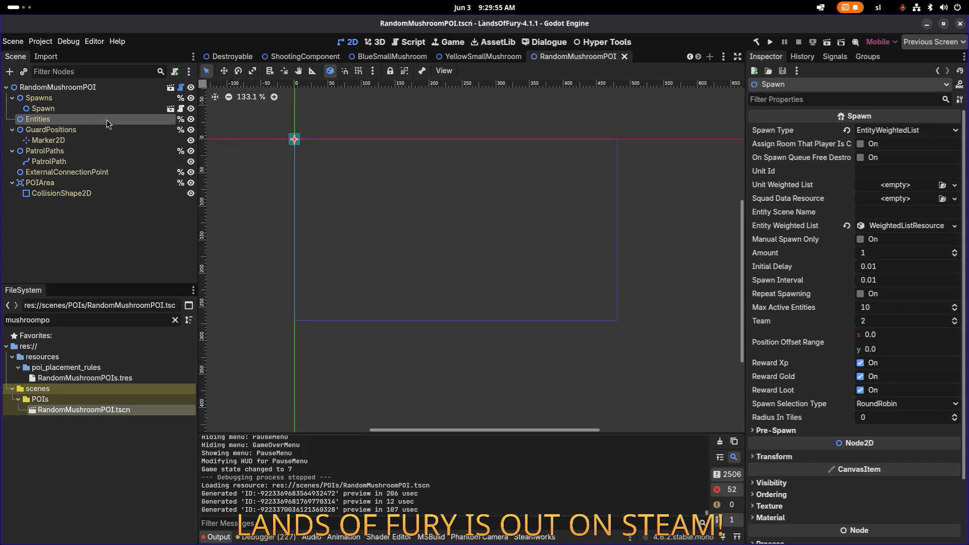
- Open RedBigMushroom, the first variant in the Spawn node's Entity Weighted List
left_click(91, 110)
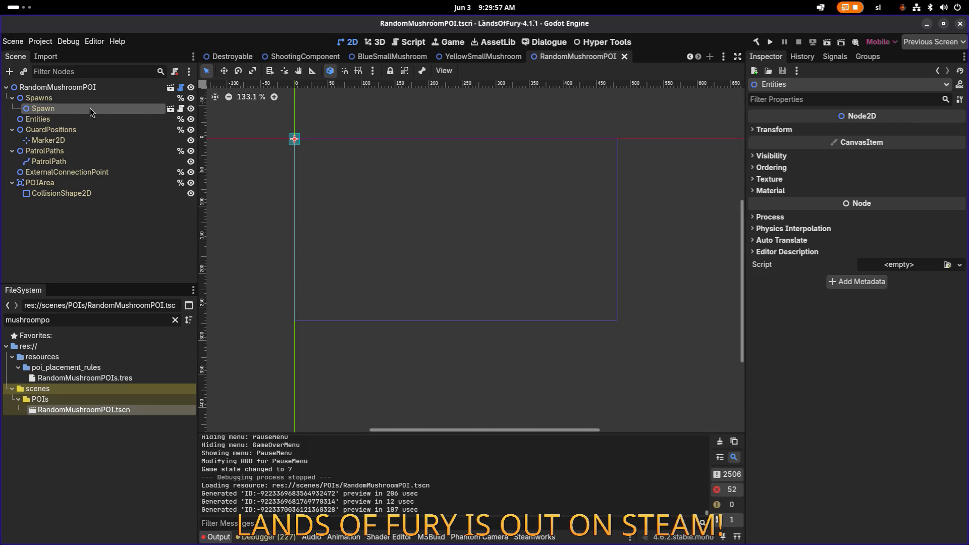
left_click(899, 227)
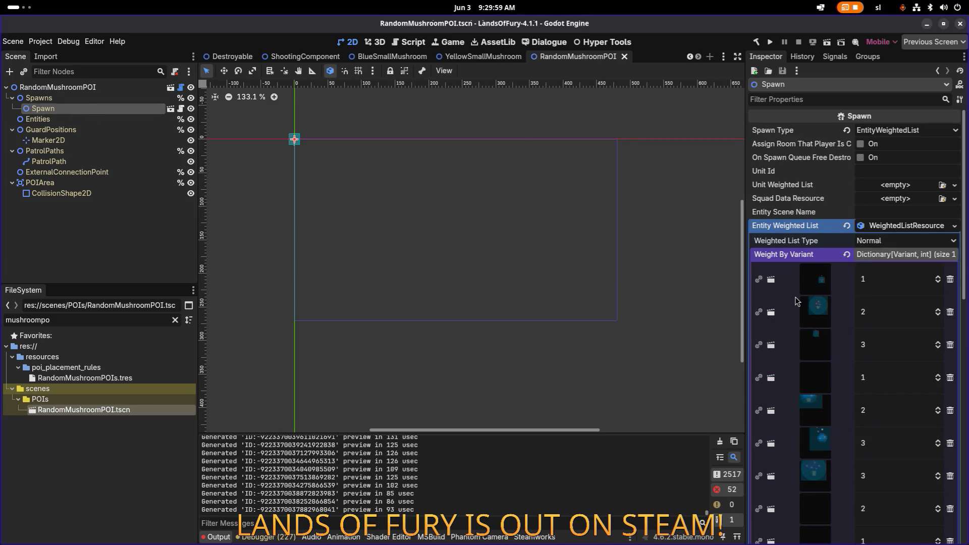
left_click(818, 285)
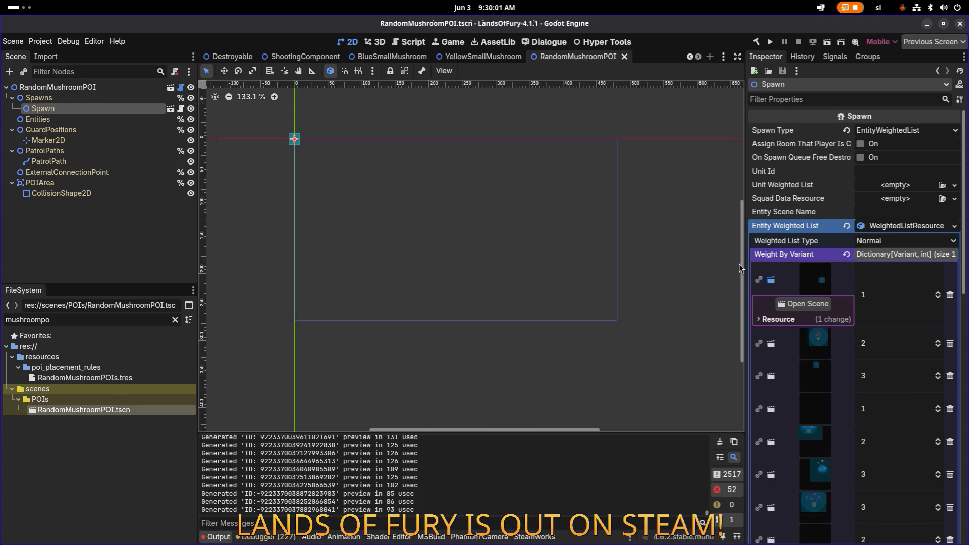
left_click(789, 305)
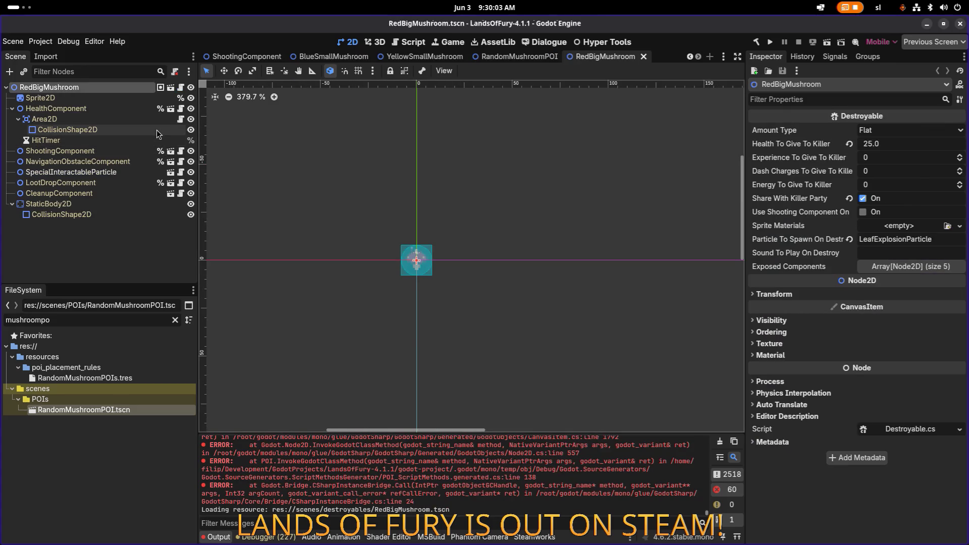
- Back in RandomMushroomPOI, open RedSmallMushroom from the third weighted spawn variant
double_click(123, 410)
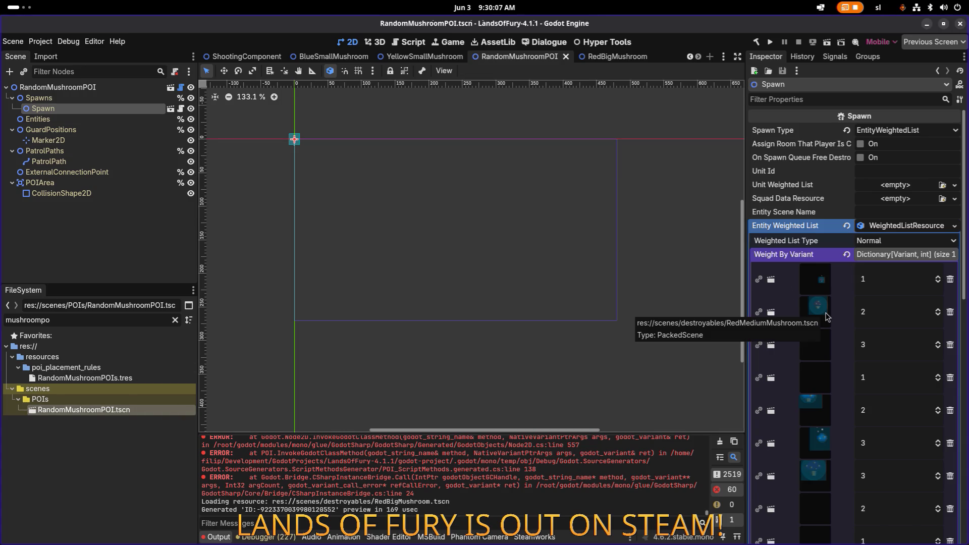
left_click(817, 349)
left_click(805, 370)
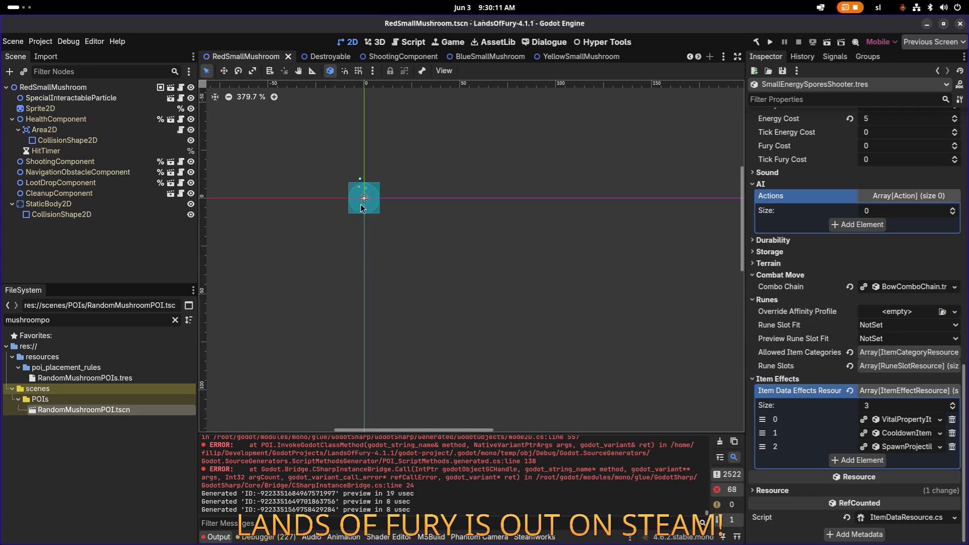
- Inspect RedSmallMushroom's ShootingComponent, HealthComponent and root node properties
scroll(393, 206, "up", 5)
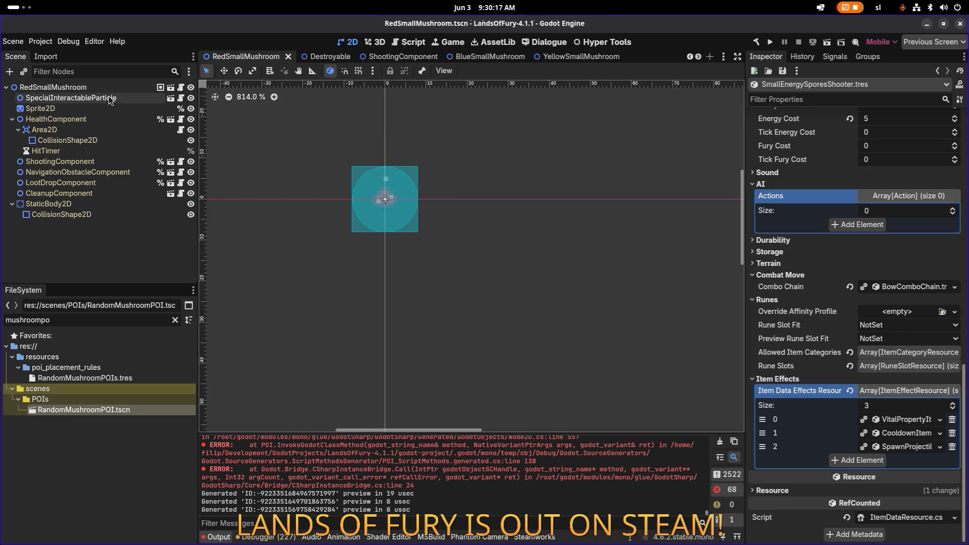
left_click(98, 163)
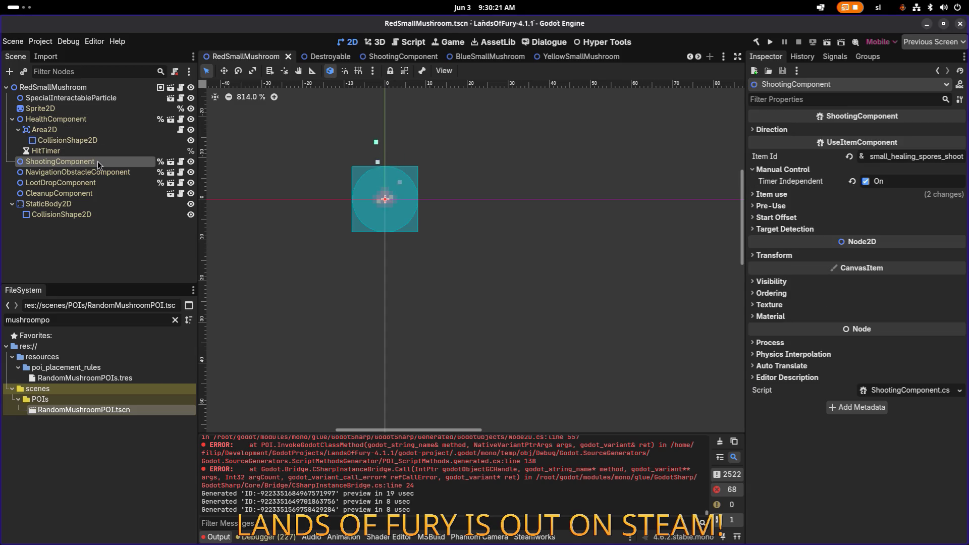
left_click(97, 120)
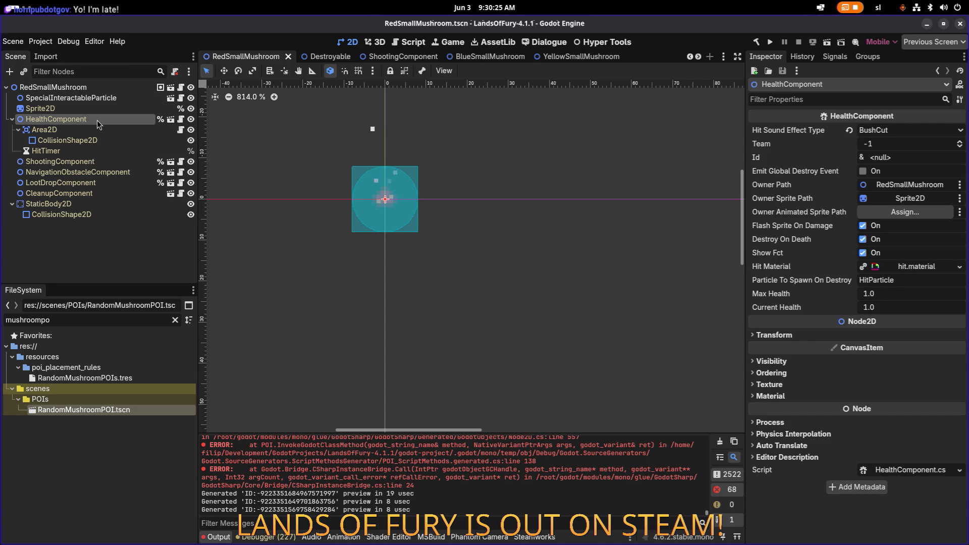
left_click(98, 87)
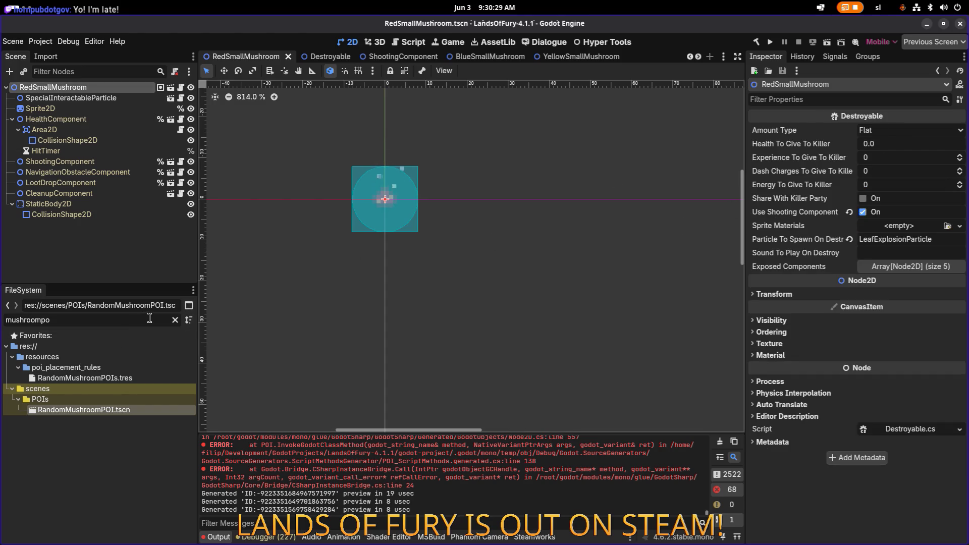
- Clear the 'mushroompo' file filter and run the Lands of Fury project
left_click(176, 319)
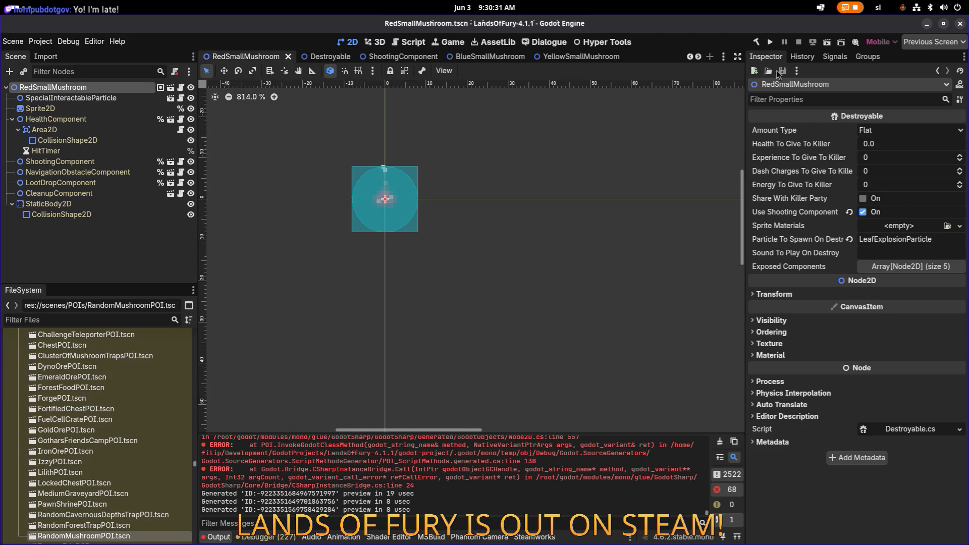
left_click(770, 43)
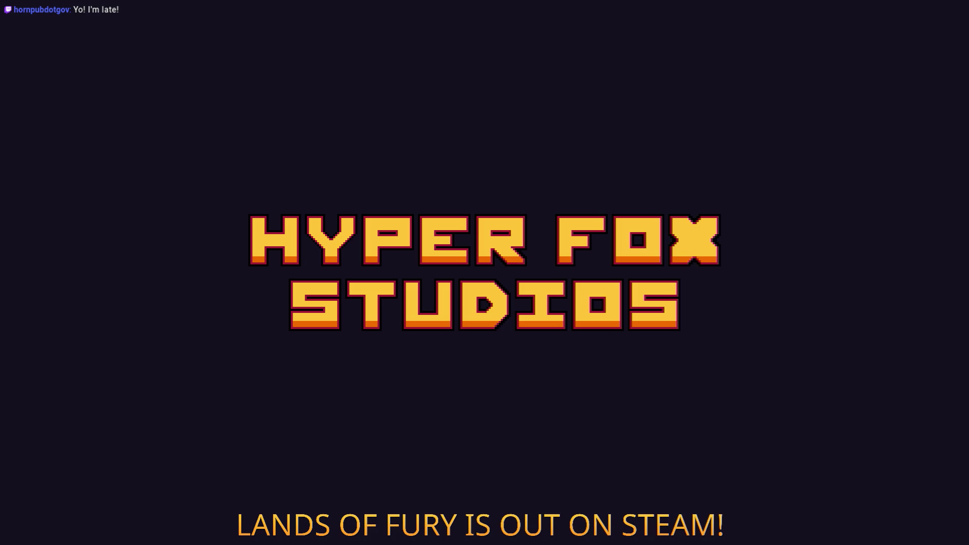
key("alt+Tab")
key("alt+Tab")
key("alt+Tab")
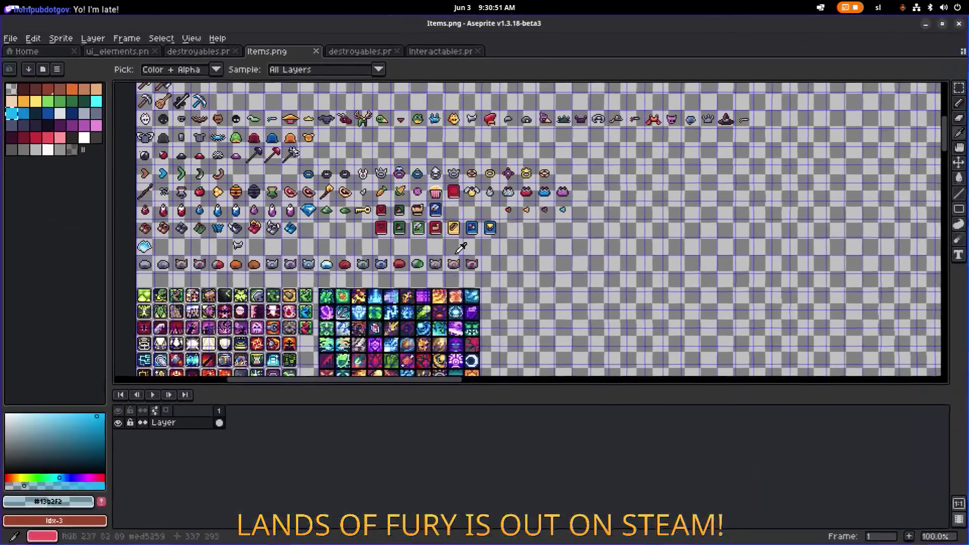
scroll(472, 192, "up", 2)
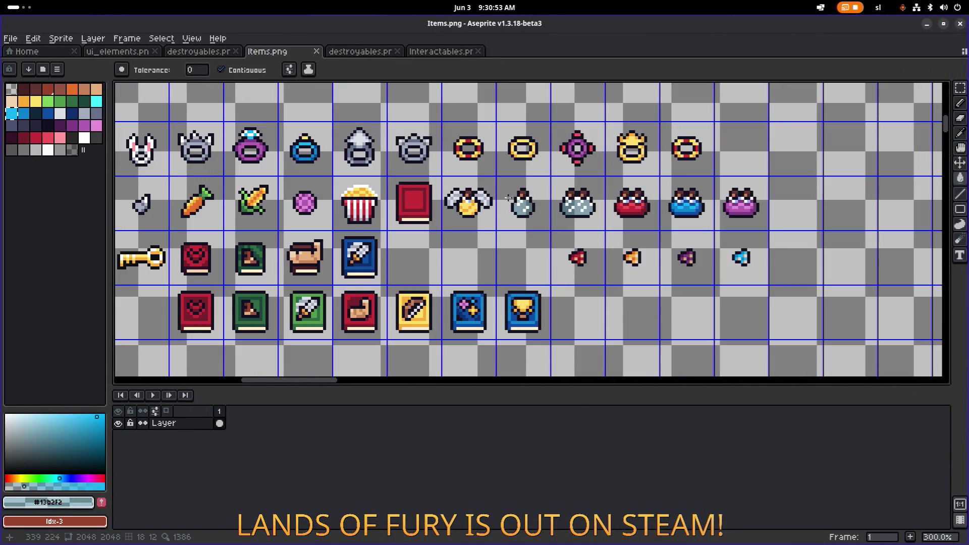
scroll(445, 204, "up", 4)
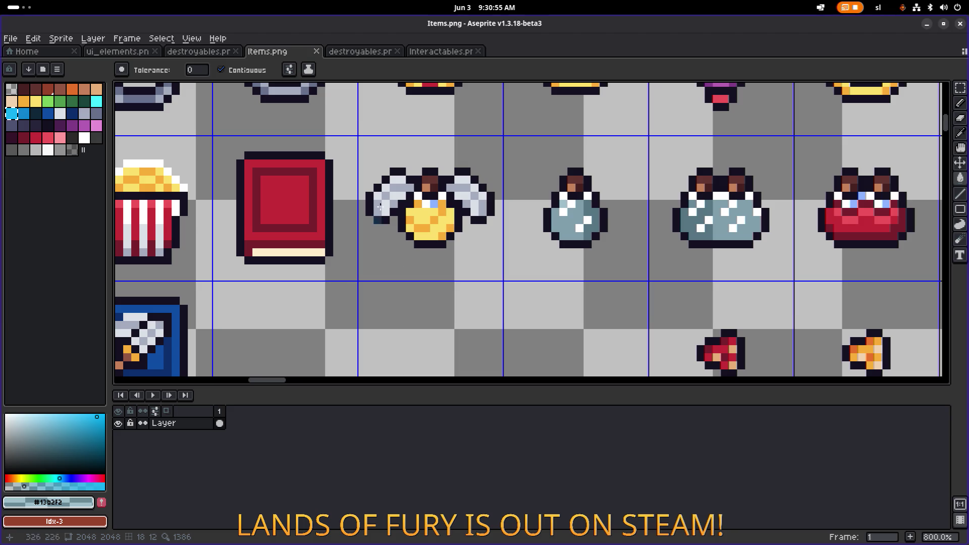
scroll(395, 202, "down", 2)
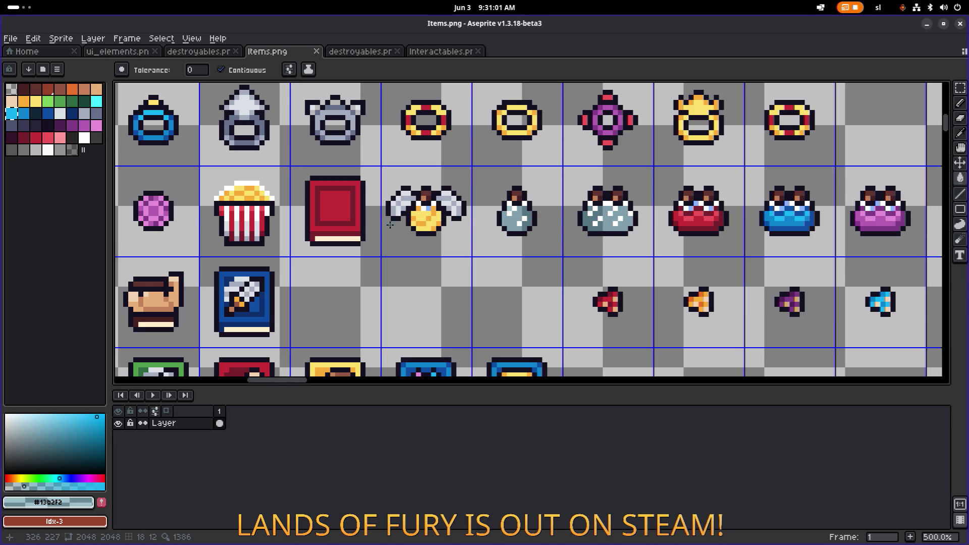
scroll(445, 221, "right", 5)
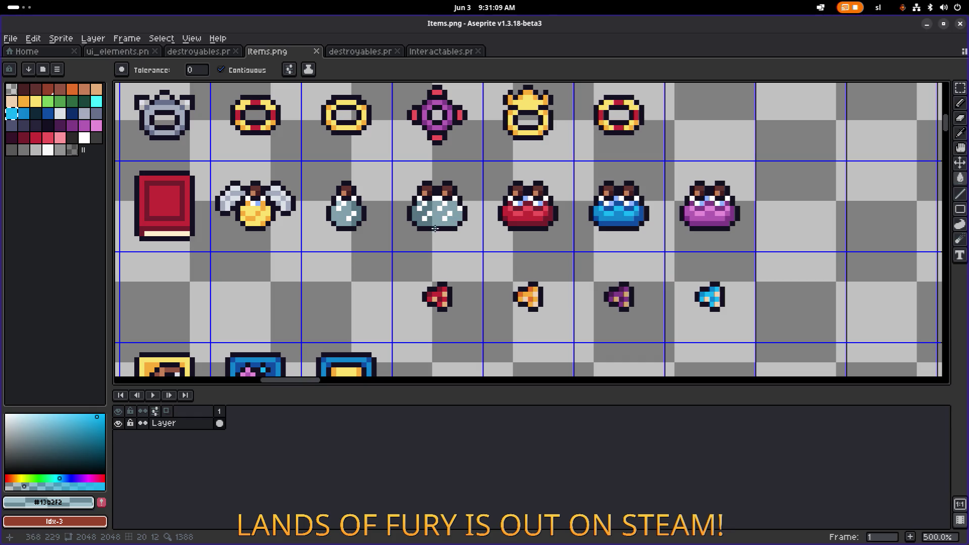
scroll(511, 275, "down", 1)
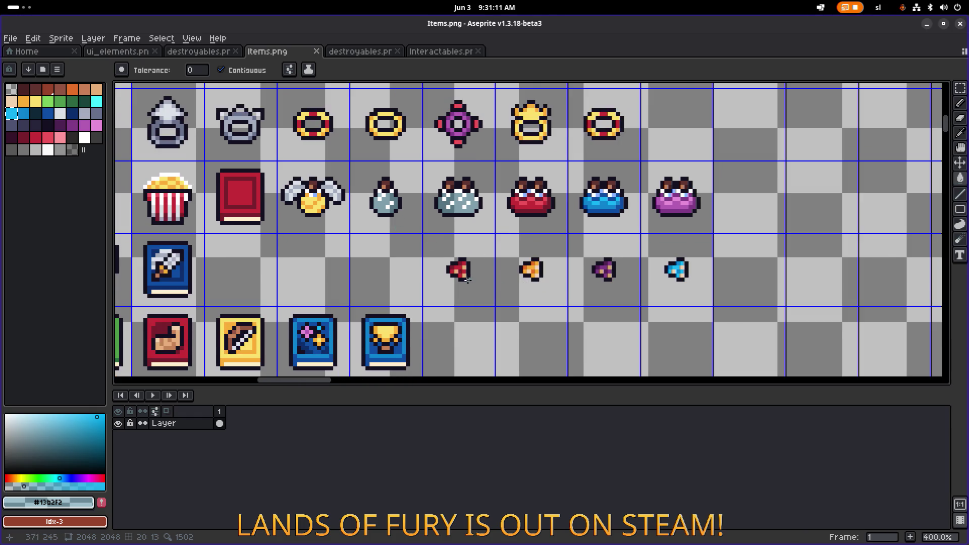
scroll(468, 281, "up", 1)
left_click_drag(476, 273, 377, 263)
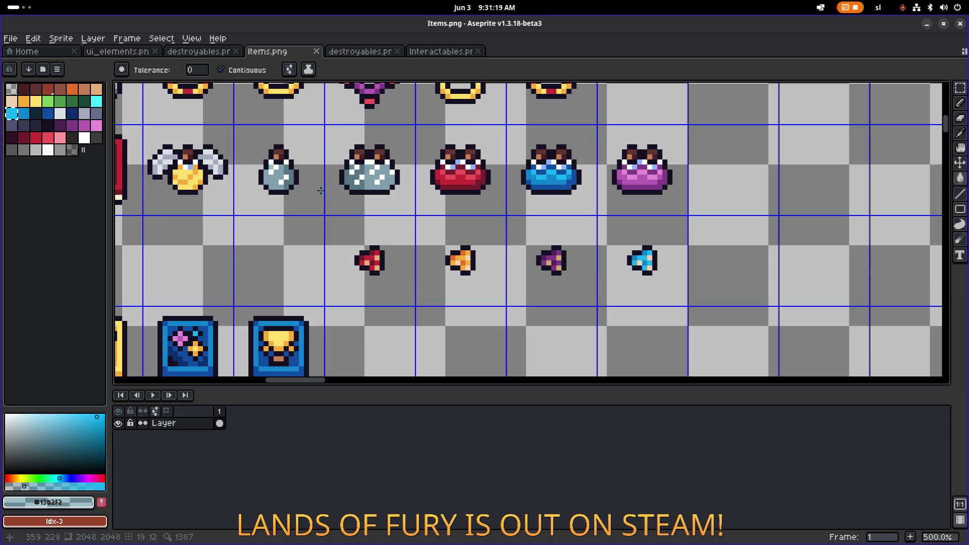
scroll(433, 223, "down", 2)
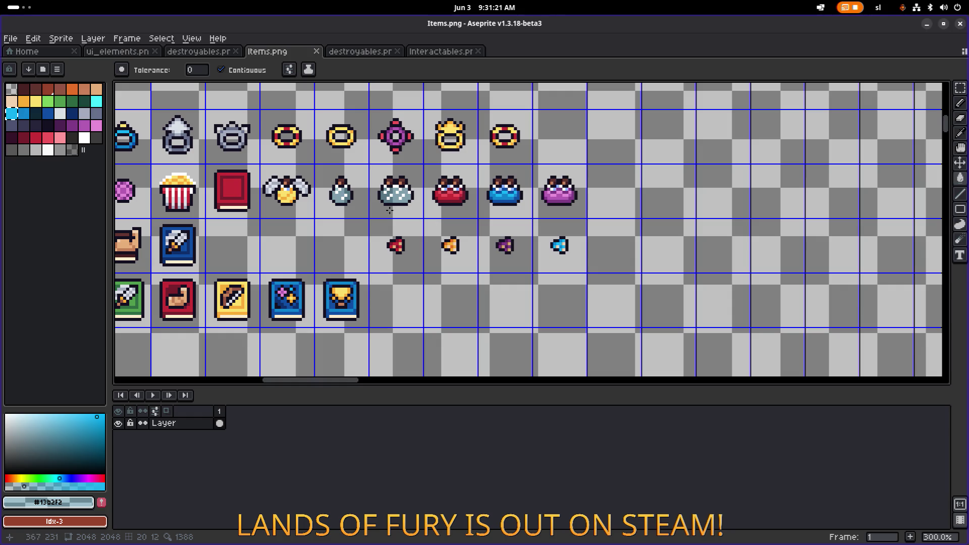
scroll(376, 204, "up", 3)
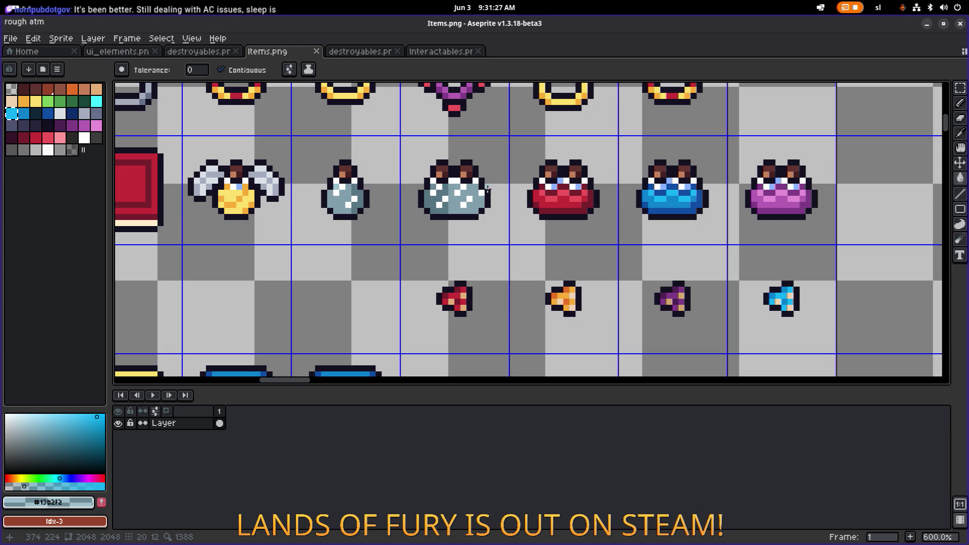
scroll(406, 195, "up", 1)
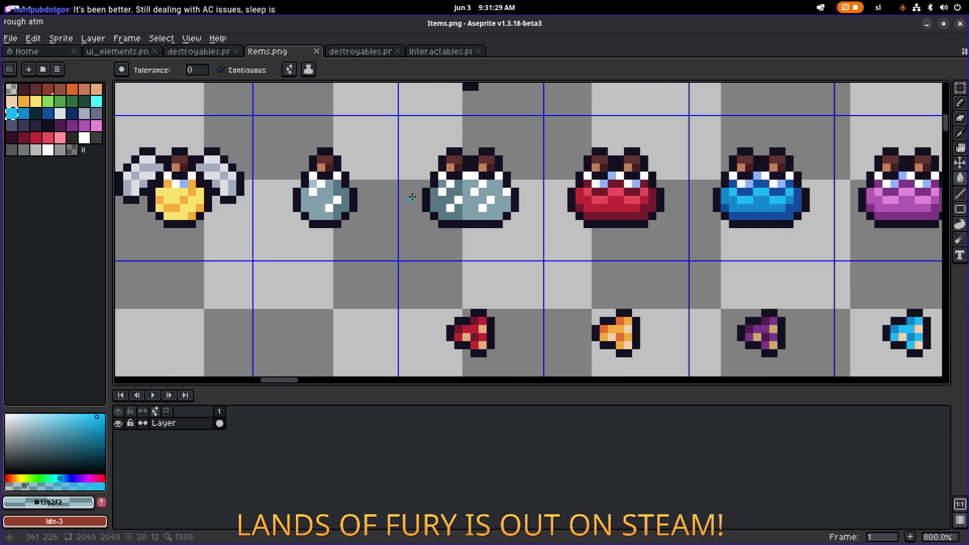
scroll(413, 197, "down", 1)
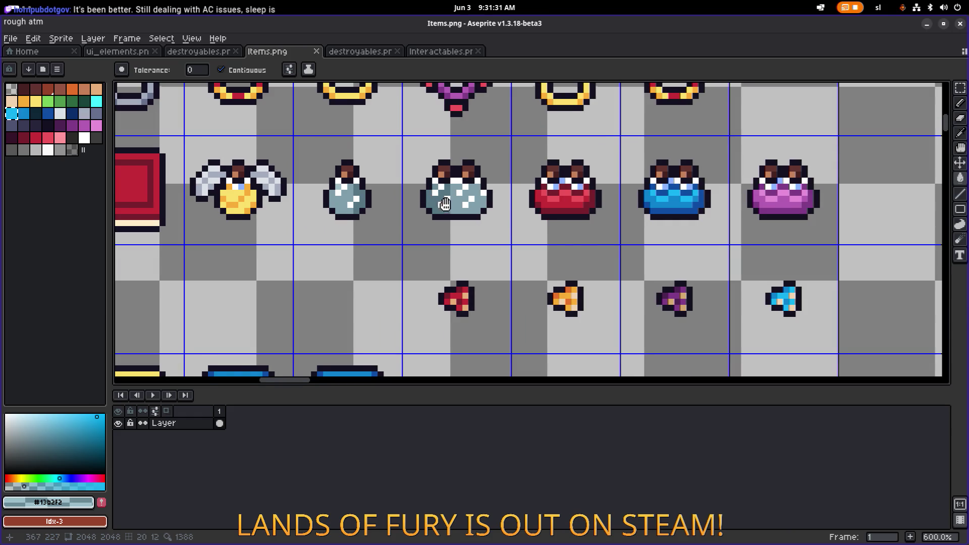
left_click_drag(445, 204, 497, 194)
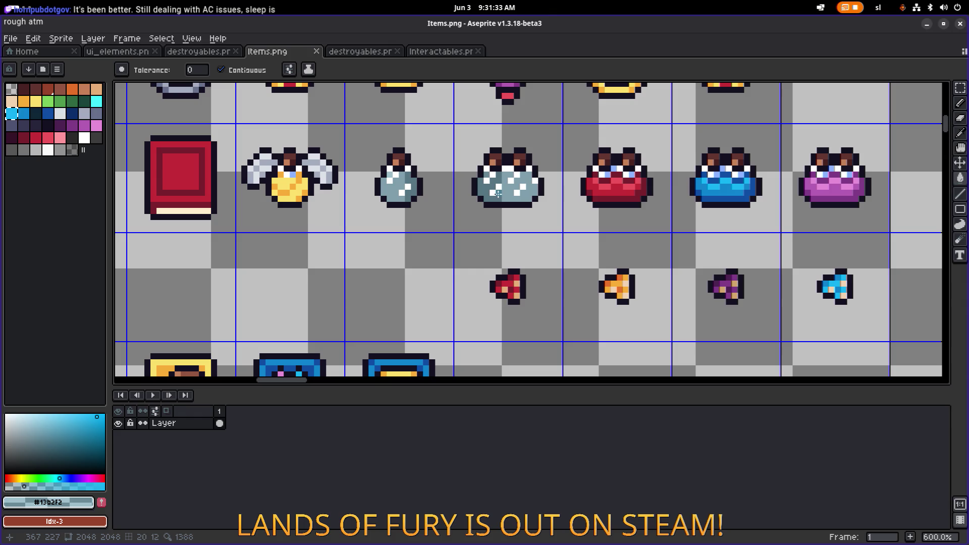
scroll(461, 199, "down", 4)
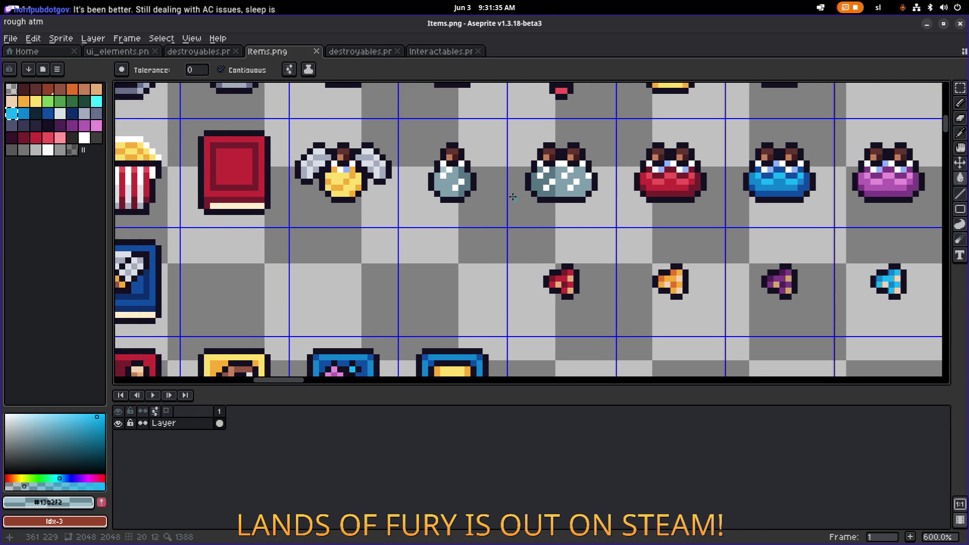
scroll(473, 211, "down", 1)
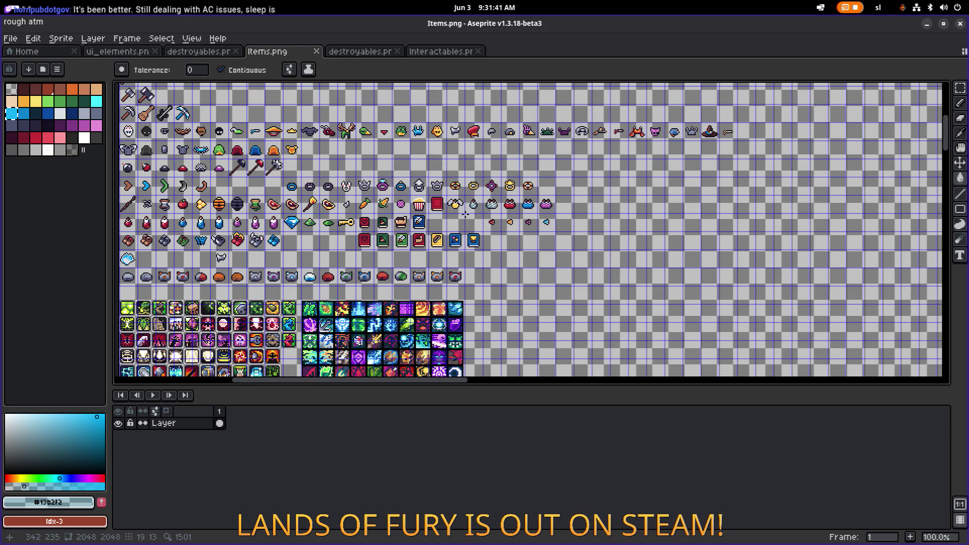
scroll(465, 214, "up", 2)
scroll(397, 178, "right", 3)
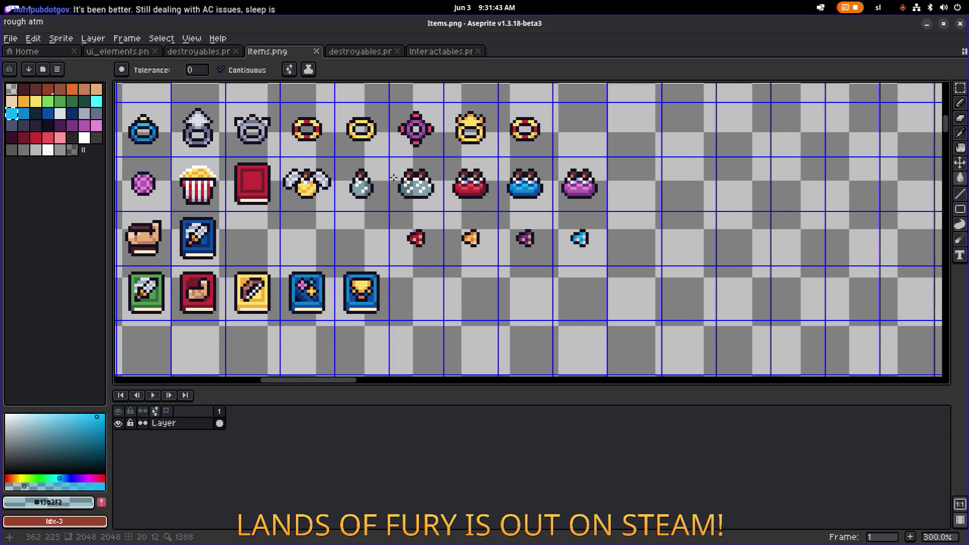
scroll(389, 177, "left", 2)
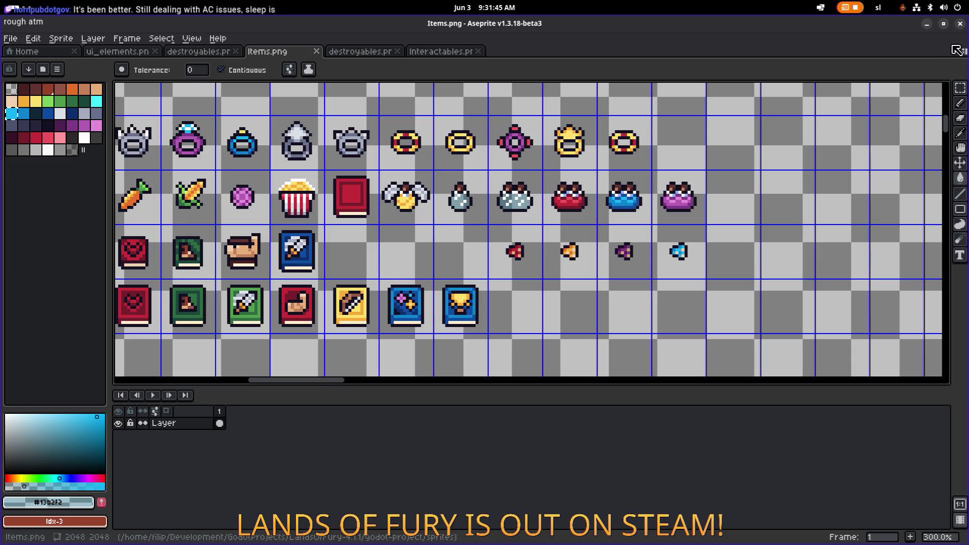
left_click(928, 26)
- Start the game on the first saved profile and walk around the glade, swinging the sword
left_click(552, 274)
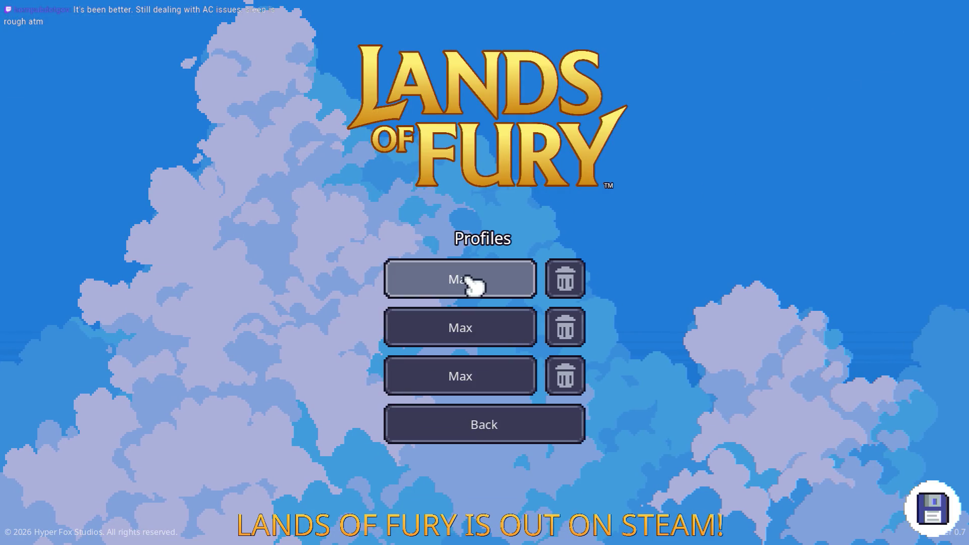
left_click(472, 281)
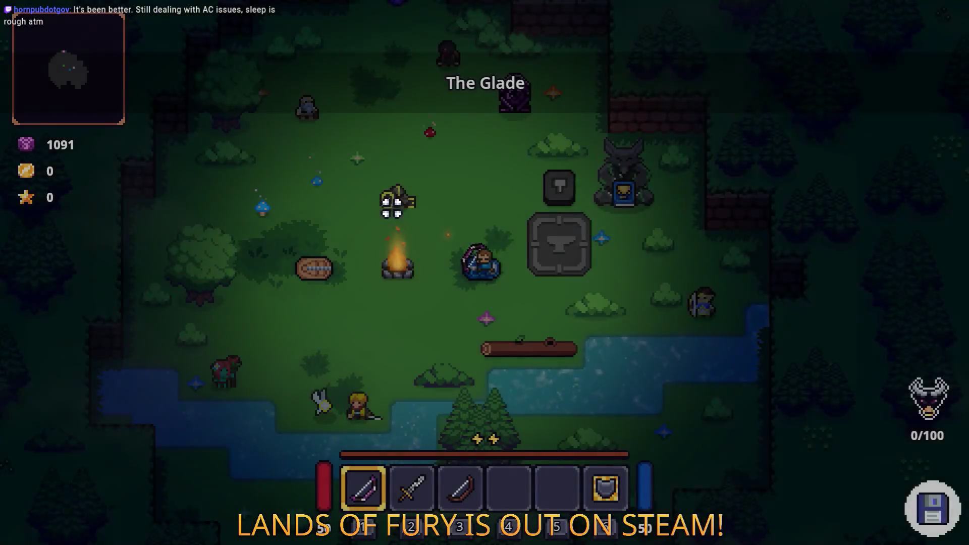
key("w+a")
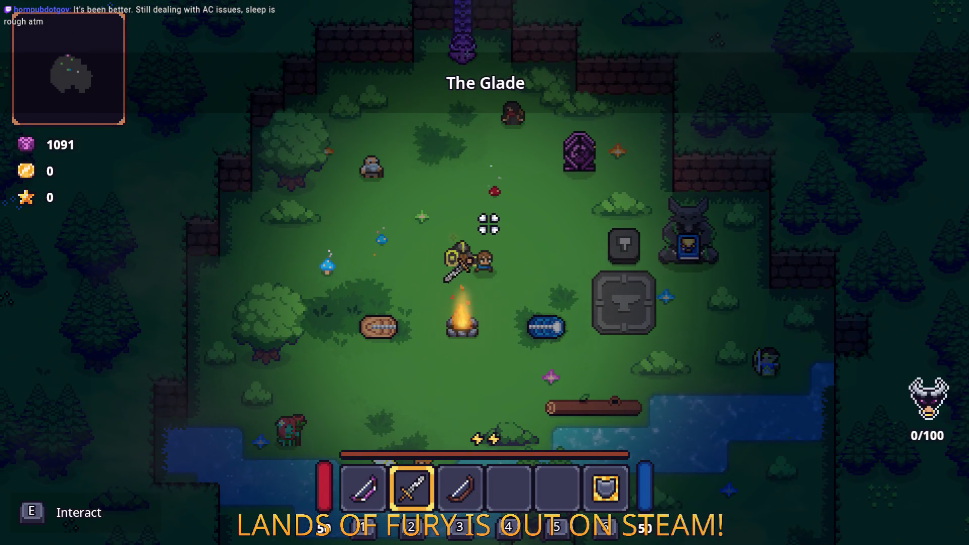
key("w+a")
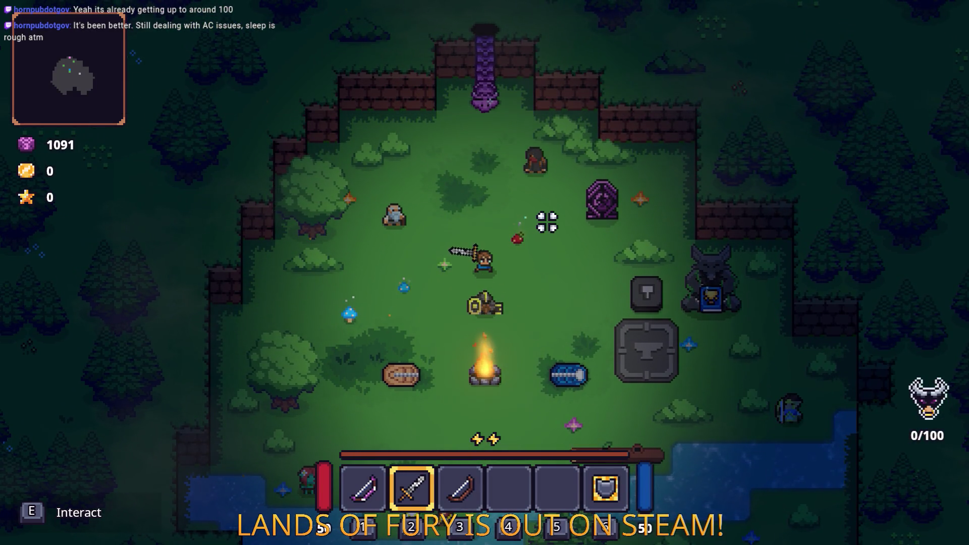
key("w+d")
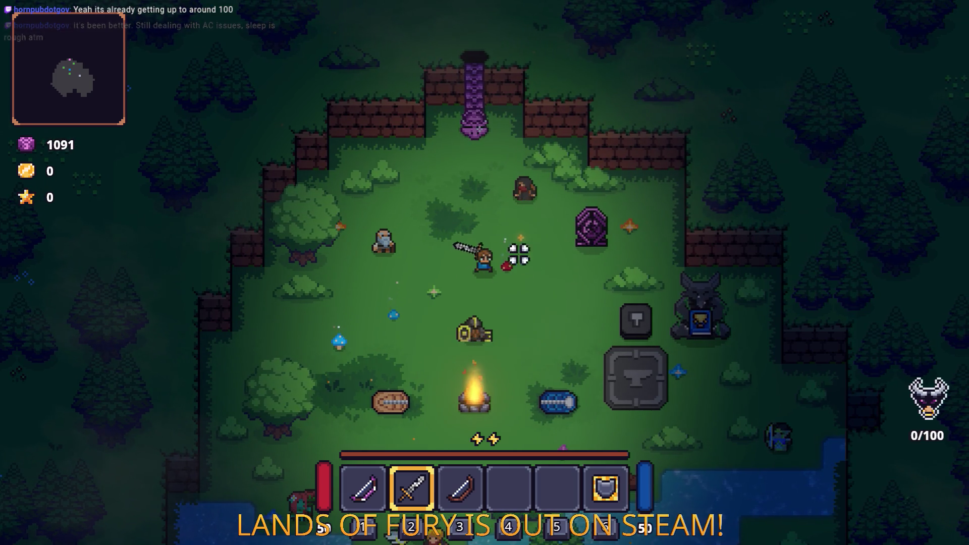
left_click(623, 225)
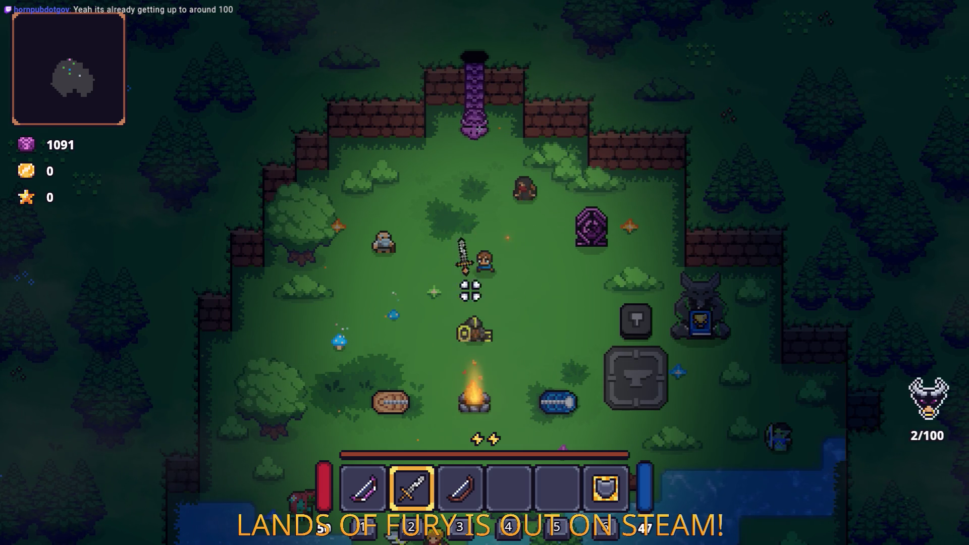
left_click(529, 242)
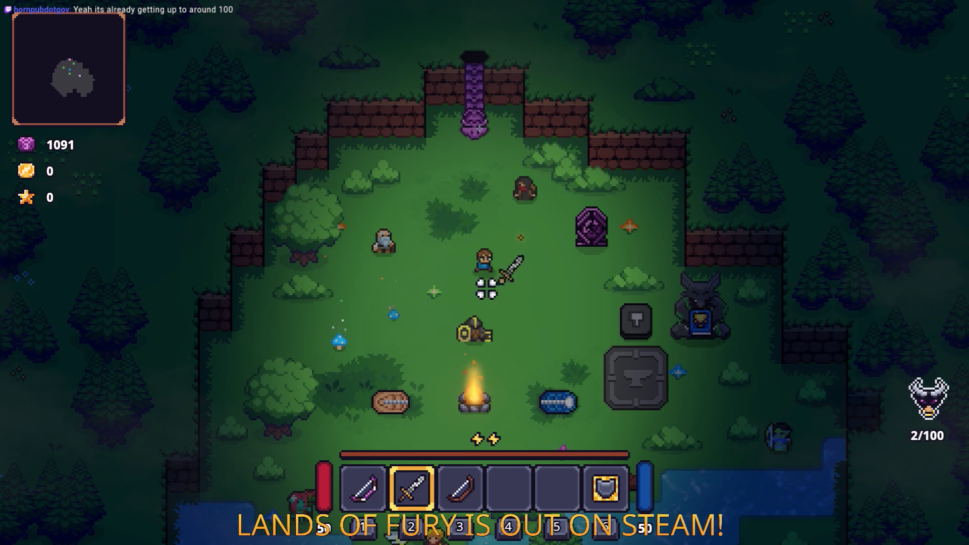
key("a")
key("s")
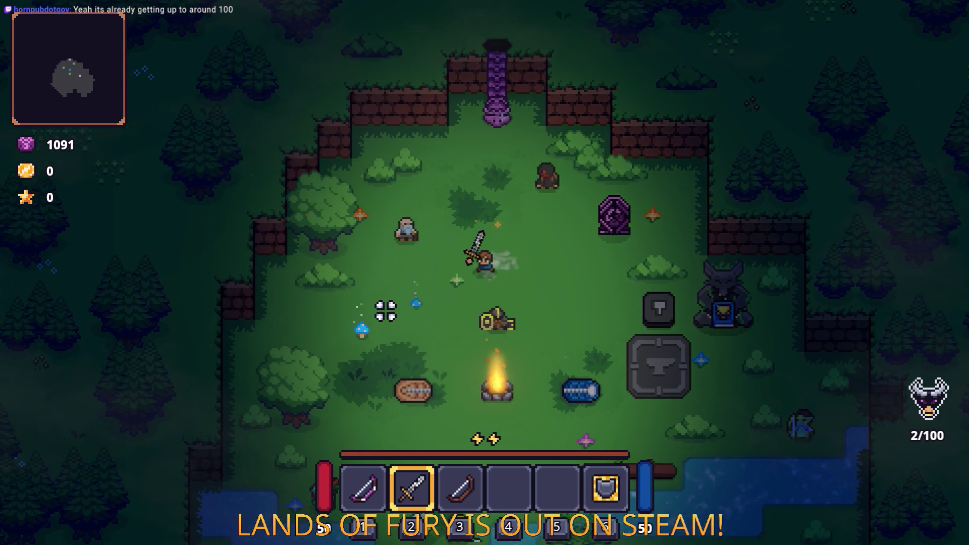
key("a")
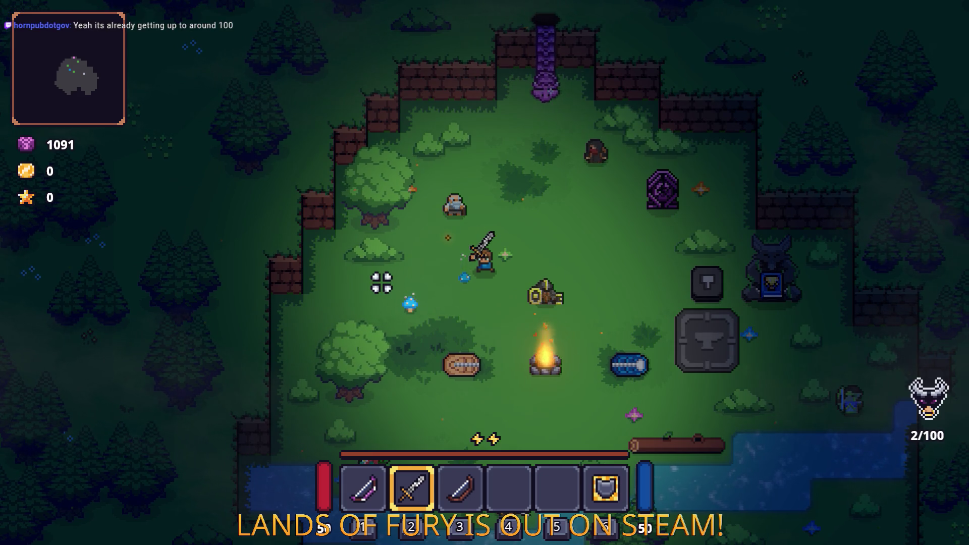
key("d")
key("a")
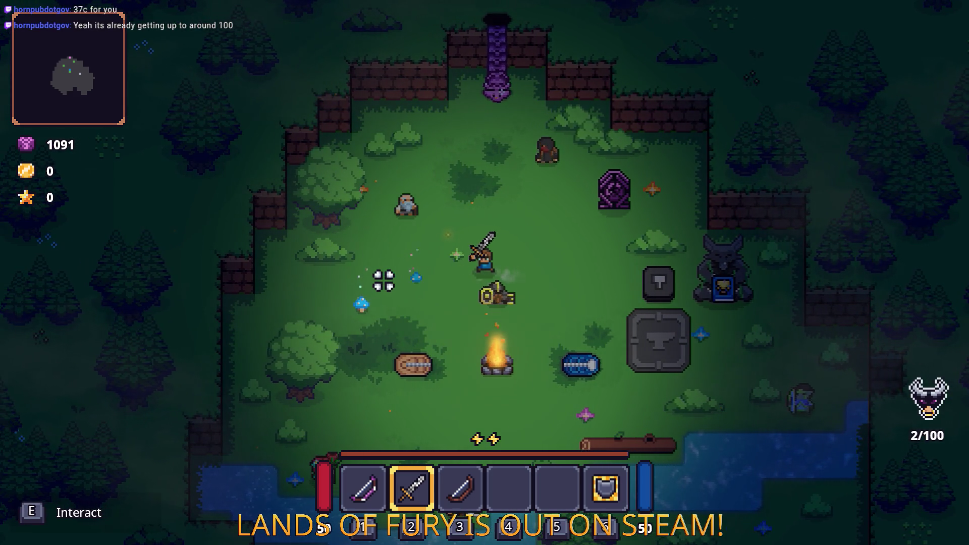
- Cycle hotbar slots back to the sword, wander the camp, then pause and quit to desktop
key("5")
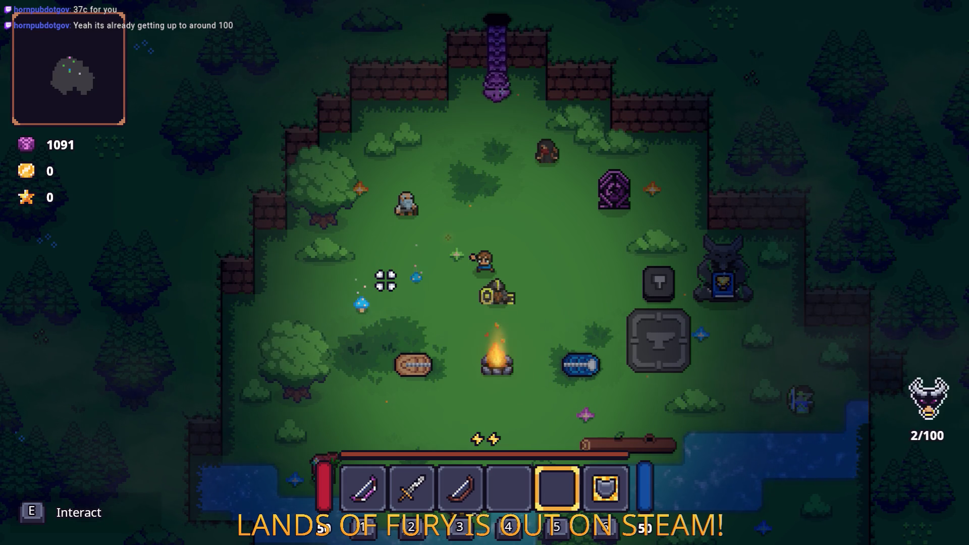
key("1")
key("2")
key("a")
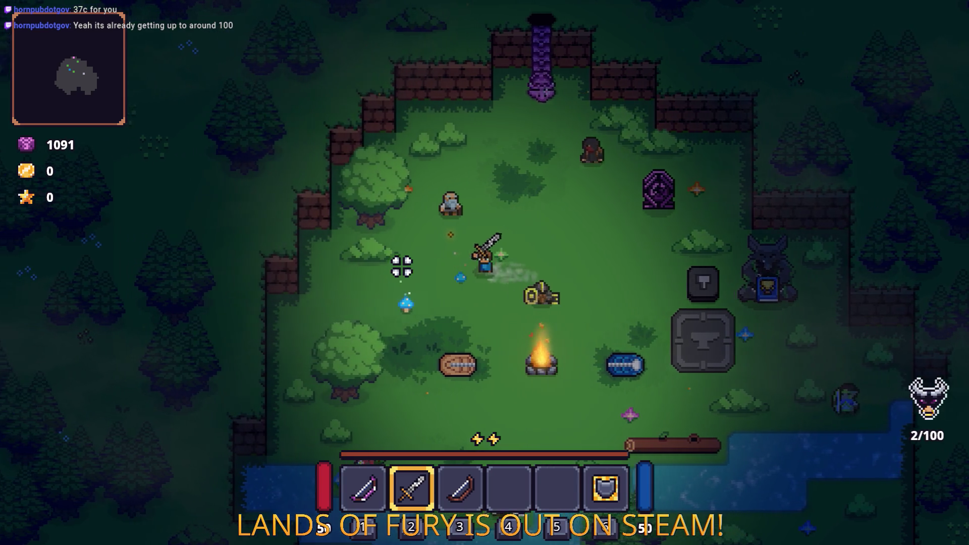
key("w")
left_click(430, 302)
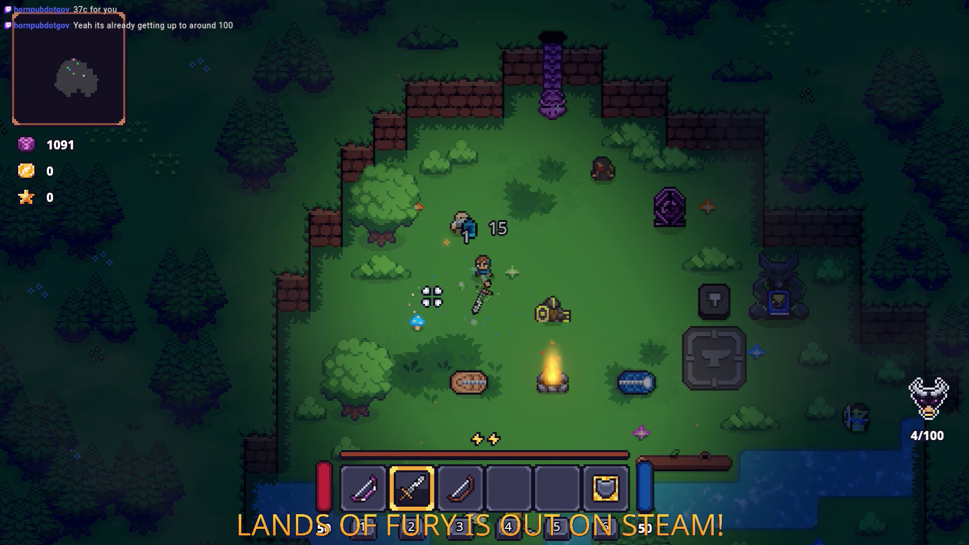
key("s")
key("d")
key("w")
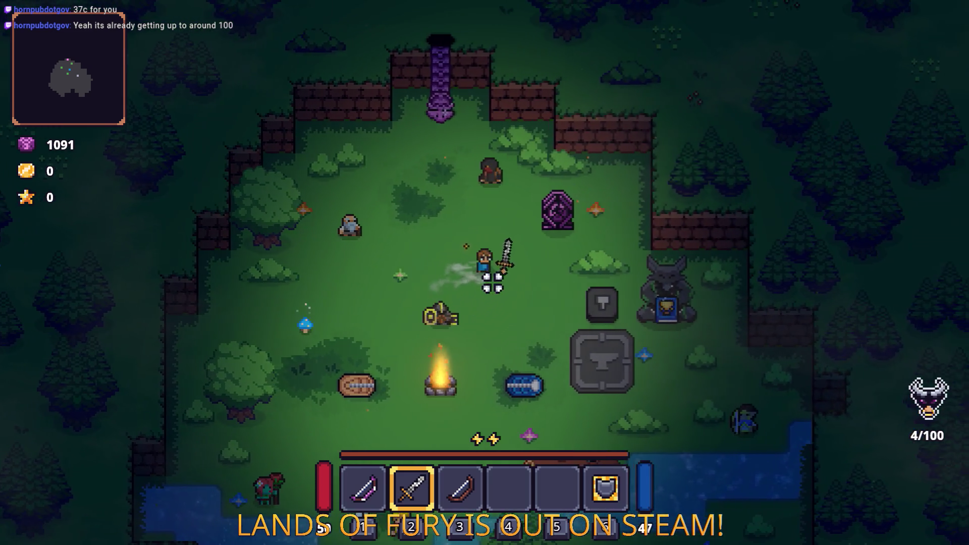
key("d")
key("a")
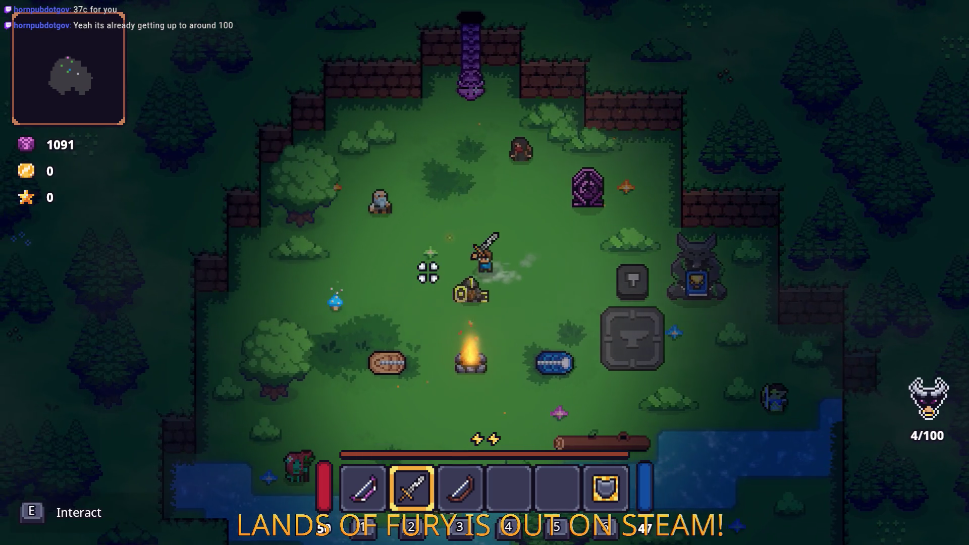
key("Escape")
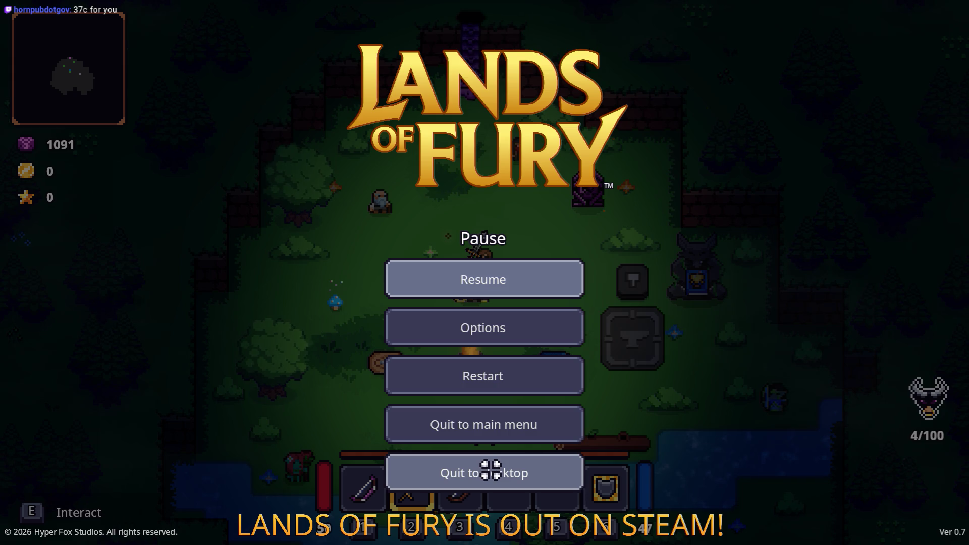
left_click(491, 474)
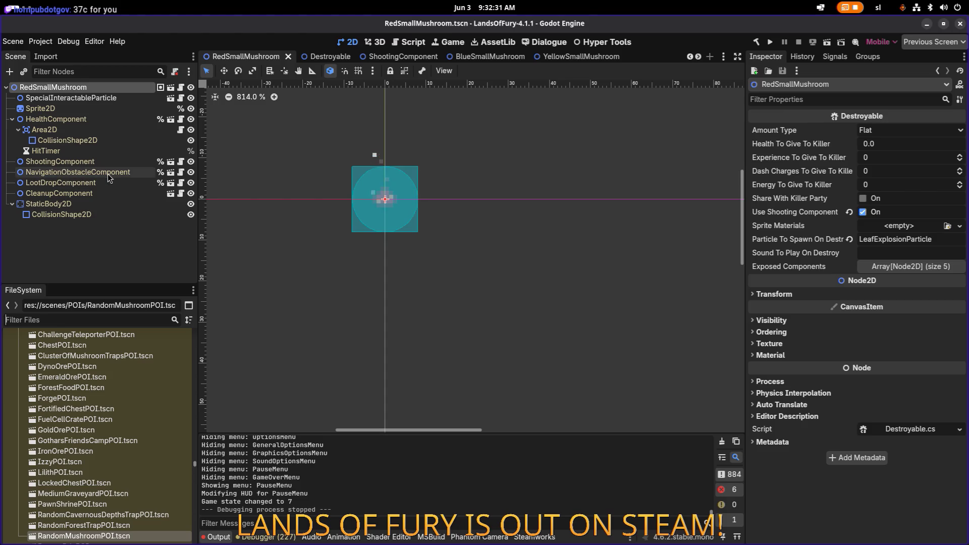
- Inspect NavigationObstacleComponent, Sprite2D and the root RedSmallMushroom, recentring the canvas on the mushroom
left_click(91, 172)
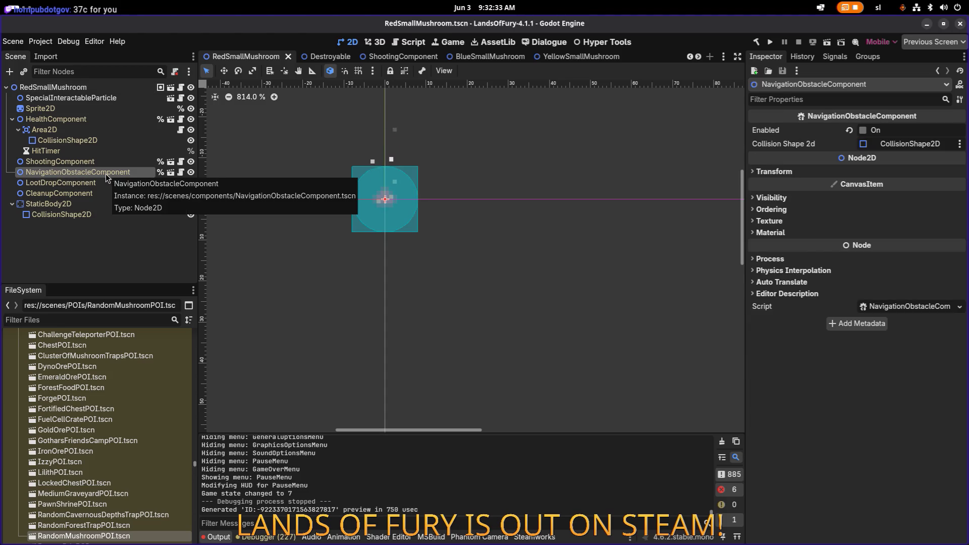
left_click(61, 88)
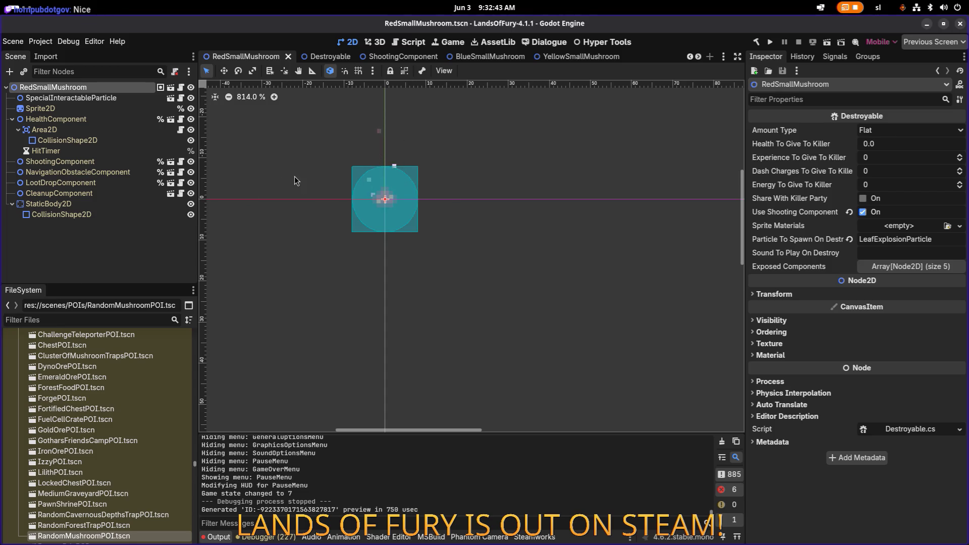
mouse_move(301, 178)
left_mouse_down()
mouse_move(340, 198)
mouse_move(373, 191)
left_mouse_up()
left_click_drag(460, 212, 488, 229)
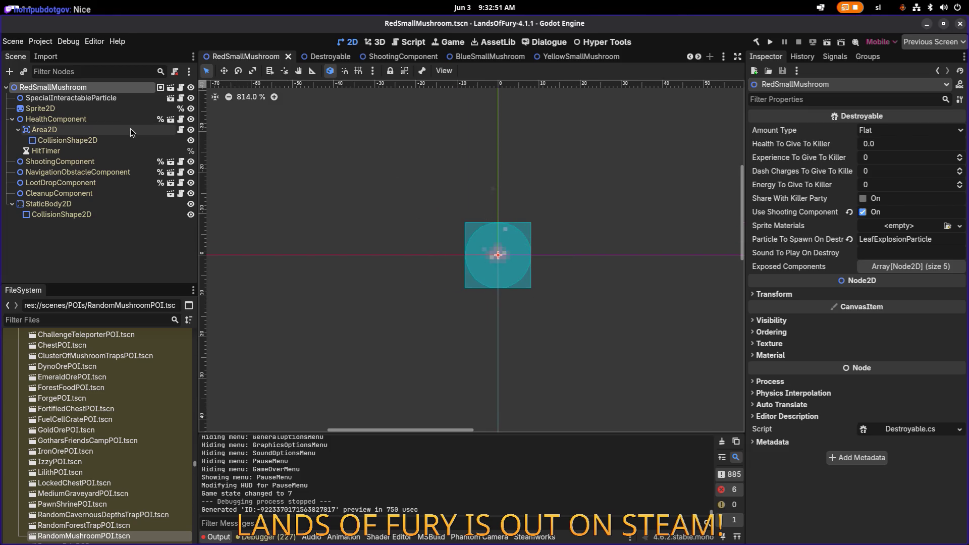
left_click(116, 109)
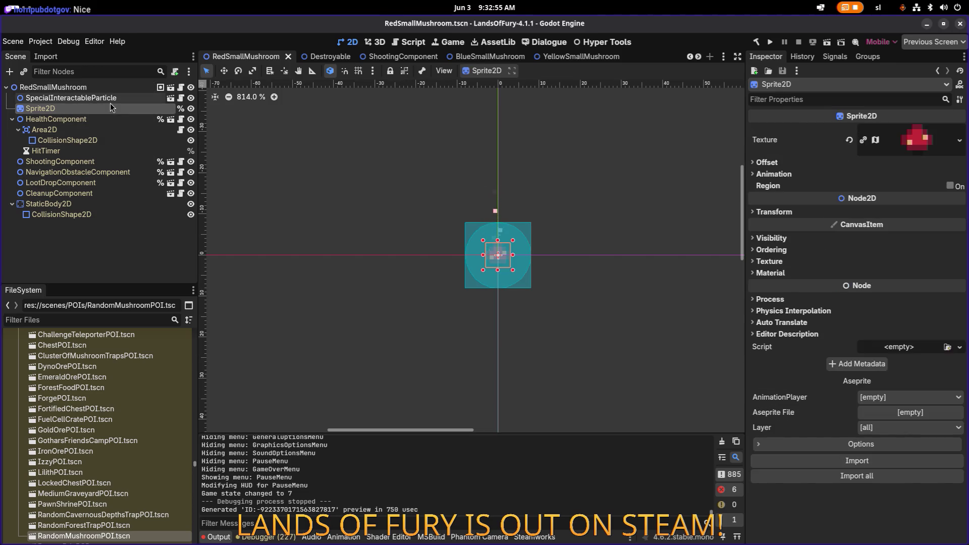
left_click(101, 87)
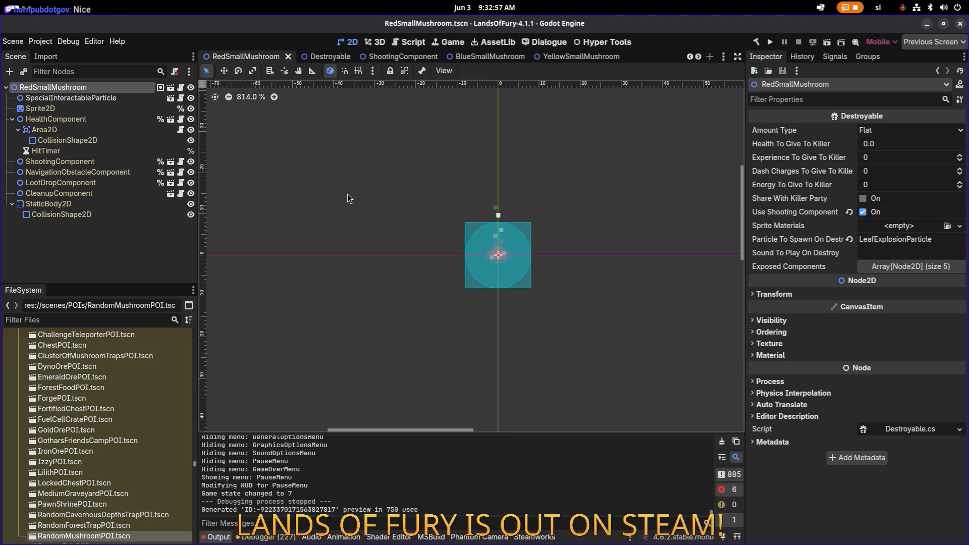
mouse_move(369, 186)
left_mouse_down()
mouse_move(426, 214)
mouse_move(333, 218)
left_mouse_up()
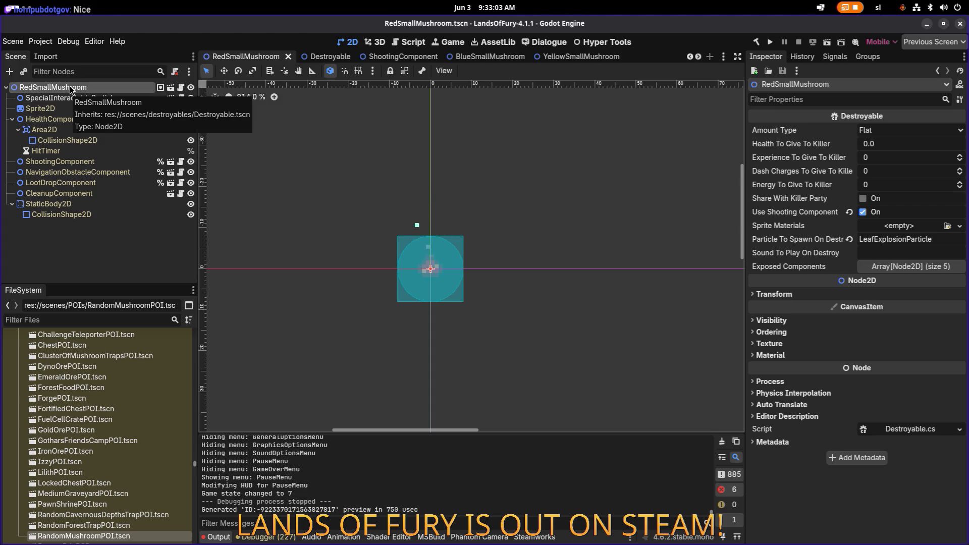
left_click(101, 319)
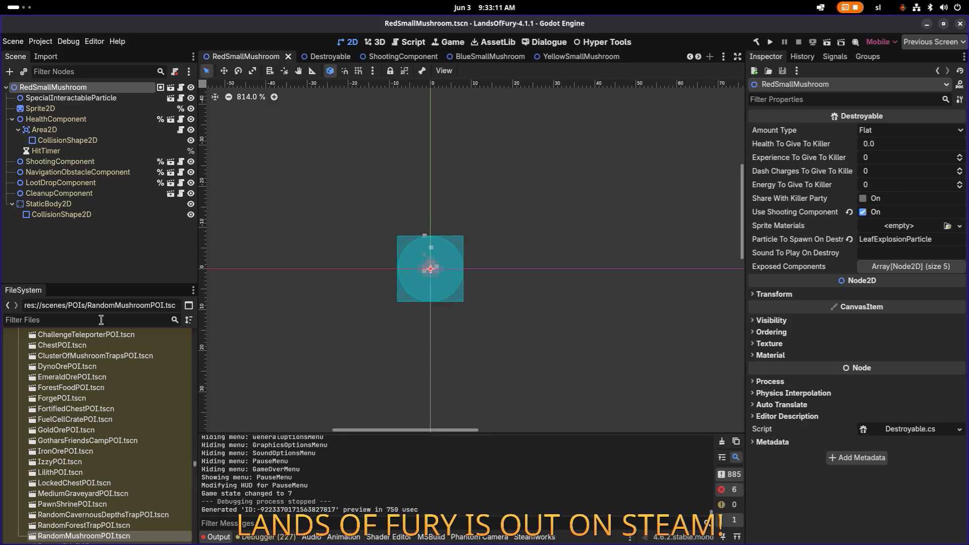
- Filter files for 'spores' and duplicate SmallEnergySporesProjectile.tres as SmallVitalSporesProjectile.tres
type("vital")
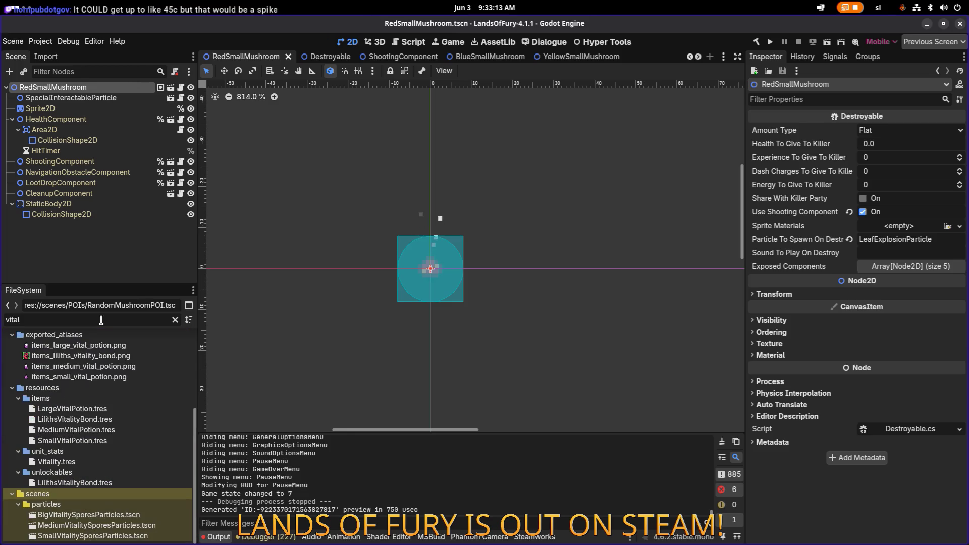
key("ctrl+a")
type("spores")
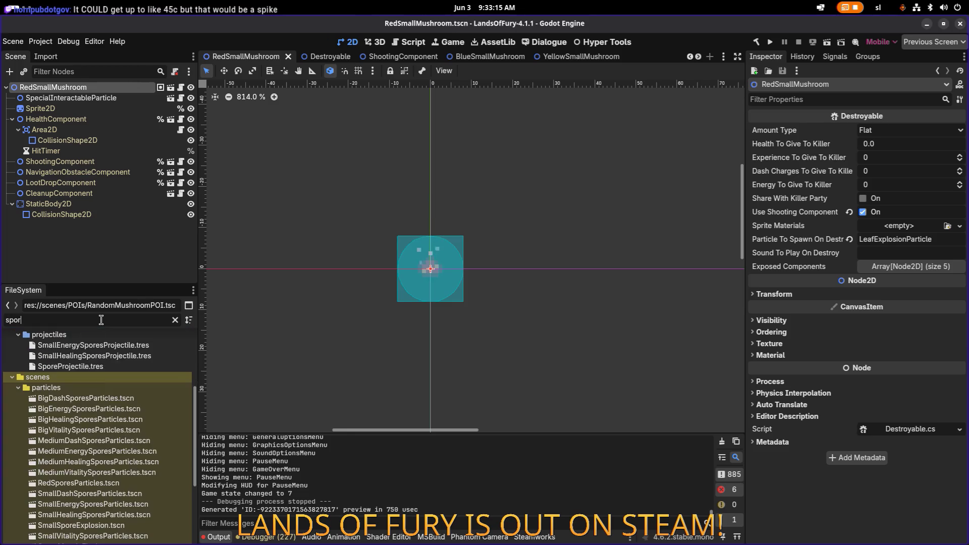
scroll(109, 408, "up", 2)
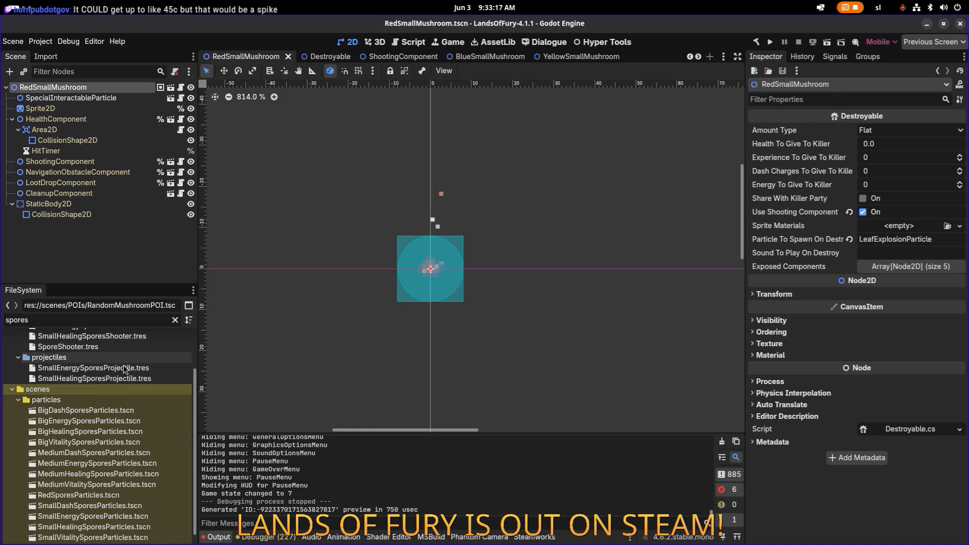
left_click(141, 367)
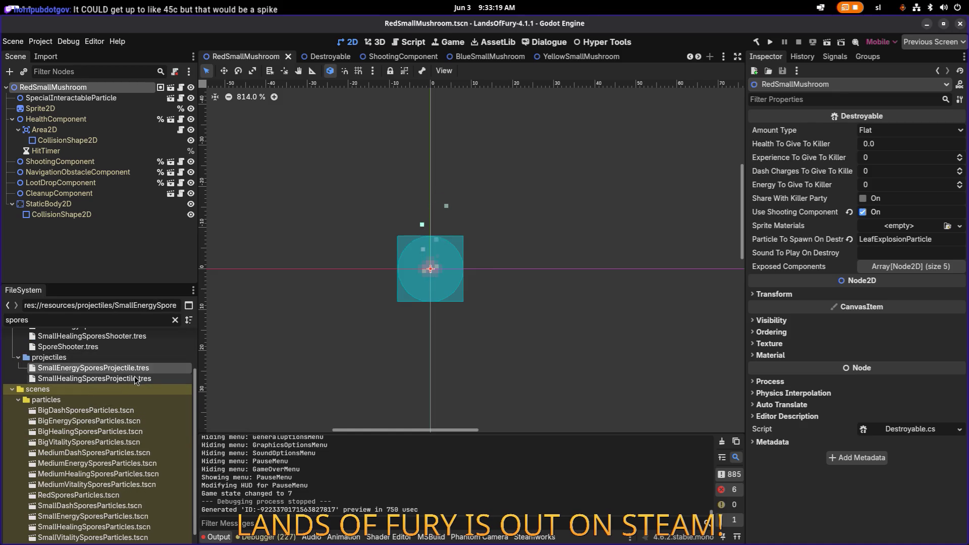
key("ctrl+d")
key("Right")
key("Left")
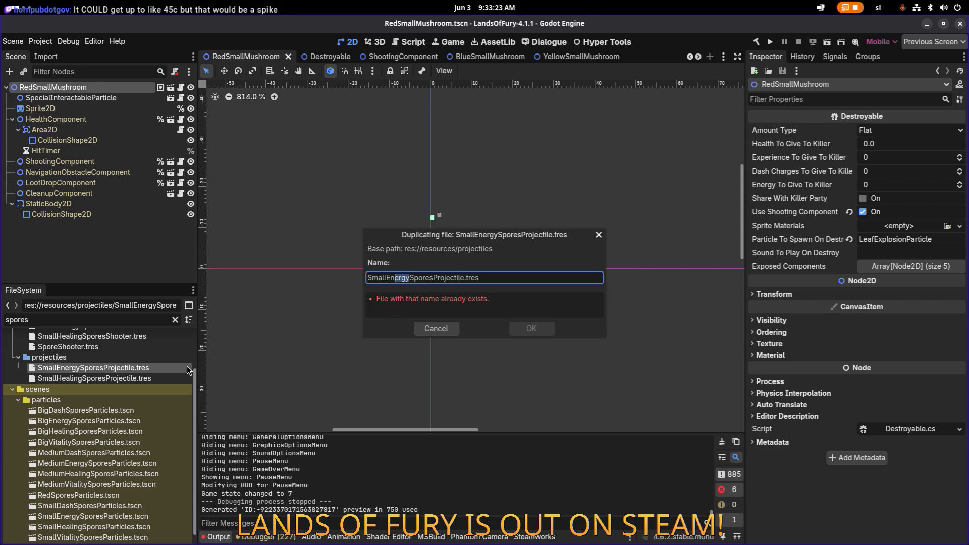
type("Vital")
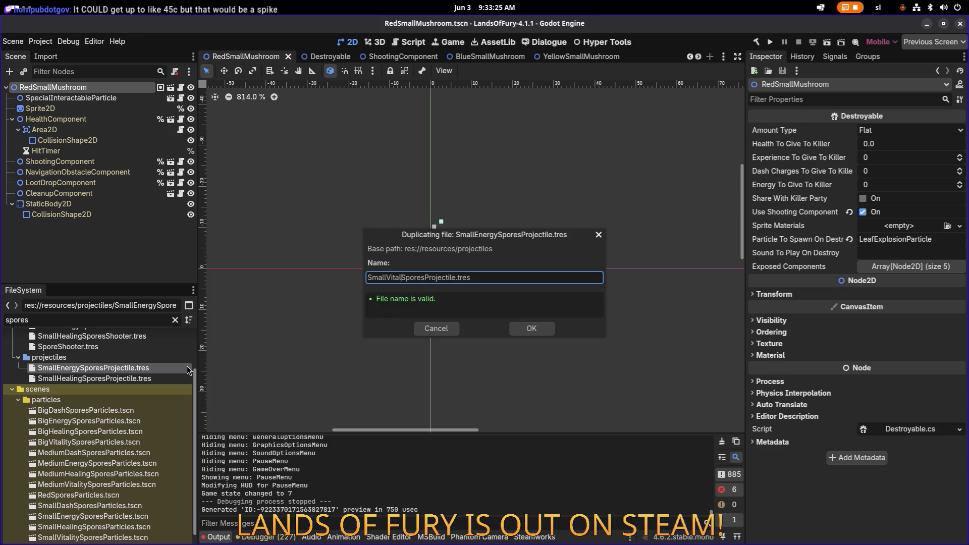
key("Return")
- Change the new projectile's Id and Name to small_vital_spores_projectile variants and save
left_click(132, 390)
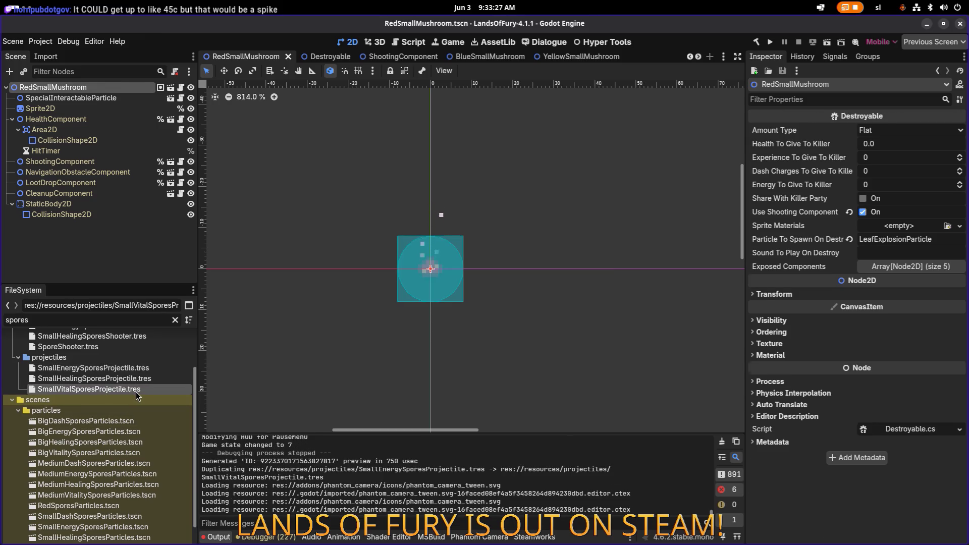
left_click(889, 130)
key("shift+Right")
key("shift+Right")
key("shift+Right")
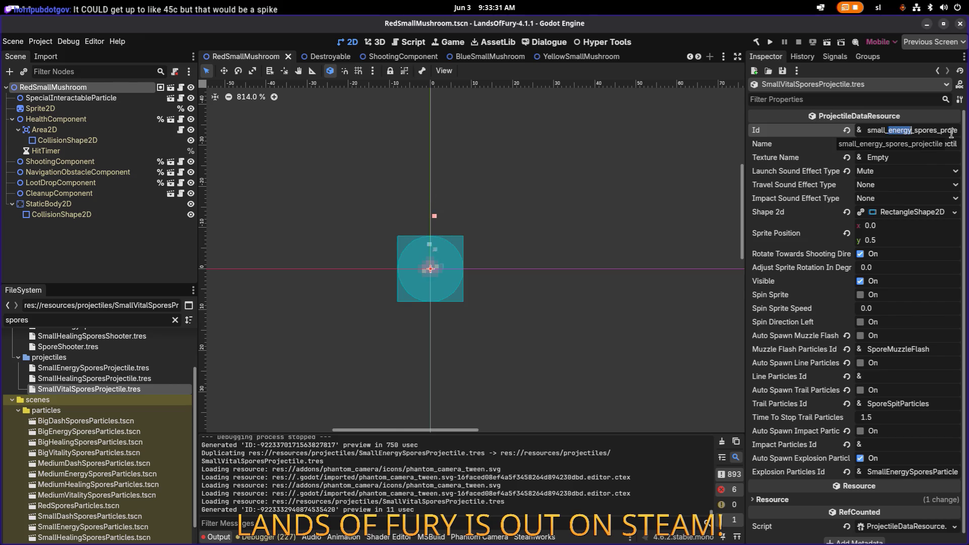
type("vital")
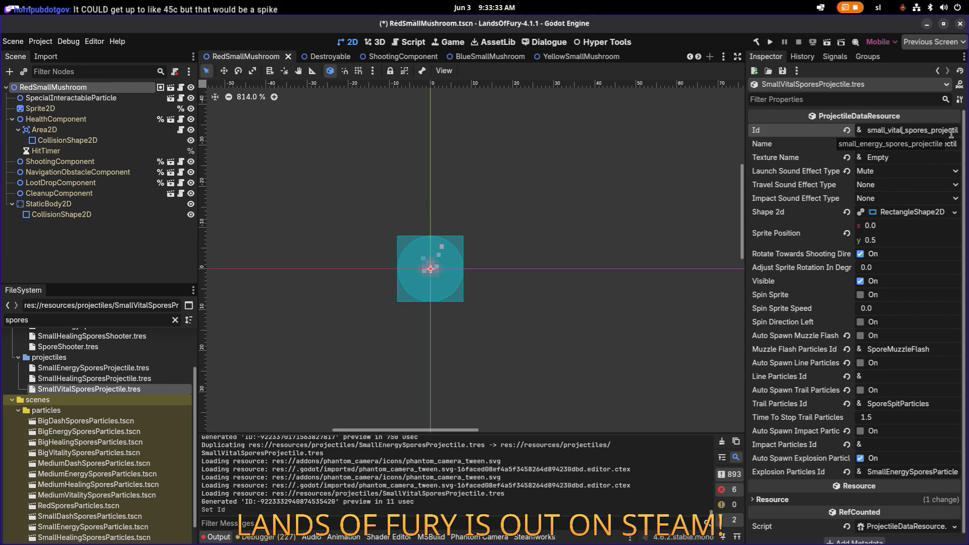
key("Tab")
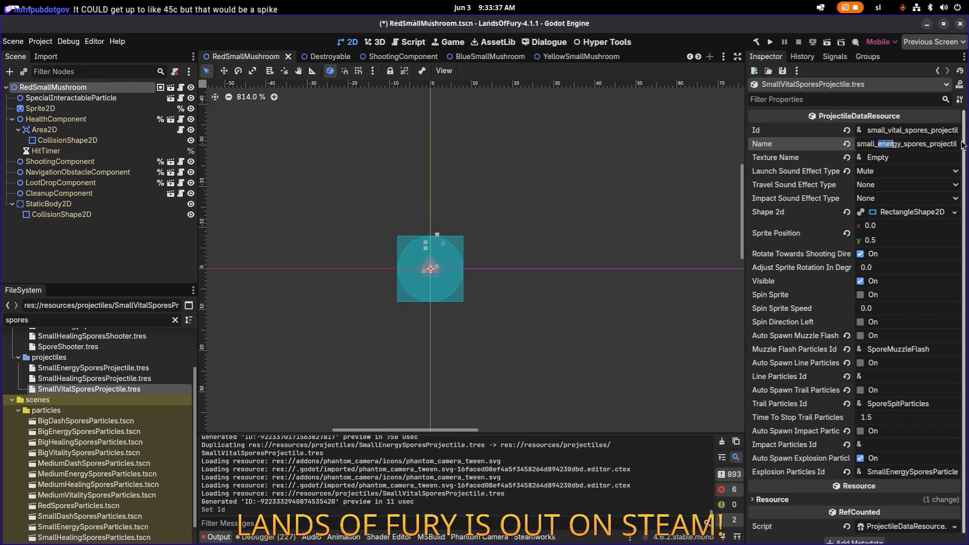
type("vital")
key("Return")
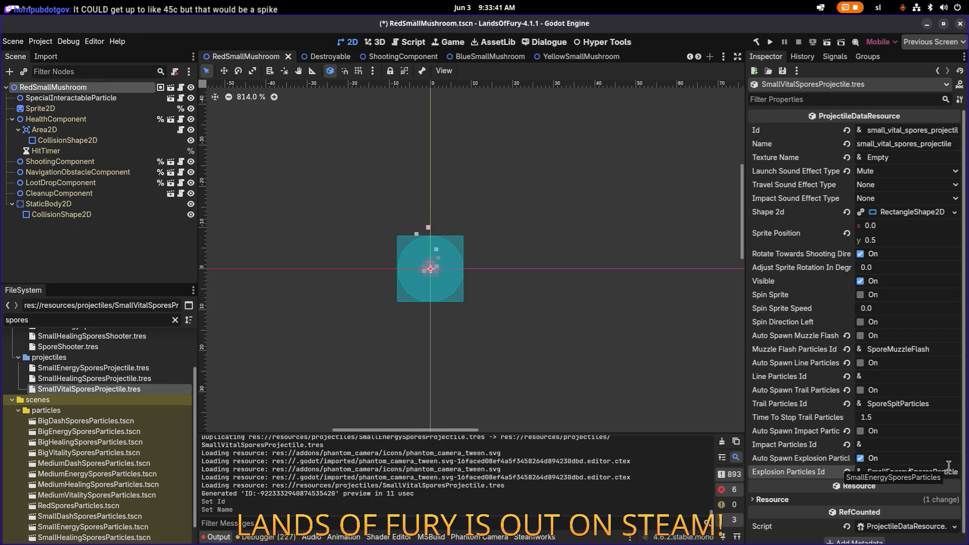
type("Vital")
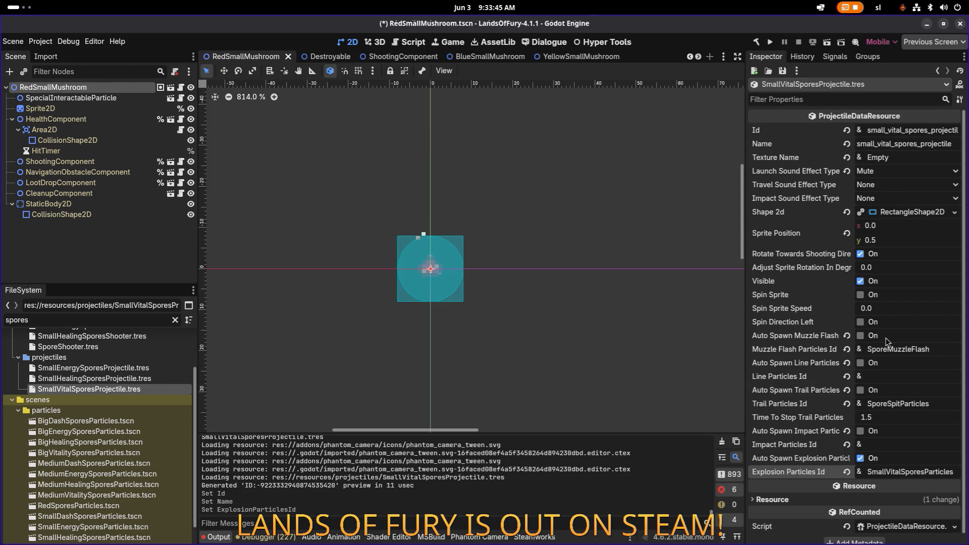
key("ctrl+s")
scroll(638, 406, "down", 1)
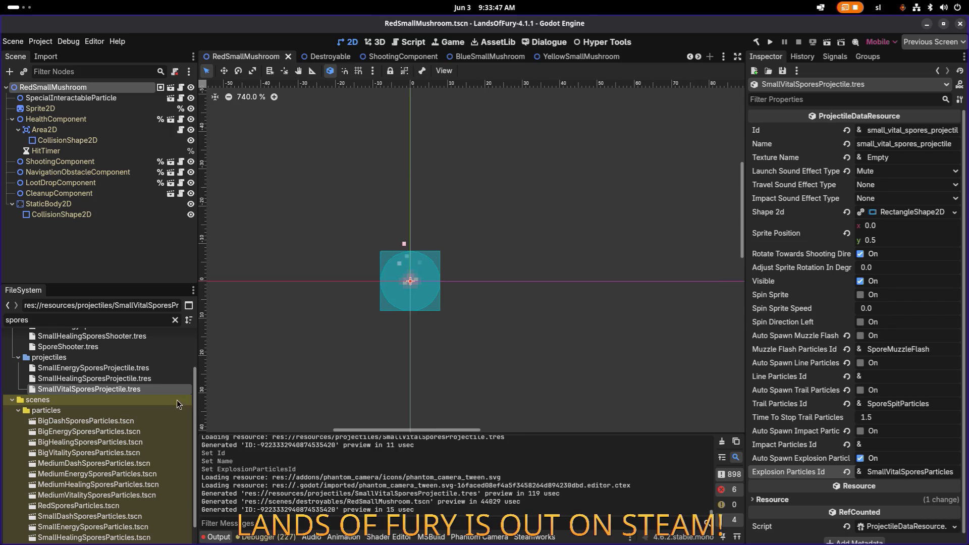
scroll(120, 374, "up", 1)
- Duplicate SmallEnergySporesShooter.tres as SmallVitalSporesShooter.tres
left_click(126, 343)
left_click(129, 351)
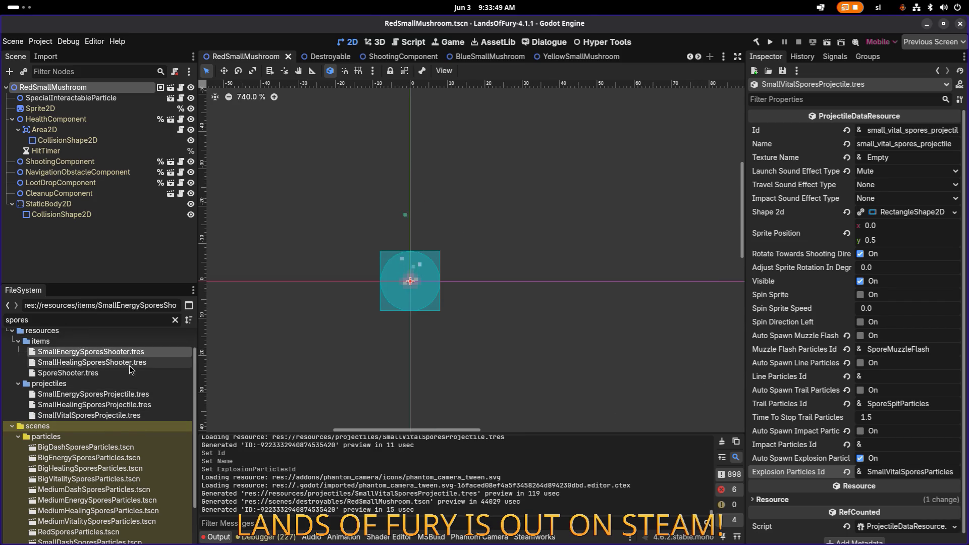
key("ctrl+d")
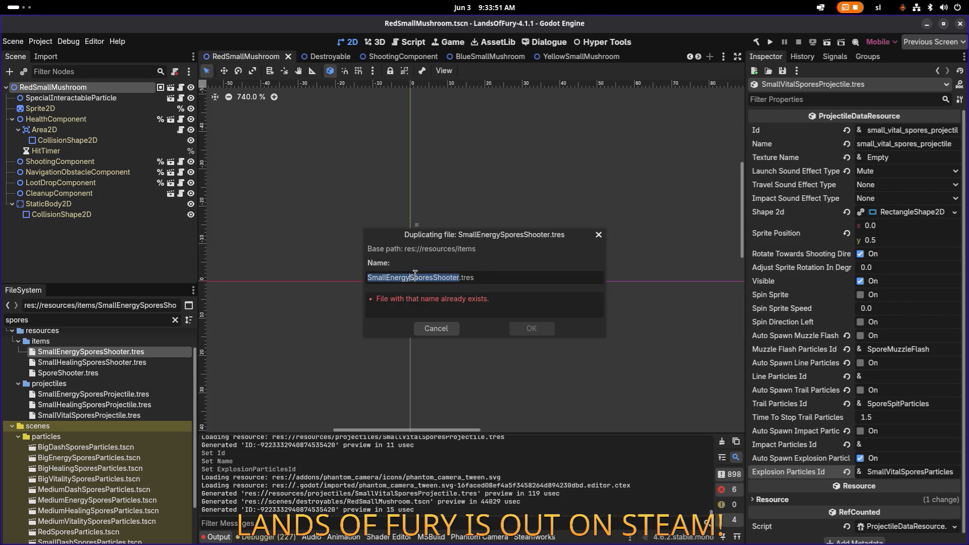
left_click(409, 277)
key("shift+Left")
key("shift+Left")
key("shift+Left")
key("shift+Left")
key("shift+Left")
type("Vital")
key("Return")
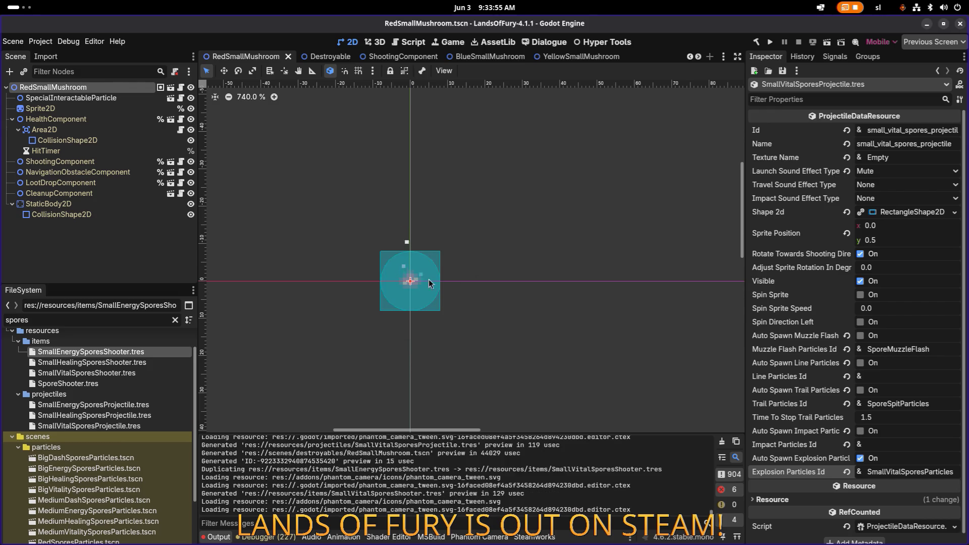
- Set the shooter's Id to small_vital_spores_shooter, save, and widen the Inspector
left_click(135, 373)
left_click(910, 157)
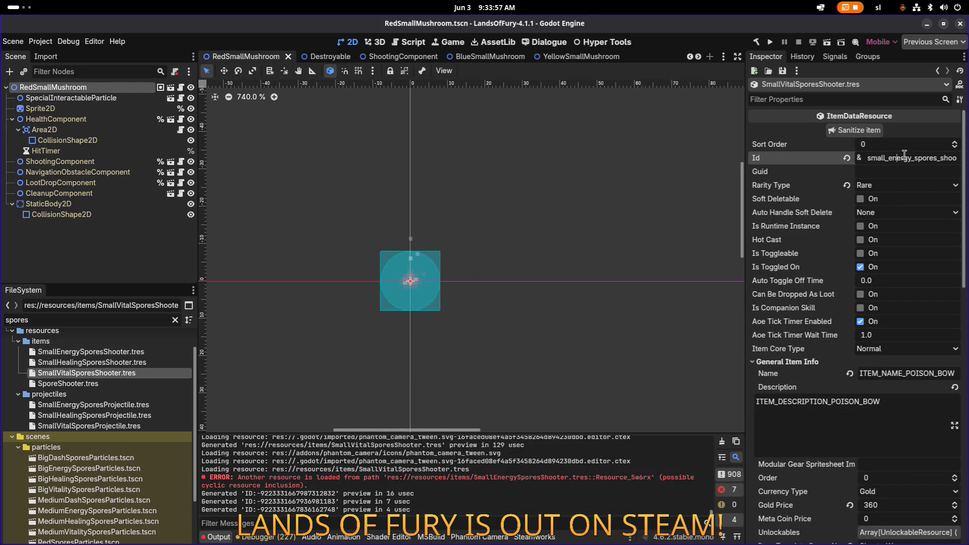
key("shift+Left")
key("shift+Left")
key("shift+Left")
type("vital")
key("ctrl+s")
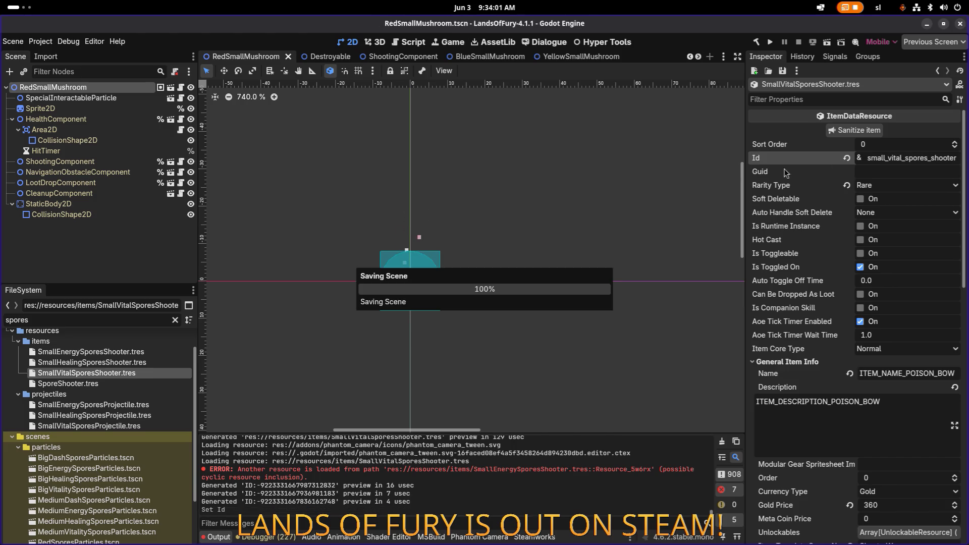
left_click_drag(745, 163, 664, 159)
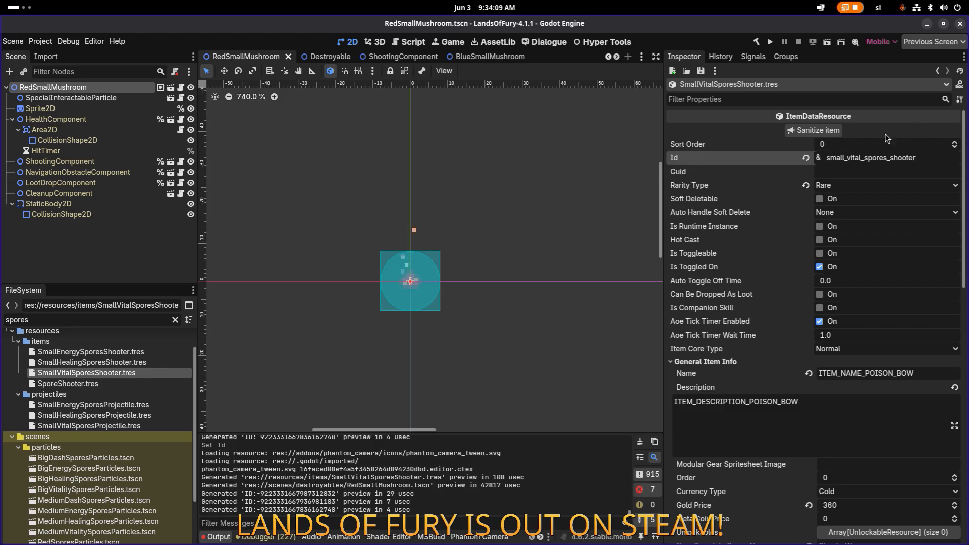
scroll(876, 265, "down", 10)
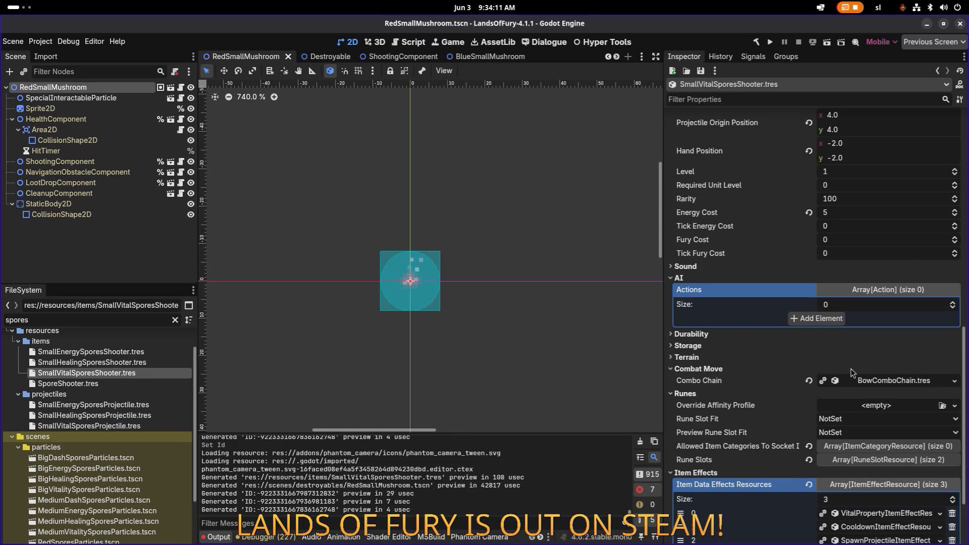
- Make the first two item effects unique, then make the vital property effect recursively unique
scroll(874, 386, "down", 3)
right_click(875, 425)
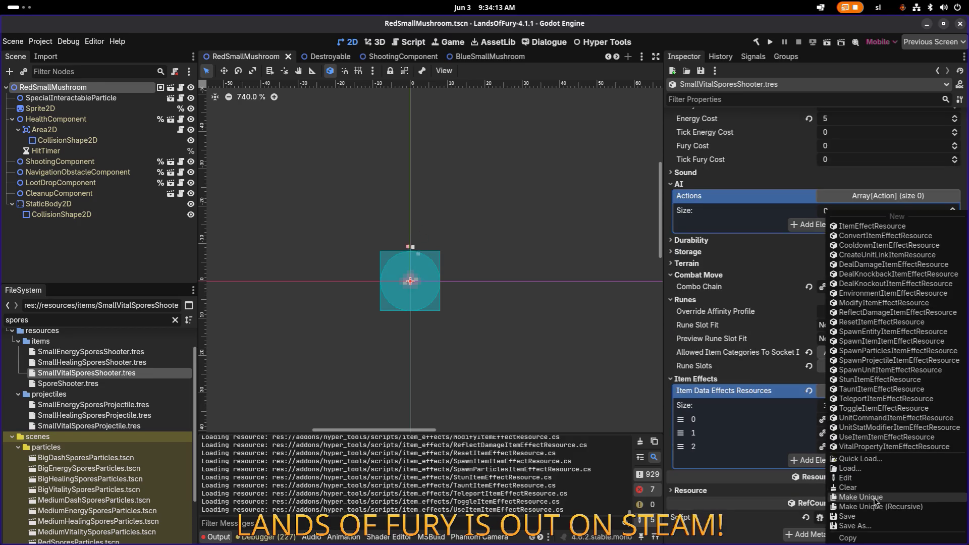
left_click(878, 498)
right_click(869, 440)
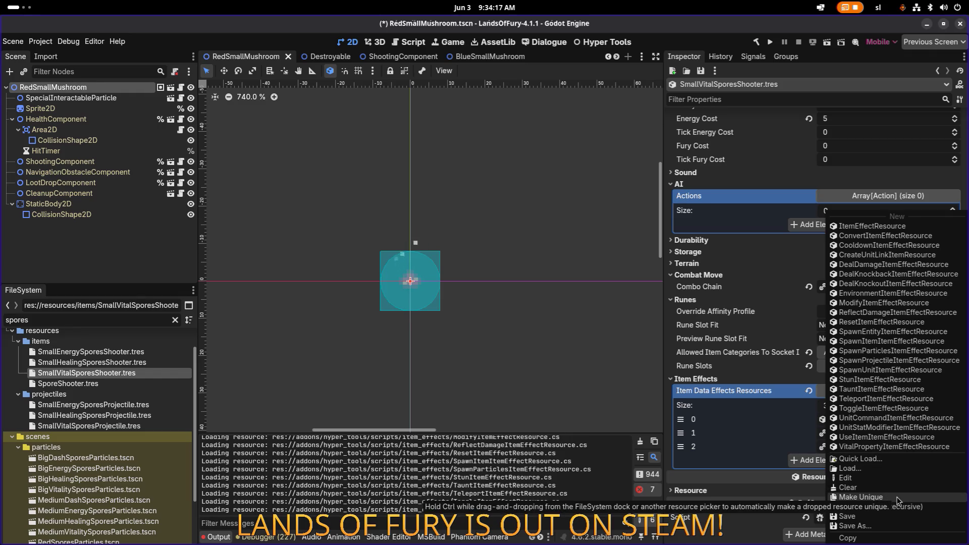
left_click(899, 497)
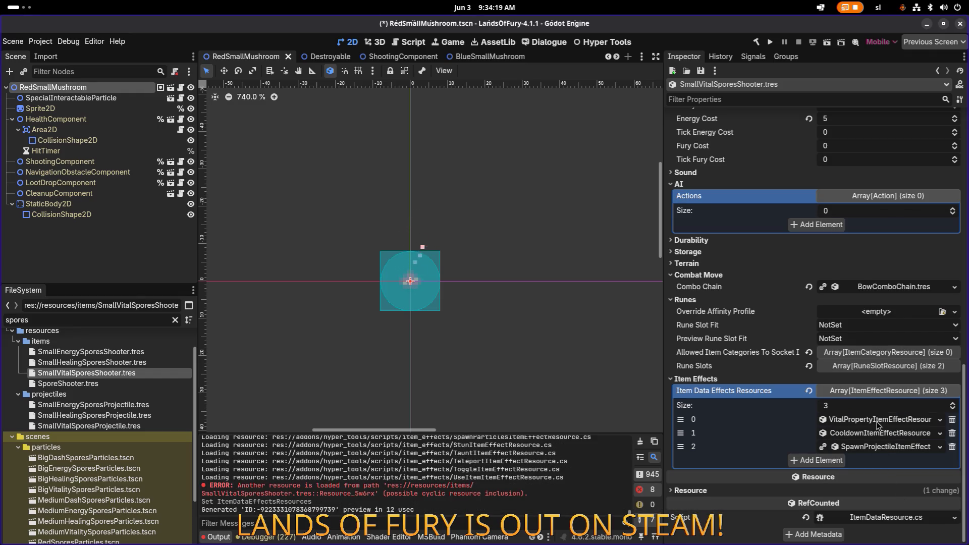
right_click(878, 422)
left_click(893, 507)
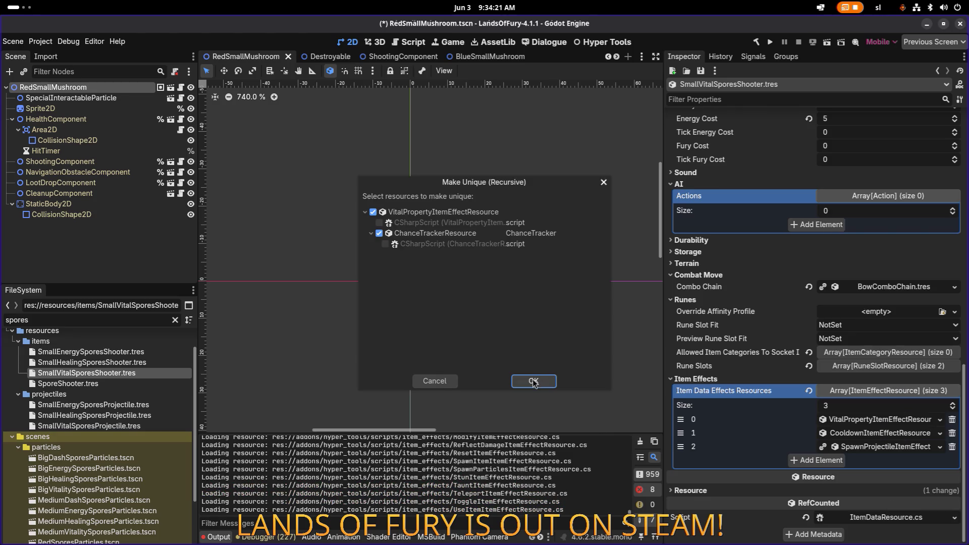
left_click(533, 381)
- Make the cooldown and spawn projectile effects recursively unique, confirming each with OK
right_click(836, 435)
left_click(874, 508)
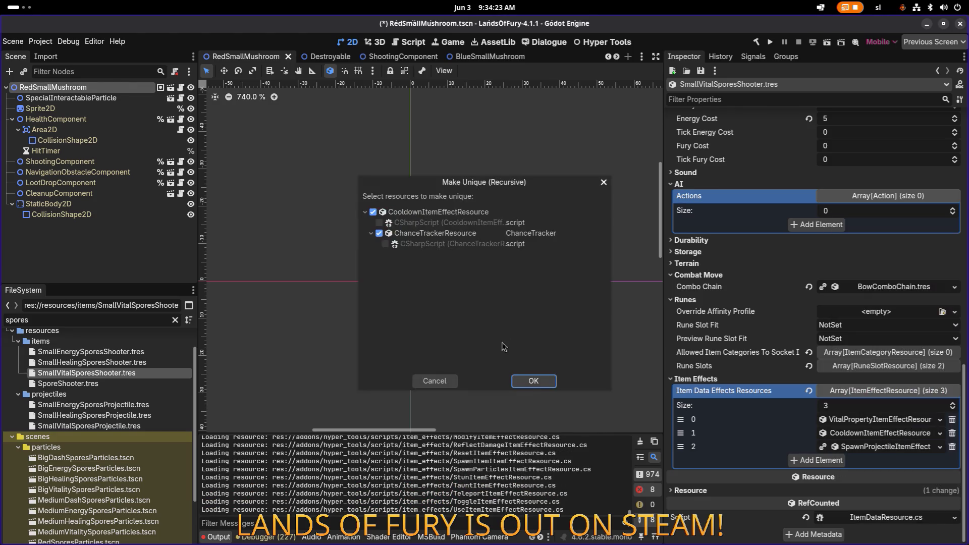
left_click(528, 387)
right_click(862, 447)
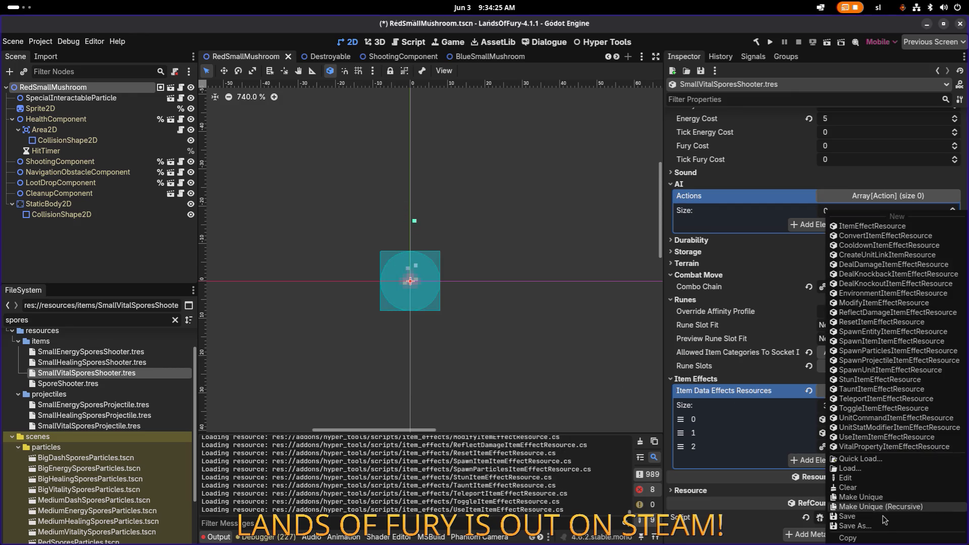
left_click(881, 506)
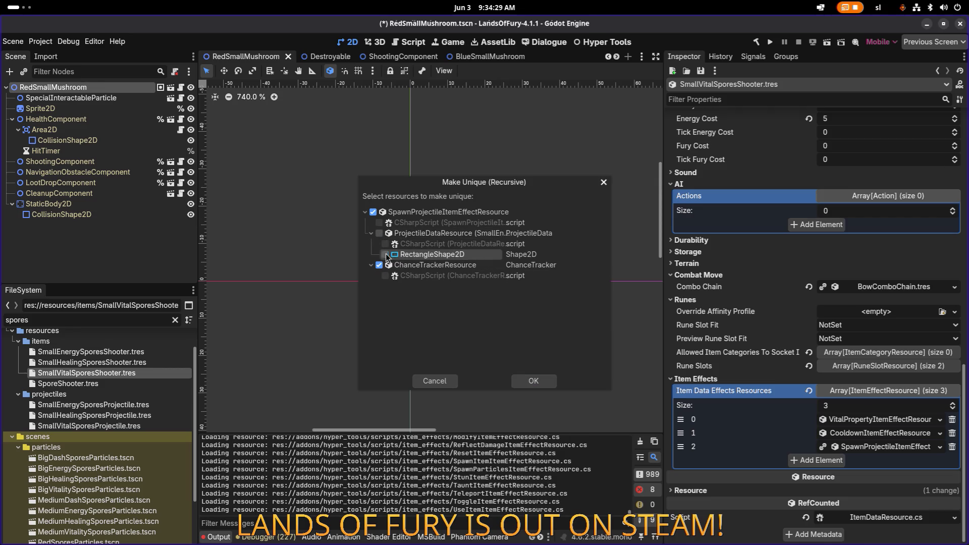
left_click(539, 380)
left_click(876, 446)
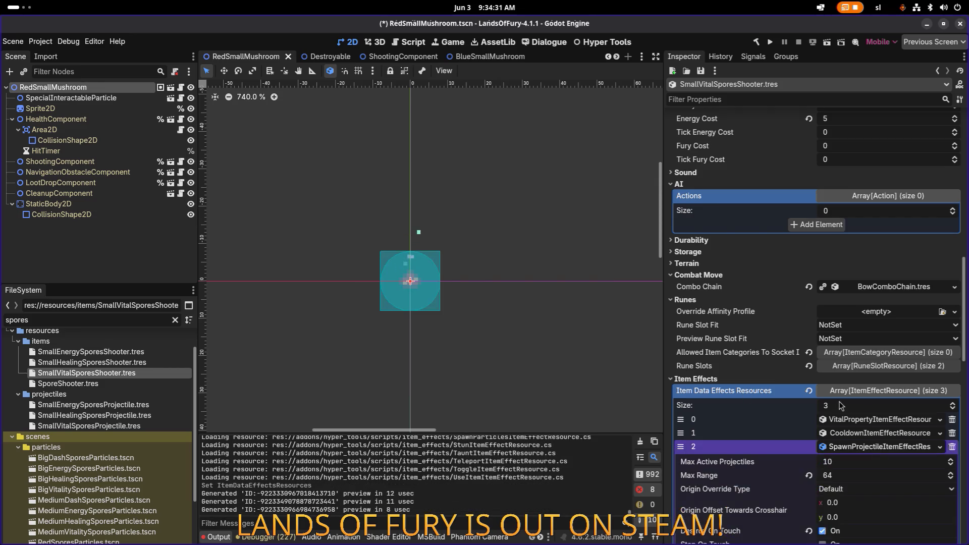
- Quick Load SmallVitalSporesProjectile.tres as element 2's Projectile Data and save the scene
scroll(875, 452, "down", 5)
left_click_drag(664, 301, 650, 301)
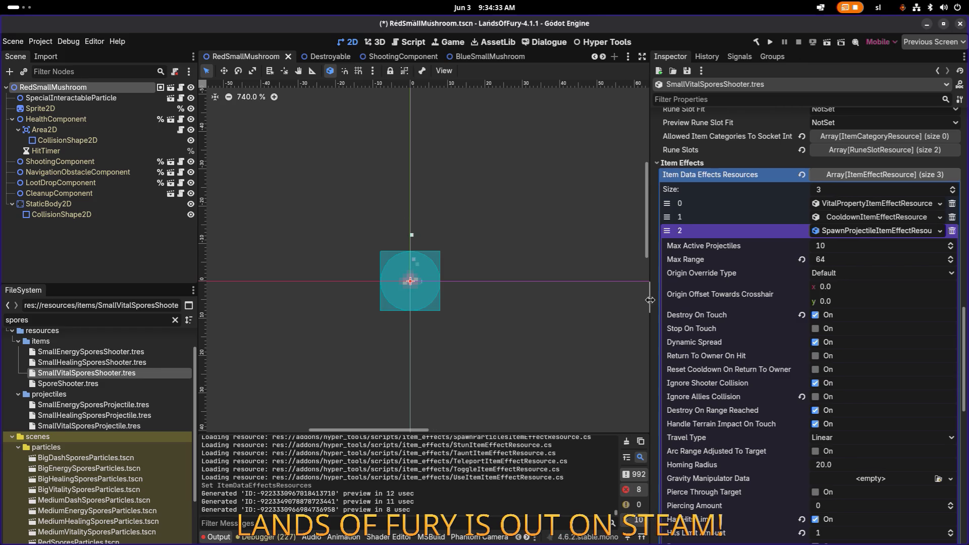
scroll(783, 307, "down", 10)
scroll(772, 336, "down", 1)
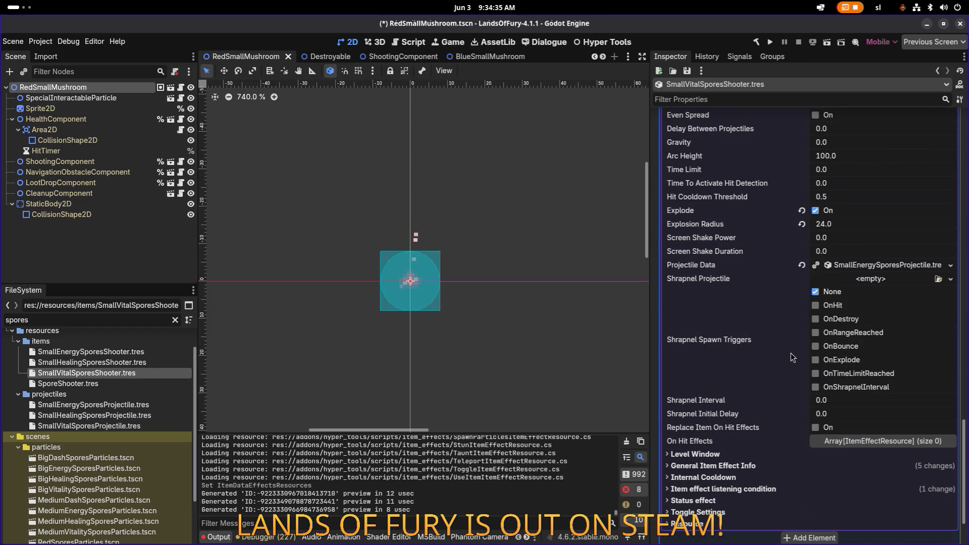
left_click(951, 265)
left_click(925, 301)
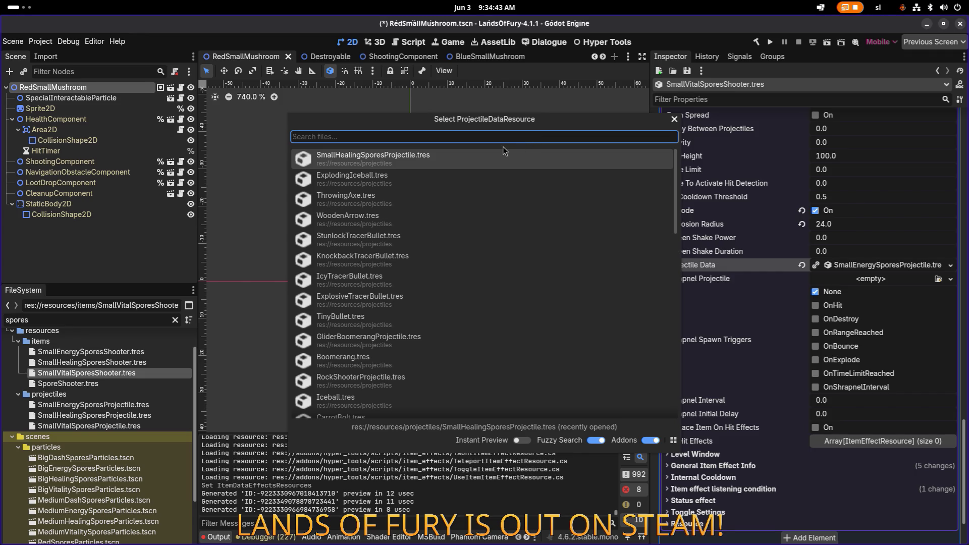
type("smallv")
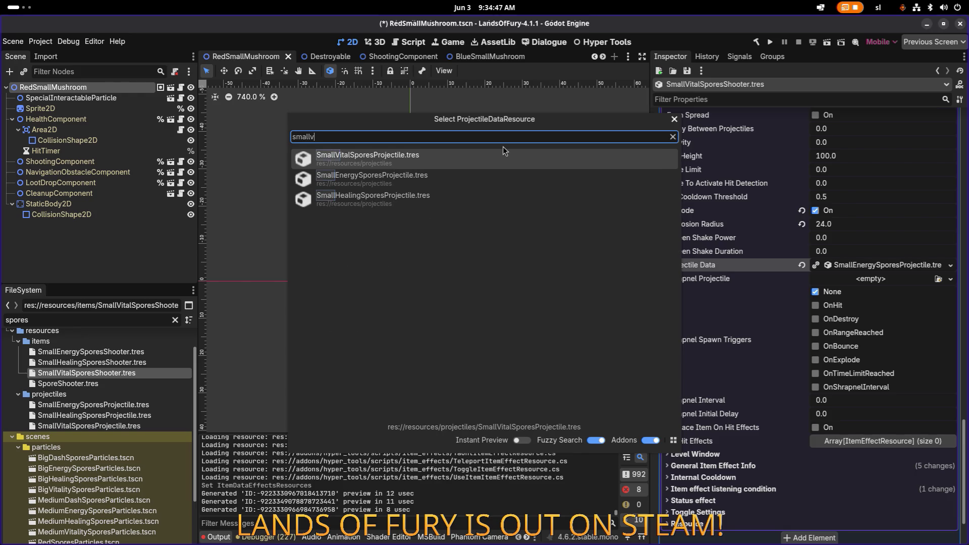
double_click(504, 158)
key("ctrl+s")
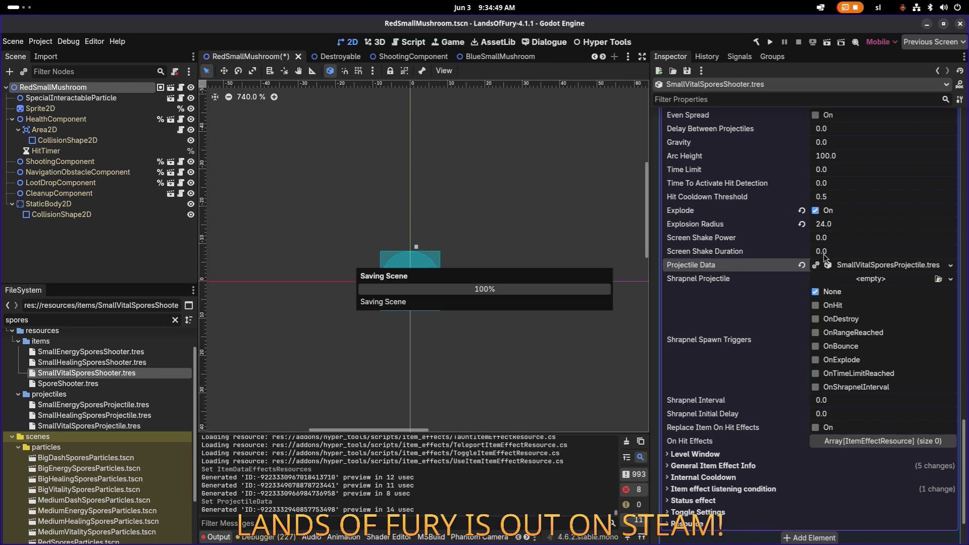
scroll(827, 253, "up", 3)
scroll(830, 251, "up", 6)
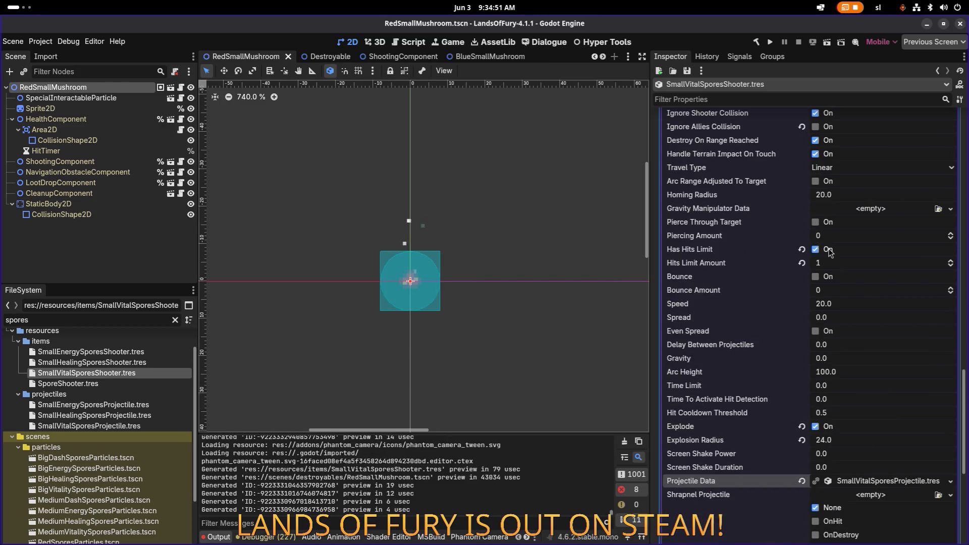
left_click(868, 202)
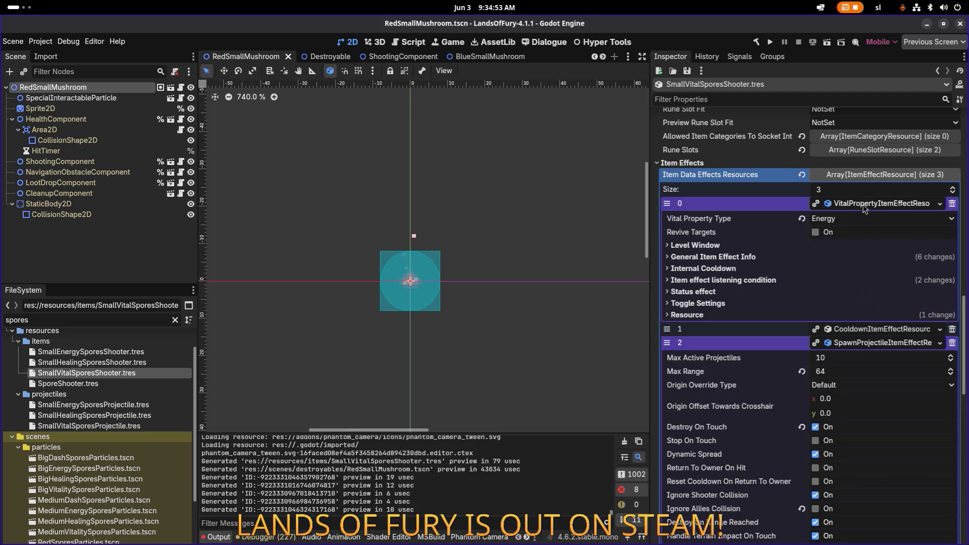
left_click(745, 257)
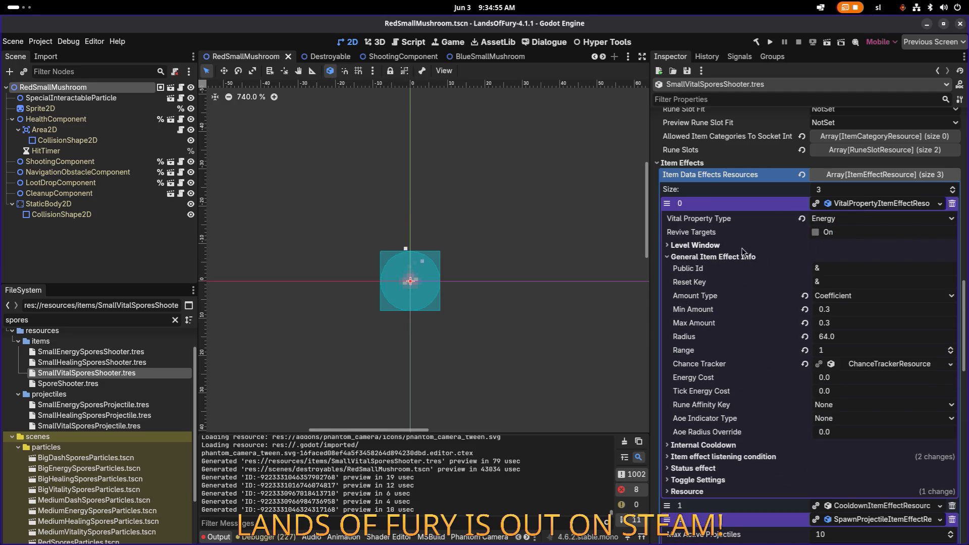
left_click(733, 247)
left_click(734, 246)
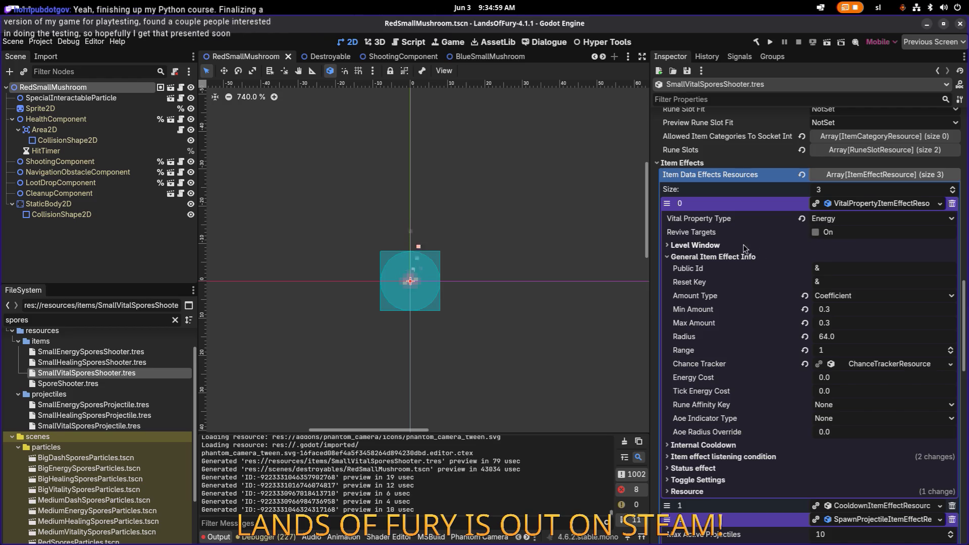
left_click(723, 256)
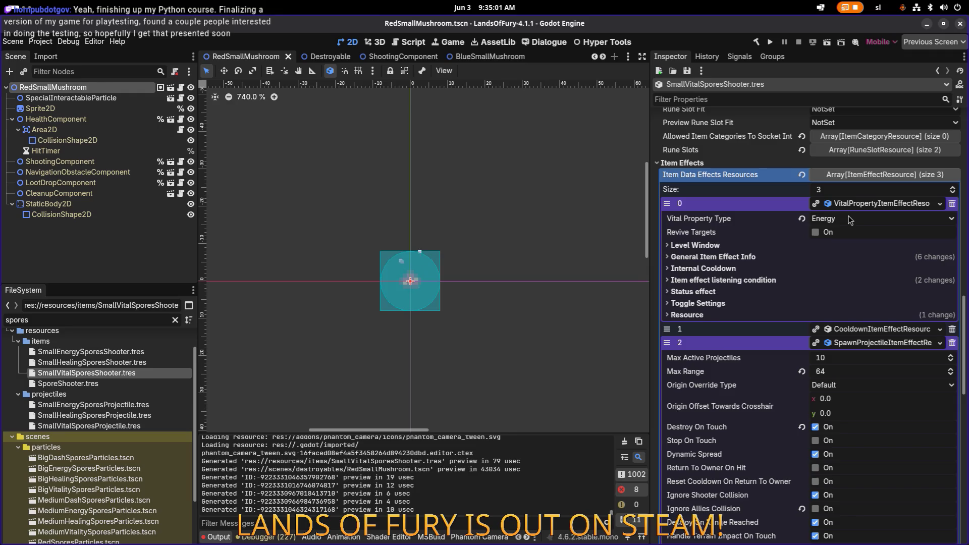
left_click(860, 343)
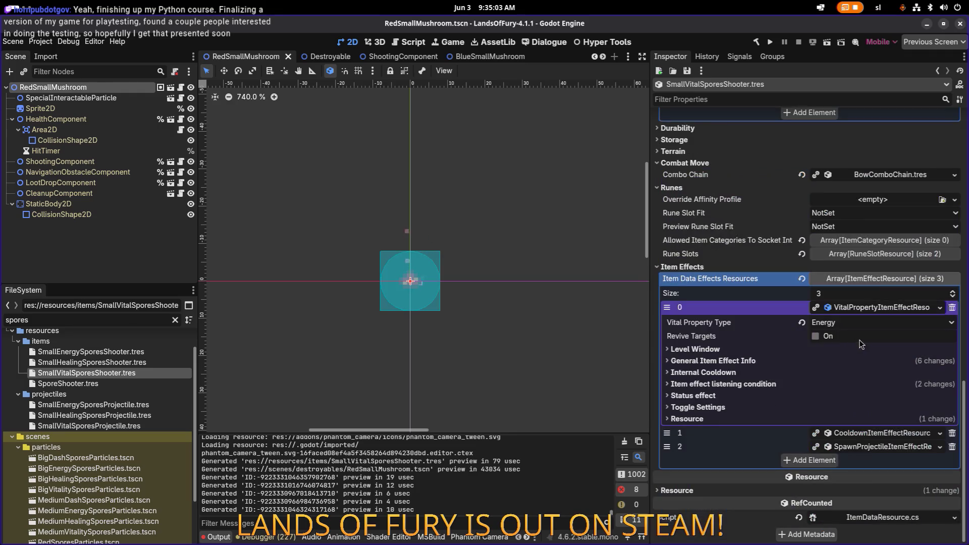
double_click(108, 317)
- Filter the FileSystem by 'purplesmall' and open PurpleSmallMushroom.tscn from scenes/destroyables
type("purp")
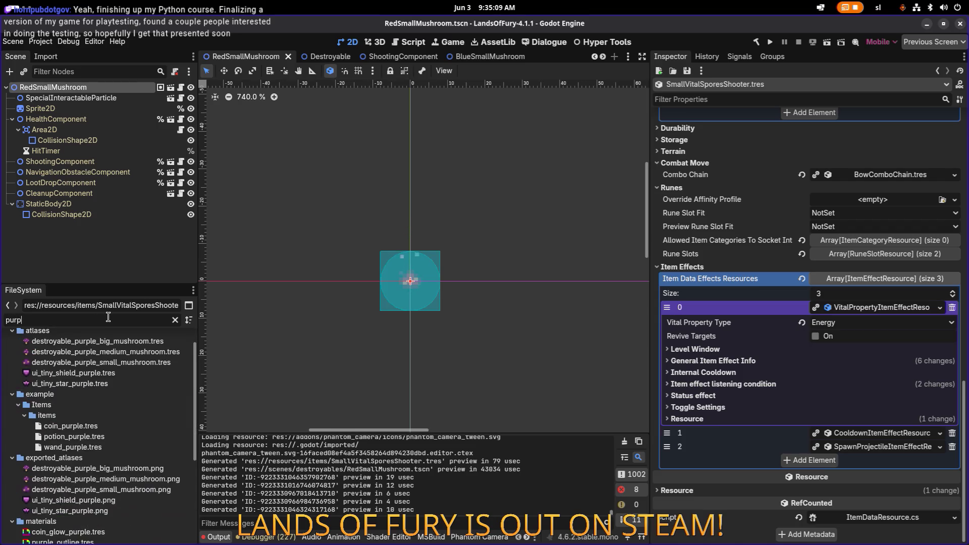
type("lemu")
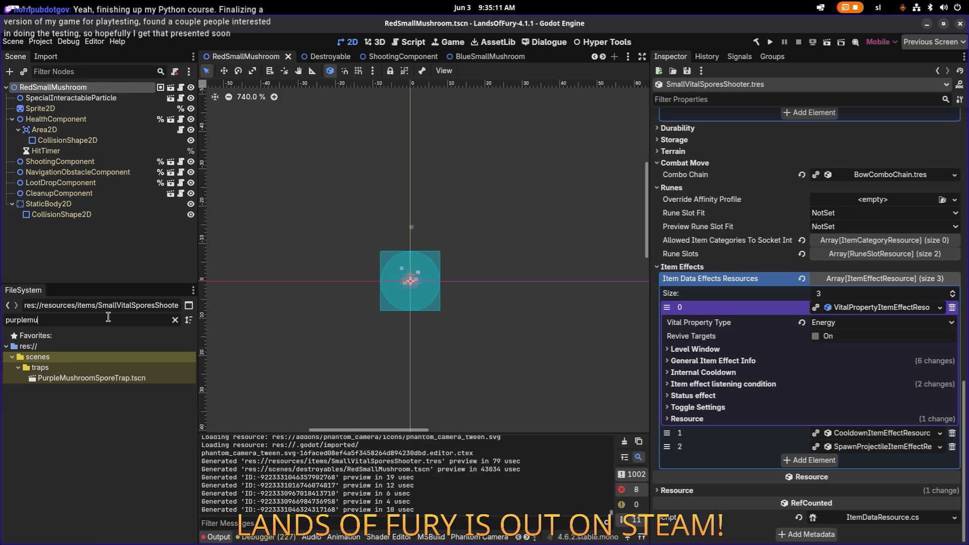
key("BackSpace")
key("BackSpace")
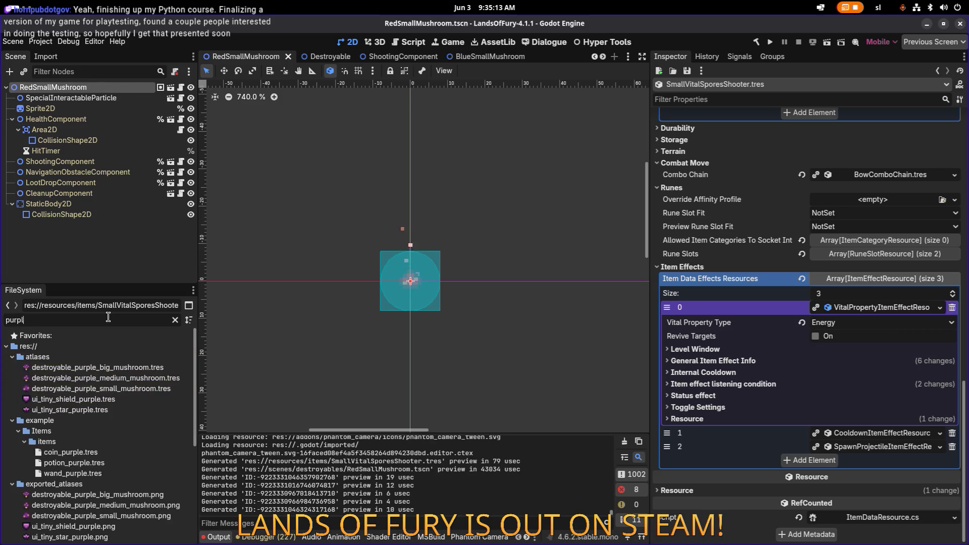
type("small")
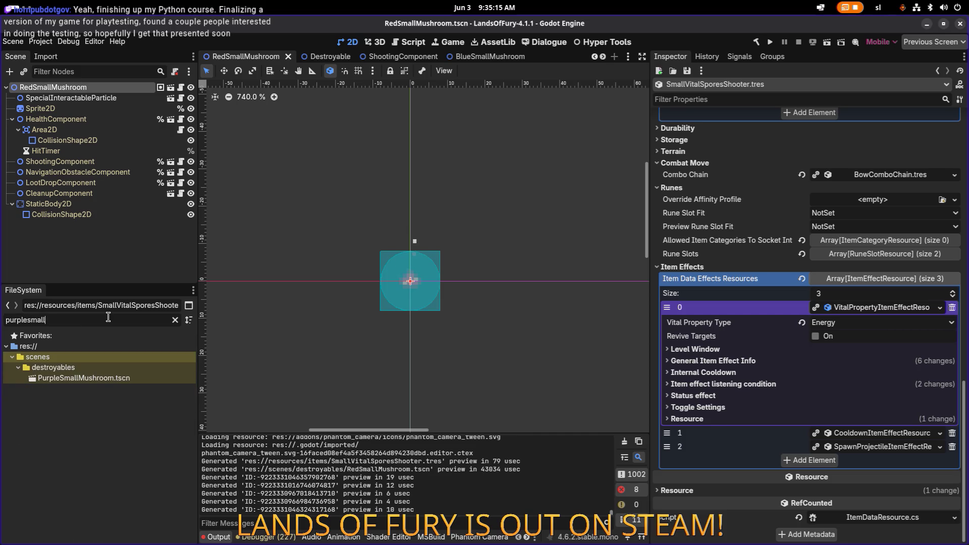
double_click(95, 378)
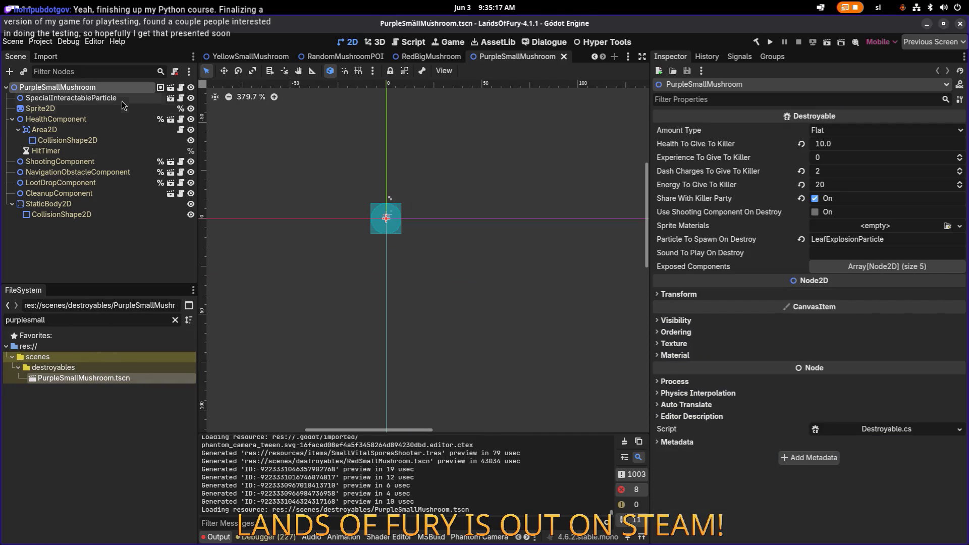